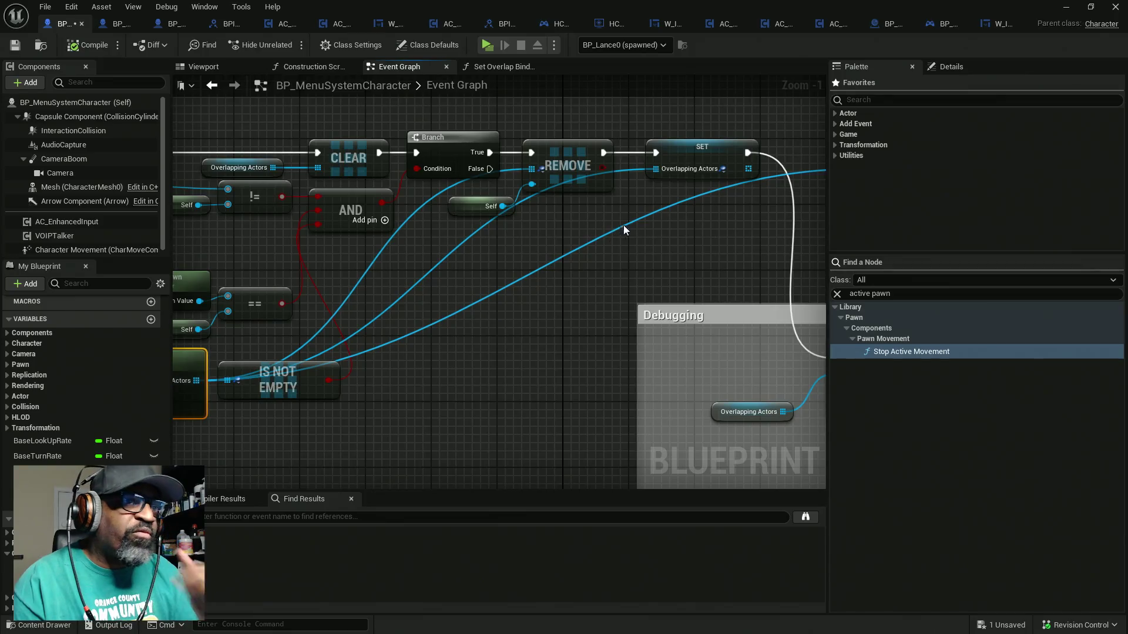
Review the loop, overlap and Clear-Branch-Remove-Set nodes, then select SET Overlapping Actors
{"action": "left_click_drag", "start_coordinate": [623, 224], "coordinate": [480, 237]}
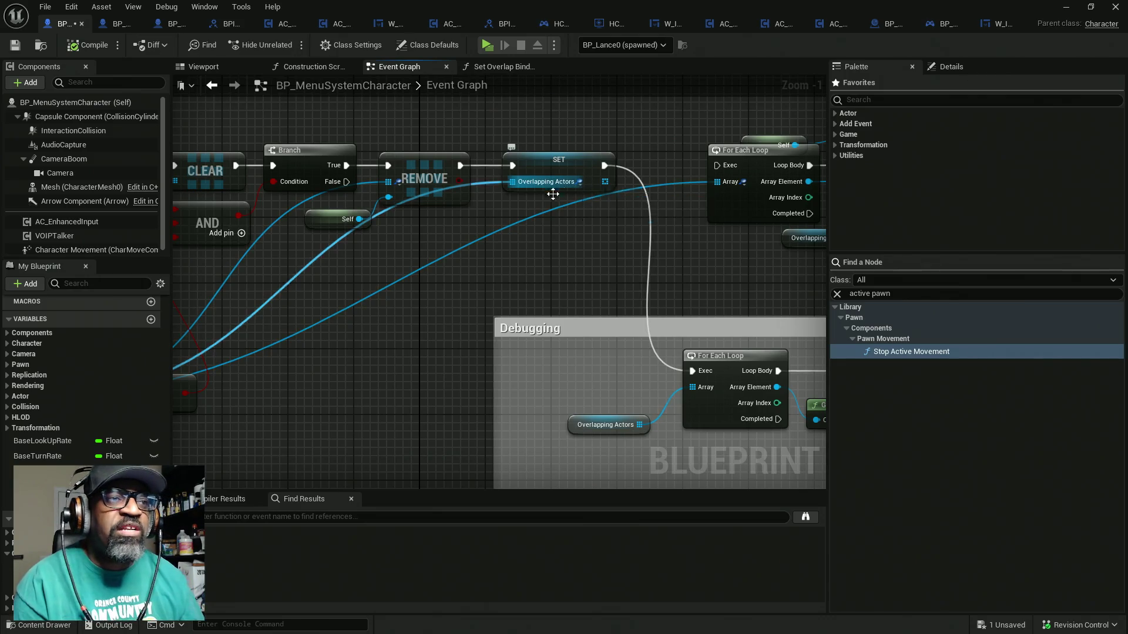
{"action": "left_click_drag", "start_coordinate": [471, 215], "coordinate": [801, 118]}
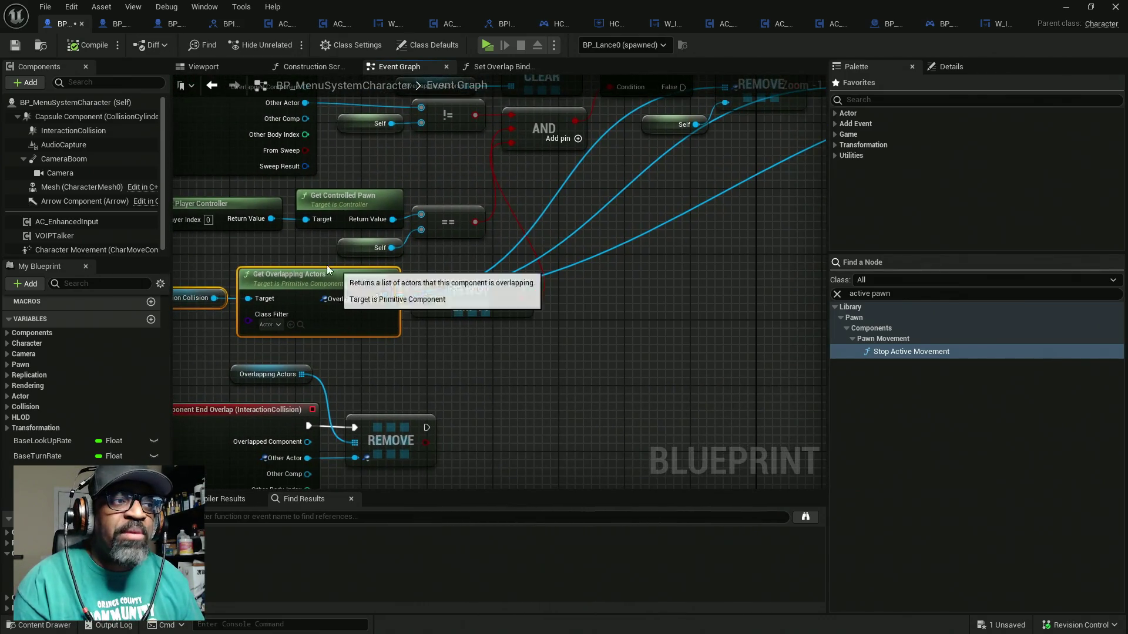
{"action": "left_click_drag", "start_coordinate": [296, 262], "coordinate": [431, 251]}
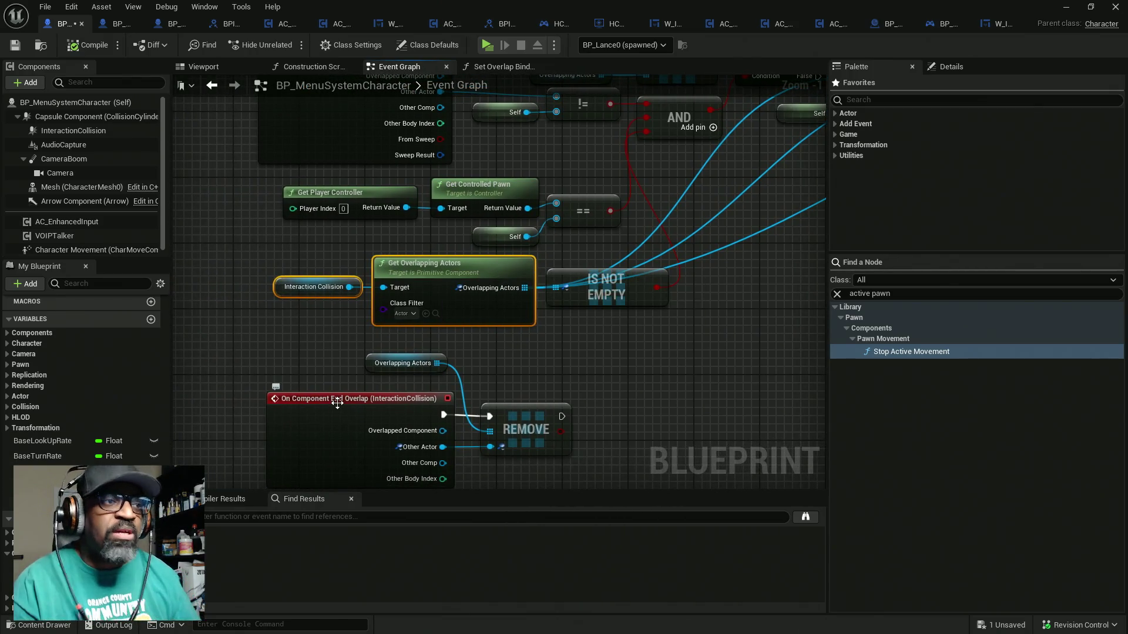
{"action": "mouse_move", "coordinate": [337, 403]}
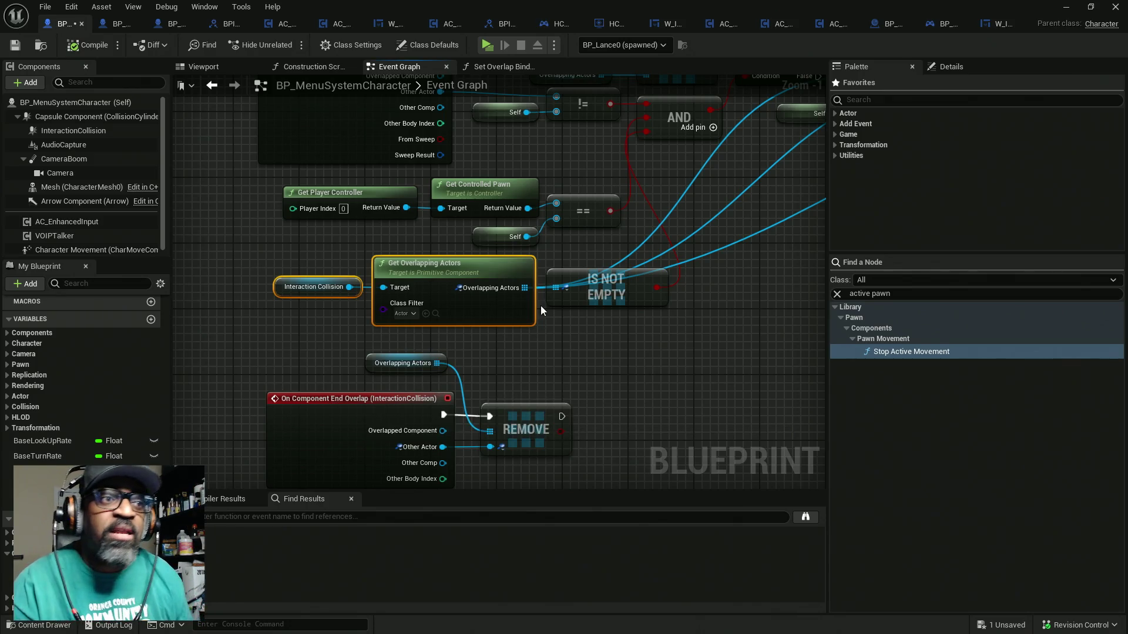
{"action": "left_click_drag", "start_coordinate": [689, 220], "coordinate": [481, 265]}
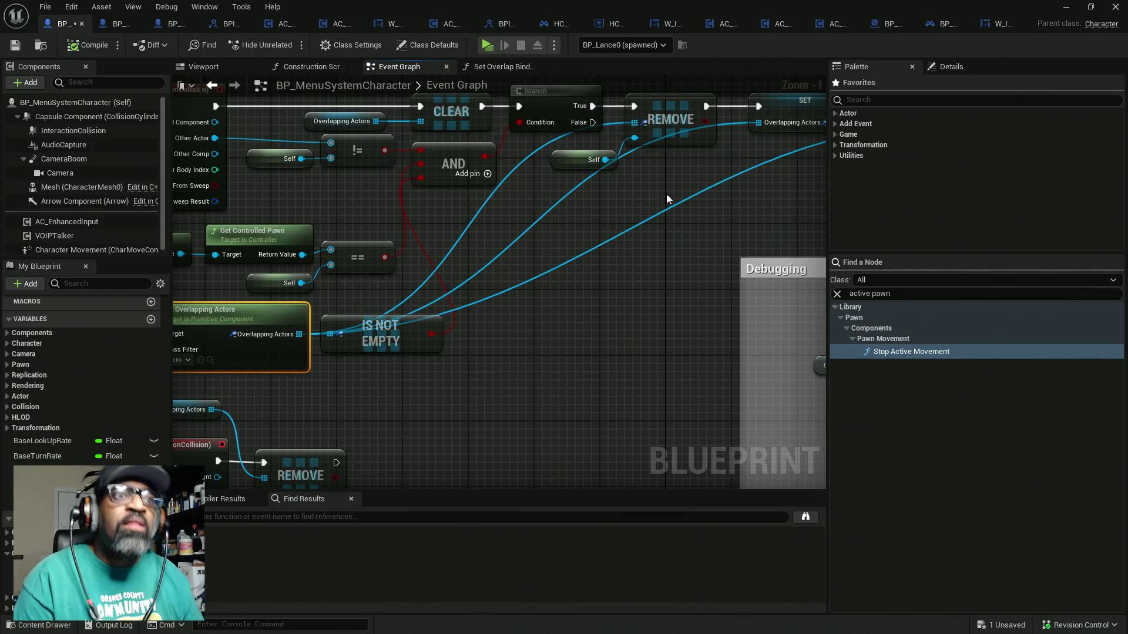
{"action": "left_click_drag", "start_coordinate": [666, 194], "coordinate": [524, 240]}
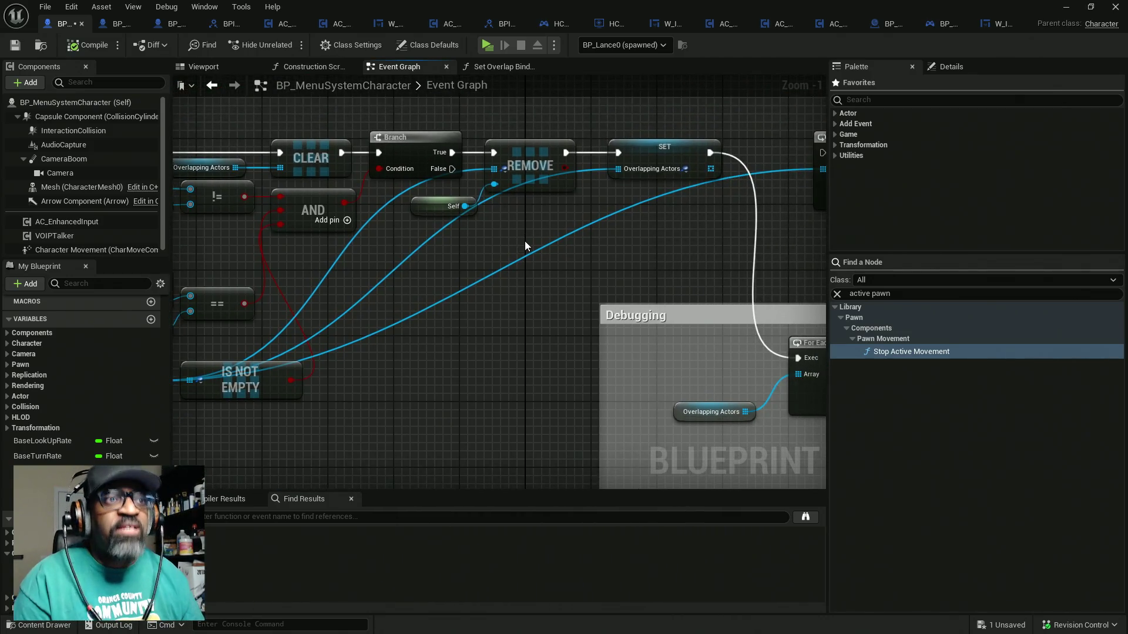
{"action": "left_click", "coordinate": [651, 141]}
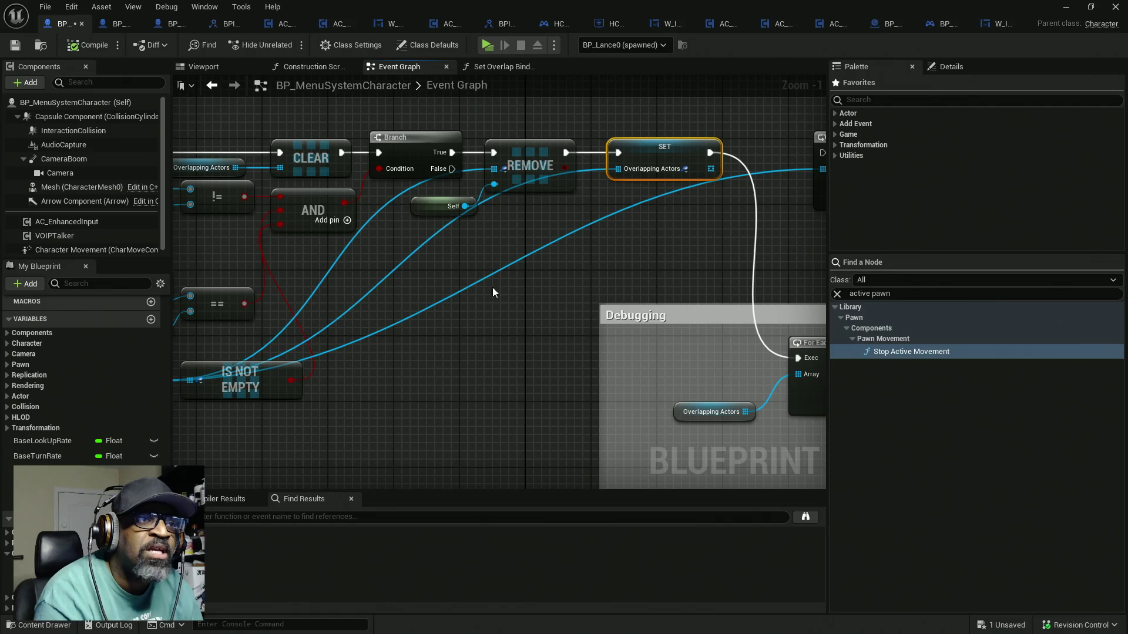
Inspect the overlap event nodes, then check the props in the level editor
{"action": "left_click_drag", "start_coordinate": [492, 292], "coordinate": [562, 296]}
{"action": "mouse_move", "coordinate": [495, 273]}
{"action": "left_mouse_down"}
{"action": "mouse_move", "coordinate": [500, 294]}
{"action": "mouse_move", "coordinate": [481, 258]}
{"action": "left_mouse_up"}
{"action": "mouse_move", "coordinate": [419, 330]}
{"action": "left_mouse_down"}
{"action": "mouse_move", "coordinate": [505, 297]}
{"action": "mouse_move", "coordinate": [553, 245]}
{"action": "left_mouse_up"}
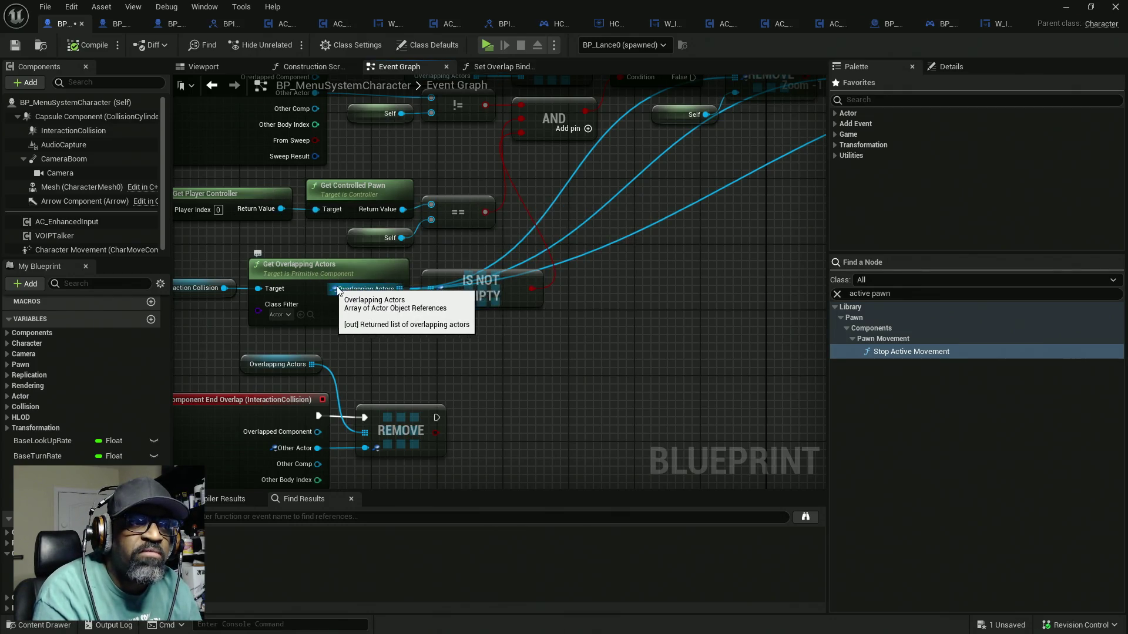
{"action": "mouse_move", "coordinate": [338, 290]}
{"action": "left_mouse_down"}
{"action": "mouse_move", "coordinate": [309, 342]}
{"action": "mouse_move", "coordinate": [134, 359]}
{"action": "left_mouse_up"}
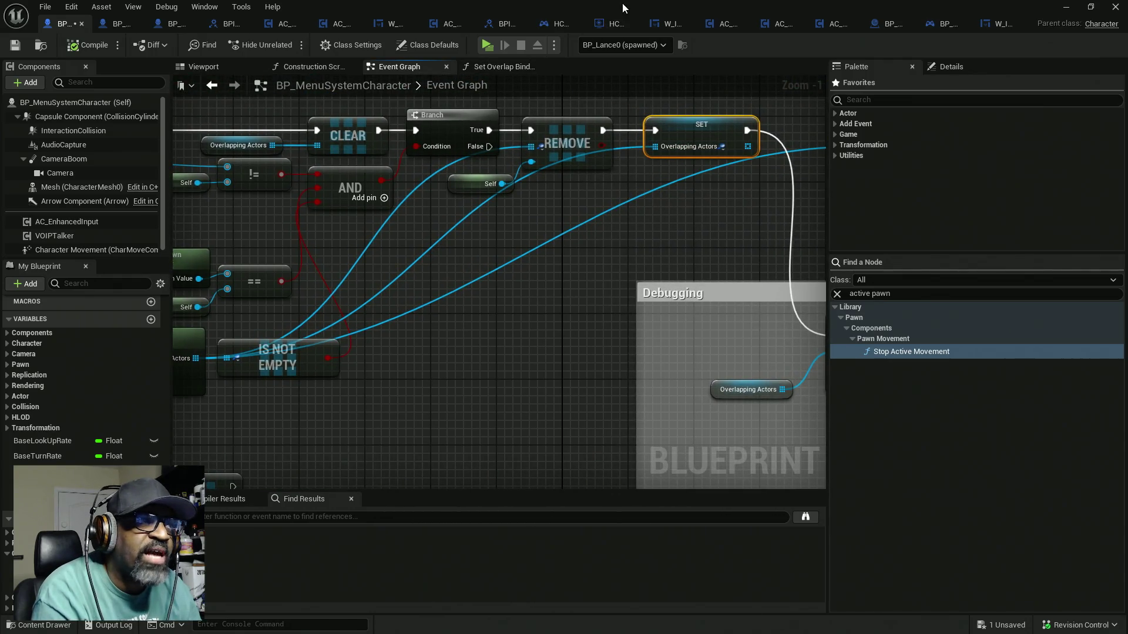
{"action": "key", "text": "alt+Tab"}
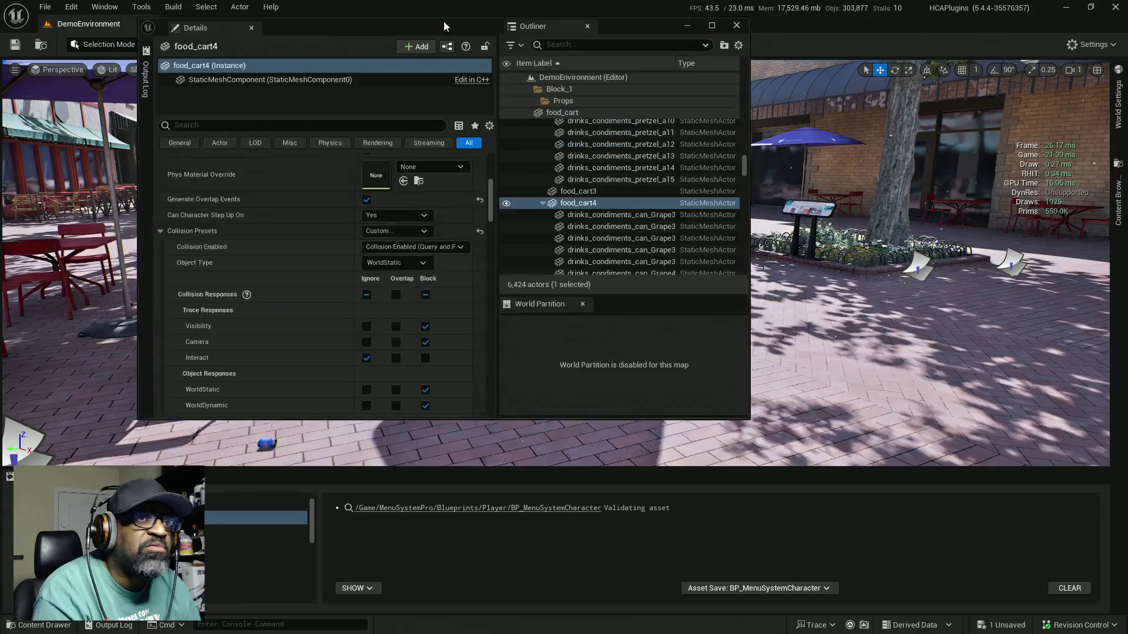
{"action": "left_click_drag", "start_coordinate": [444, 24], "coordinate": [423, 85]}
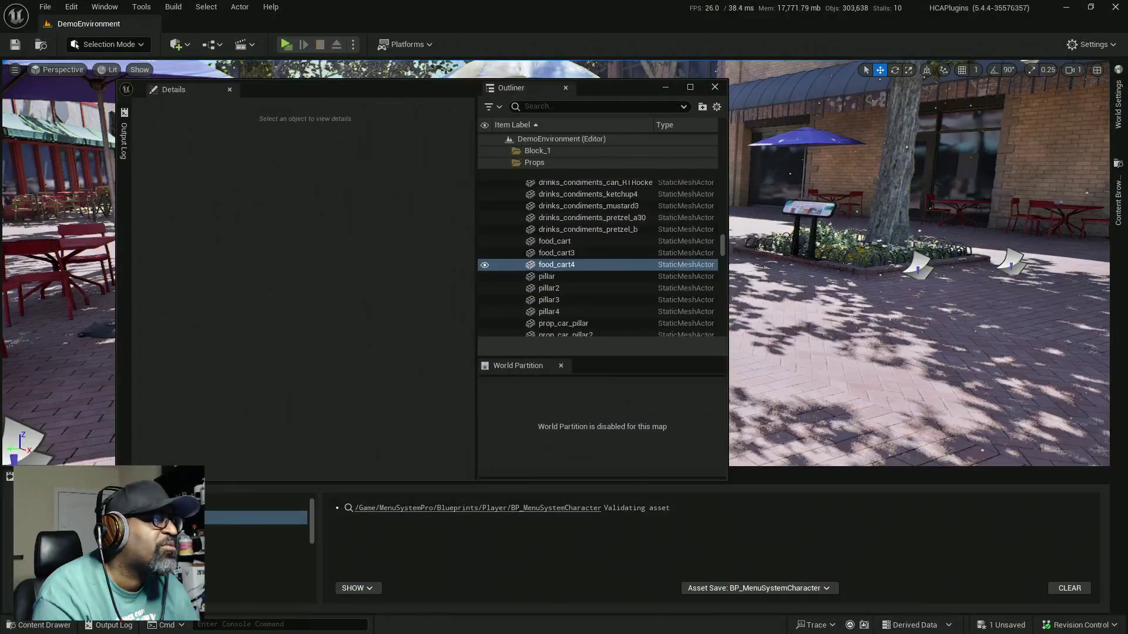
{"action": "scroll", "coordinate": [498, 238], "scroll_direction": "down", "scroll_amount": 4}
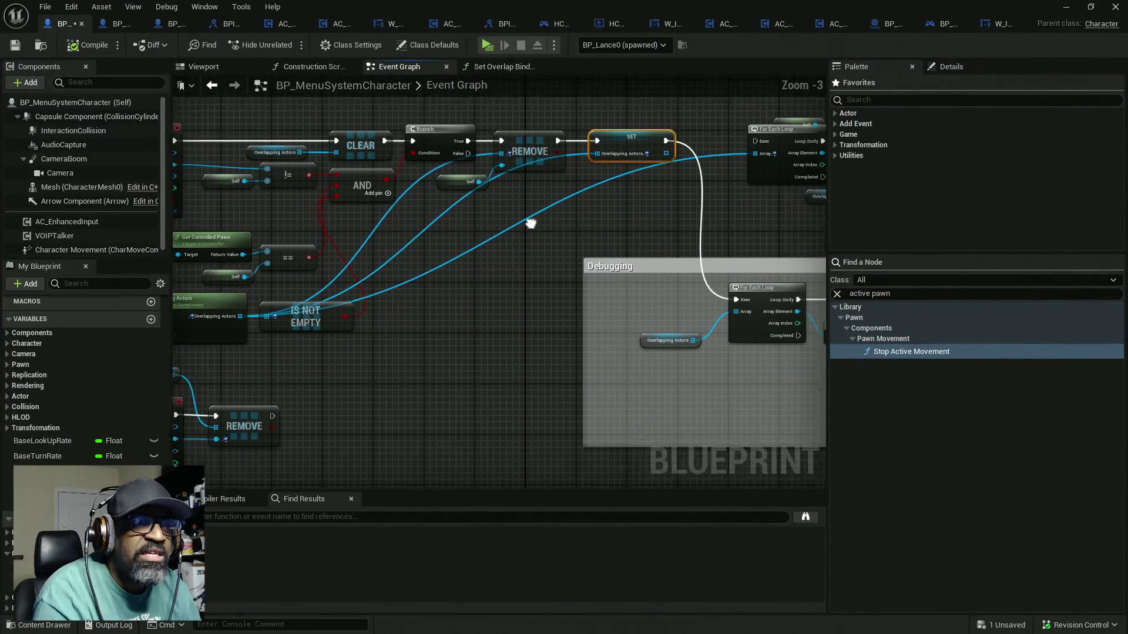
Move the SET Overlapping Actors node further right along the chain
{"action": "left_click_drag", "start_coordinate": [492, 223], "coordinate": [437, 220]}
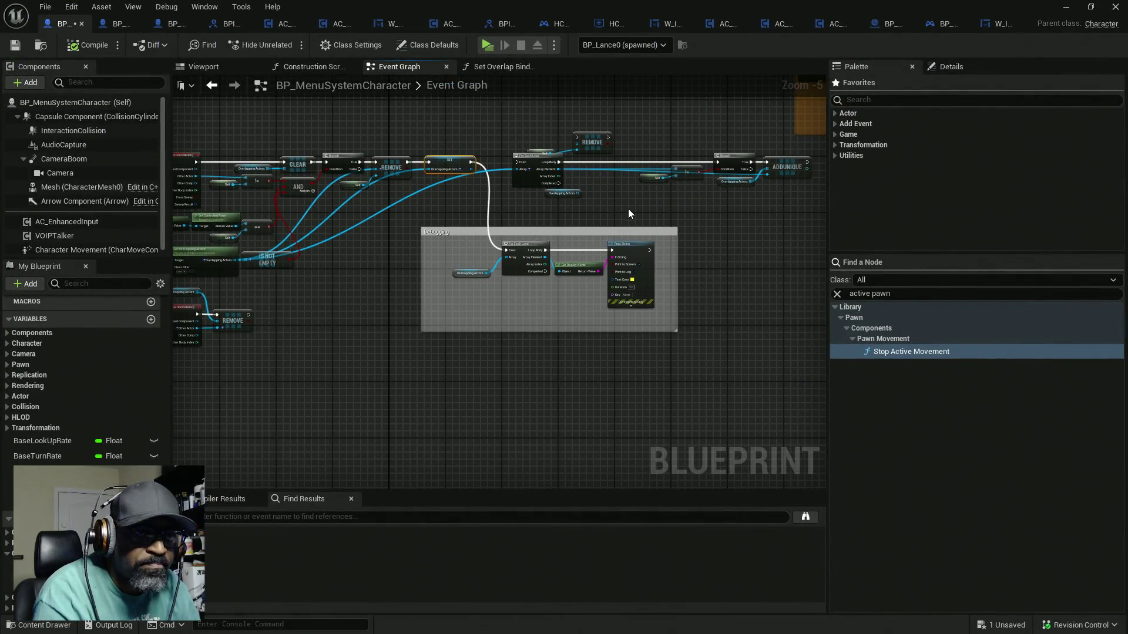
{"action": "left_click_drag", "start_coordinate": [628, 214], "coordinate": [539, 194]}
{"action": "left_click_drag", "start_coordinate": [427, 138], "coordinate": [673, 220]}
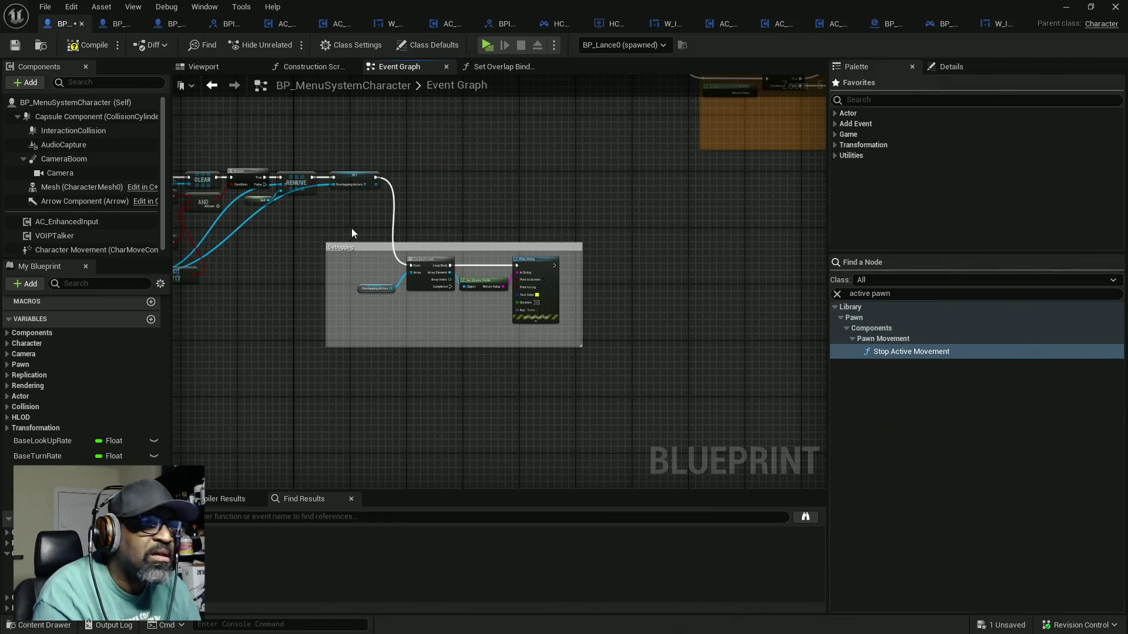
{"action": "scroll", "coordinate": [351, 228], "scroll_direction": "up", "scroll_amount": 4}
{"action": "left_click_drag", "start_coordinate": [506, 148], "coordinate": [696, 132]}
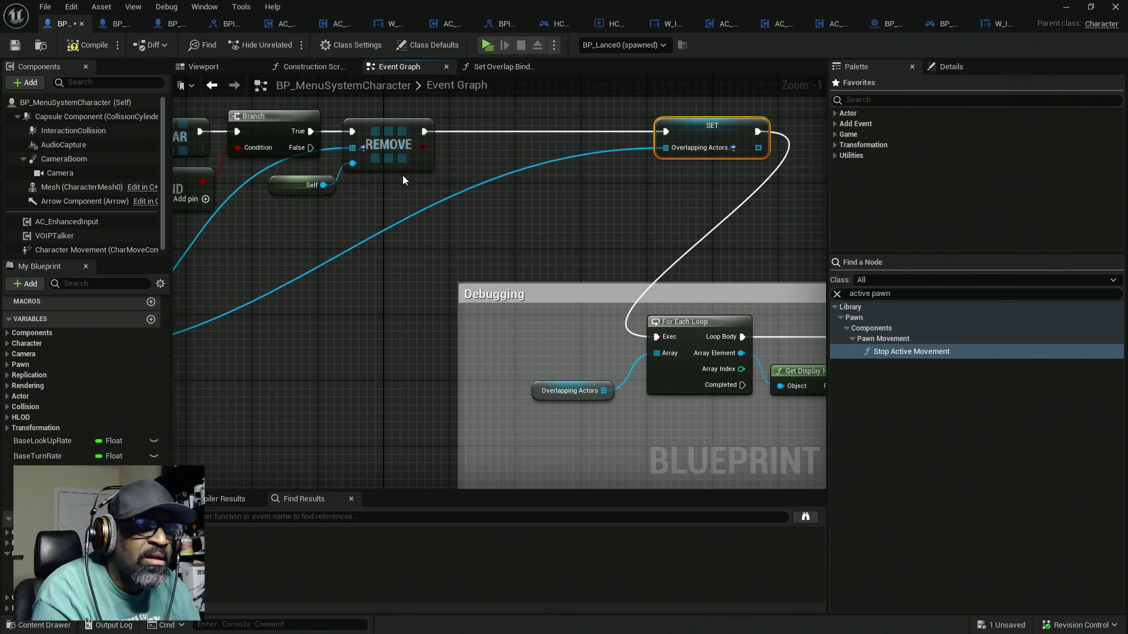
Move REMOVE and its Self node below the Branch, then promote the overlapping actors output
{"action": "left_click", "coordinate": [301, 185]}
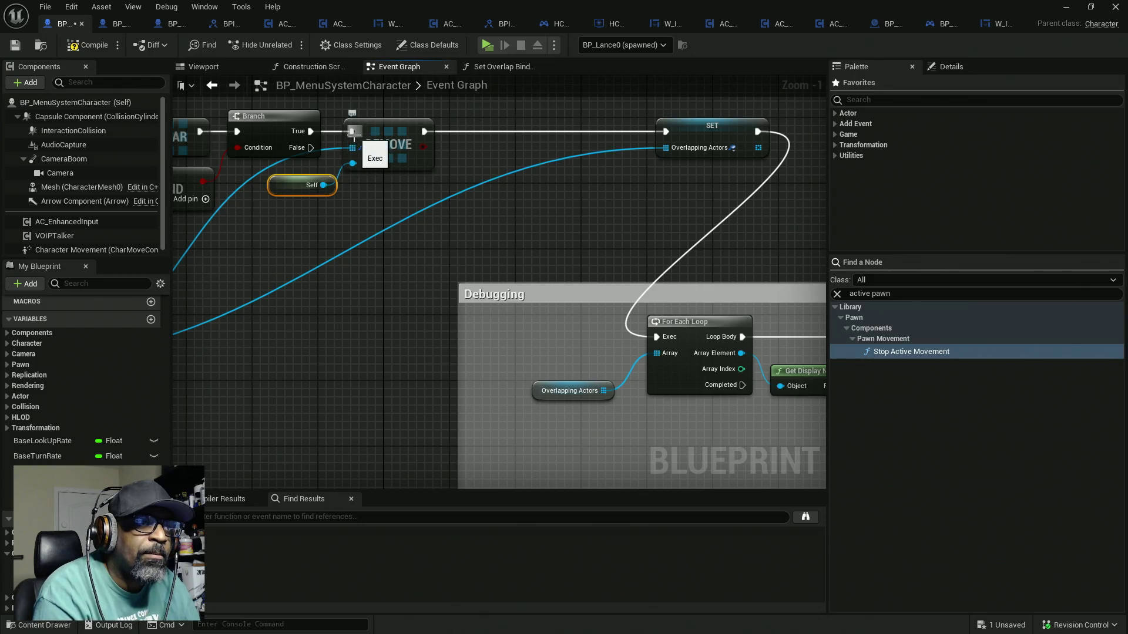
{"action": "left_click_drag", "start_coordinate": [380, 141], "coordinate": [379, 314]}
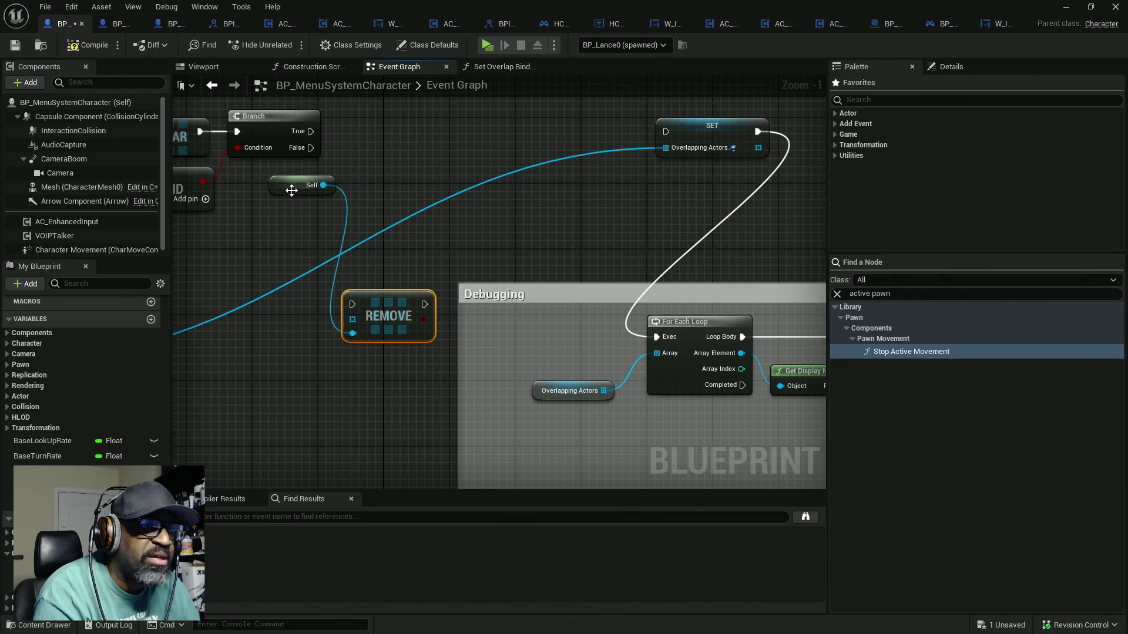
{"action": "mouse_move", "coordinate": [293, 187]}
{"action": "left_mouse_down"}
{"action": "mouse_move", "coordinate": [283, 352]}
{"action": "mouse_move", "coordinate": [342, 327]}
{"action": "mouse_move", "coordinate": [391, 359]}
{"action": "mouse_move", "coordinate": [611, 219]}
{"action": "mouse_move", "coordinate": [672, 163]}
{"action": "left_mouse_up"}
{"action": "left_click", "coordinate": [710, 247]}
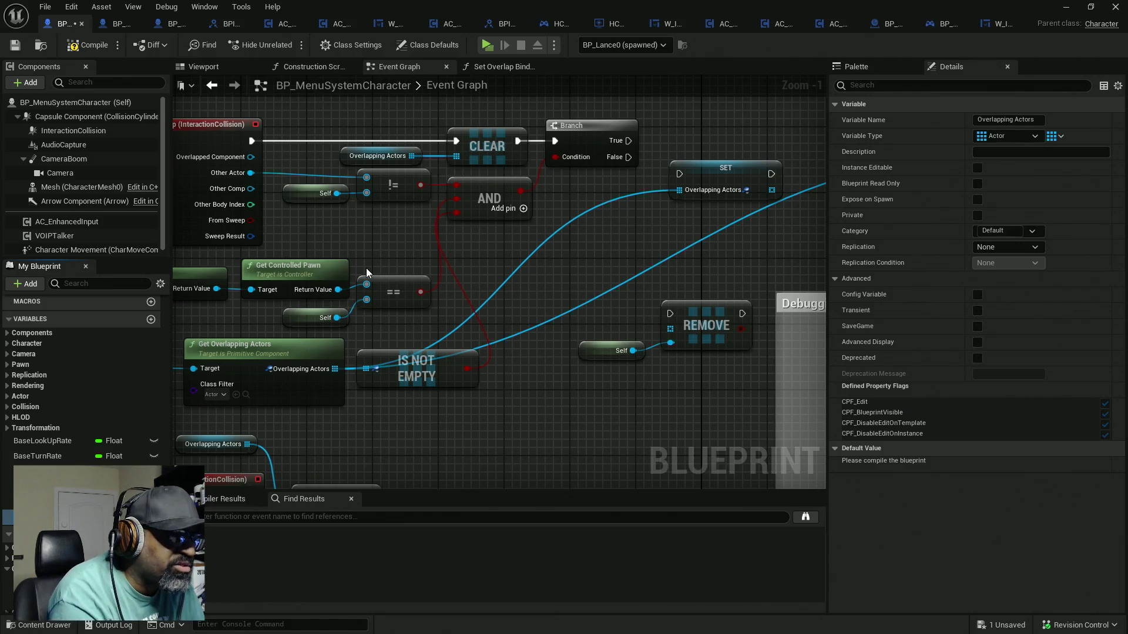
Name the promoted variable TempOverlapping Actors and wire its SET after the Branch's True
{"action": "type", "text": "Temp"}
{"action": "key", "text": "Return"}
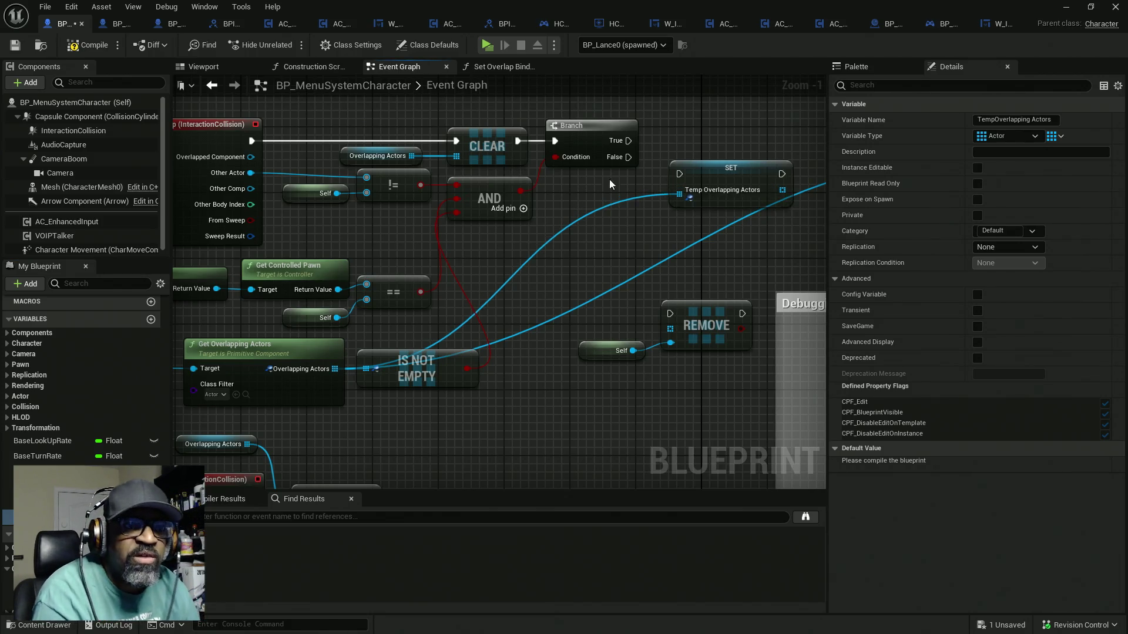
{"action": "mouse_move", "coordinate": [608, 179]}
{"action": "left_mouse_down"}
{"action": "mouse_move", "coordinate": [575, 195]}
{"action": "mouse_move", "coordinate": [518, 199]}
{"action": "left_mouse_up"}
{"action": "mouse_move", "coordinate": [537, 160]}
{"action": "left_mouse_down"}
{"action": "mouse_move", "coordinate": [586, 183]}
{"action": "mouse_move", "coordinate": [568, 150]}
{"action": "left_mouse_up"}
{"action": "left_click_drag", "start_coordinate": [570, 218], "coordinate": [482, 213]}
Feed a Temp Overlapping Actors getter into REMOVE and run REMOVE after the SET
{"action": "mouse_move", "coordinate": [9, 517]}
{"action": "left_mouse_down"}
{"action": "mouse_move", "coordinate": [353, 382]}
{"action": "mouse_move", "coordinate": [383, 333]}
{"action": "left_mouse_up"}
{"action": "left_click_drag", "start_coordinate": [474, 340], "coordinate": [496, 341]}
{"action": "mouse_move", "coordinate": [419, 319]}
{"action": "left_mouse_down"}
{"action": "mouse_move", "coordinate": [516, 364]}
{"action": "mouse_move", "coordinate": [328, 387]}
{"action": "mouse_move", "coordinate": [432, 207]}
{"action": "left_mouse_up"}
{"action": "key", "text": "q"}
{"action": "left_click", "coordinate": [439, 178]}
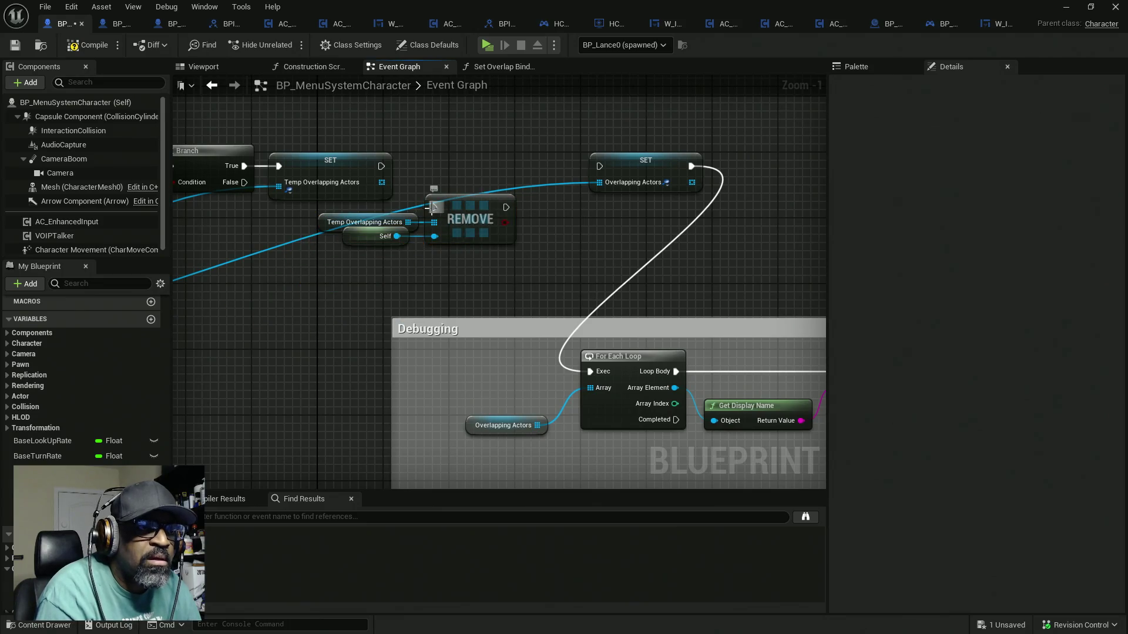
{"action": "mouse_move", "coordinate": [382, 167]}
{"action": "left_mouse_down"}
{"action": "mouse_move", "coordinate": [434, 206]}
{"action": "mouse_move", "coordinate": [467, 171]}
{"action": "left_mouse_up"}
{"action": "left_click_drag", "start_coordinate": [548, 184], "coordinate": [451, 191]}
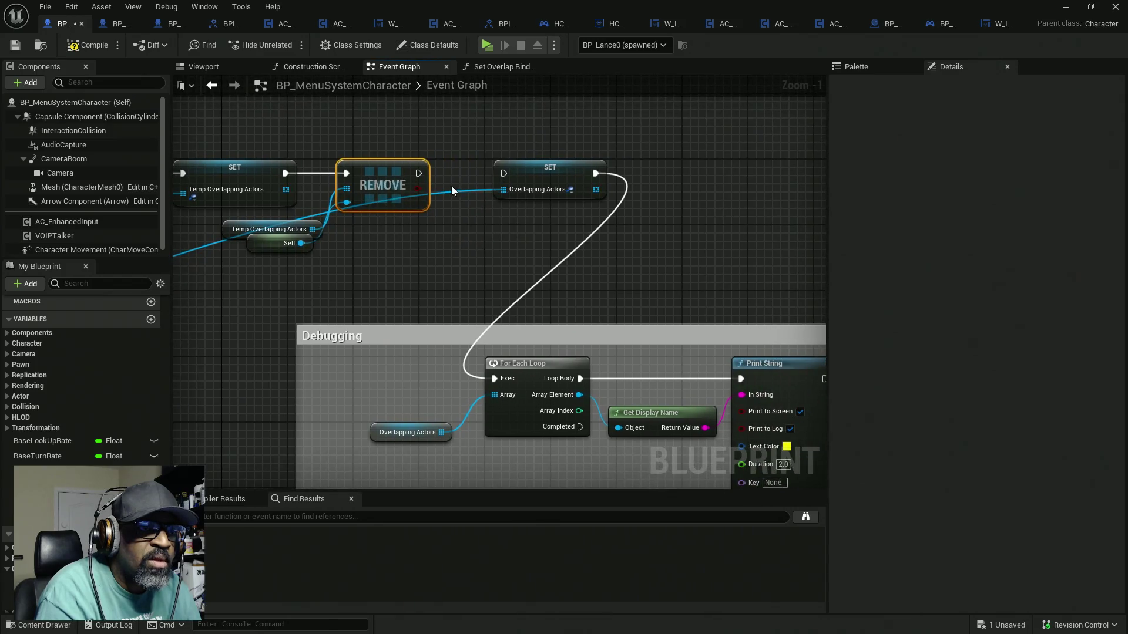
Wire a copied Temp Overlapping Actors getter into SET Overlapping Actors after REMOVE, and save
{"action": "left_click_drag", "start_coordinate": [203, 229], "coordinate": [348, 238]}
{"action": "left_click", "coordinate": [238, 230]}
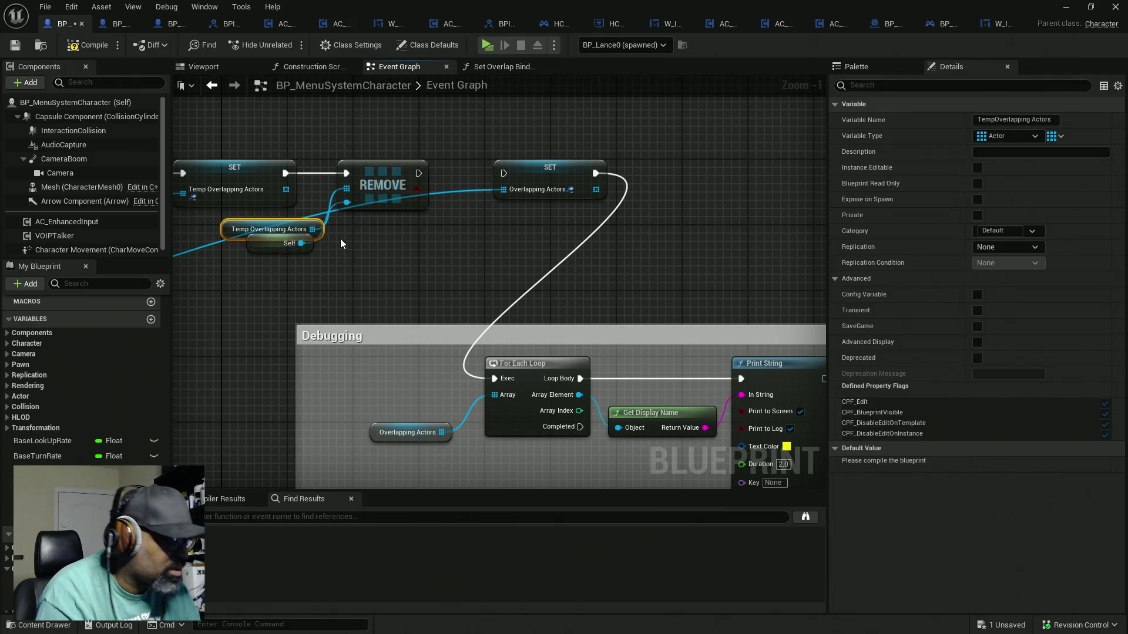
{"action": "key", "text": "ctrl+c"}
{"action": "key", "text": "ctrl+v"}
{"action": "left_click_drag", "start_coordinate": [442, 235], "coordinate": [505, 188]}
{"action": "left_click_drag", "start_coordinate": [419, 173], "coordinate": [507, 169]}
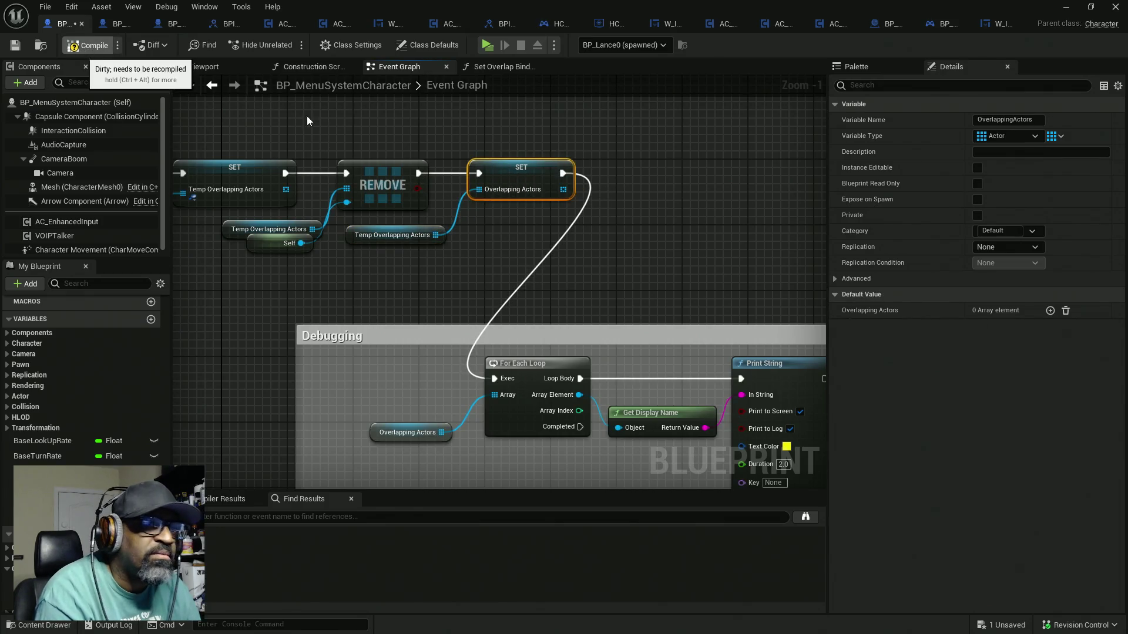
{"action": "key", "text": "ctrl+s"}
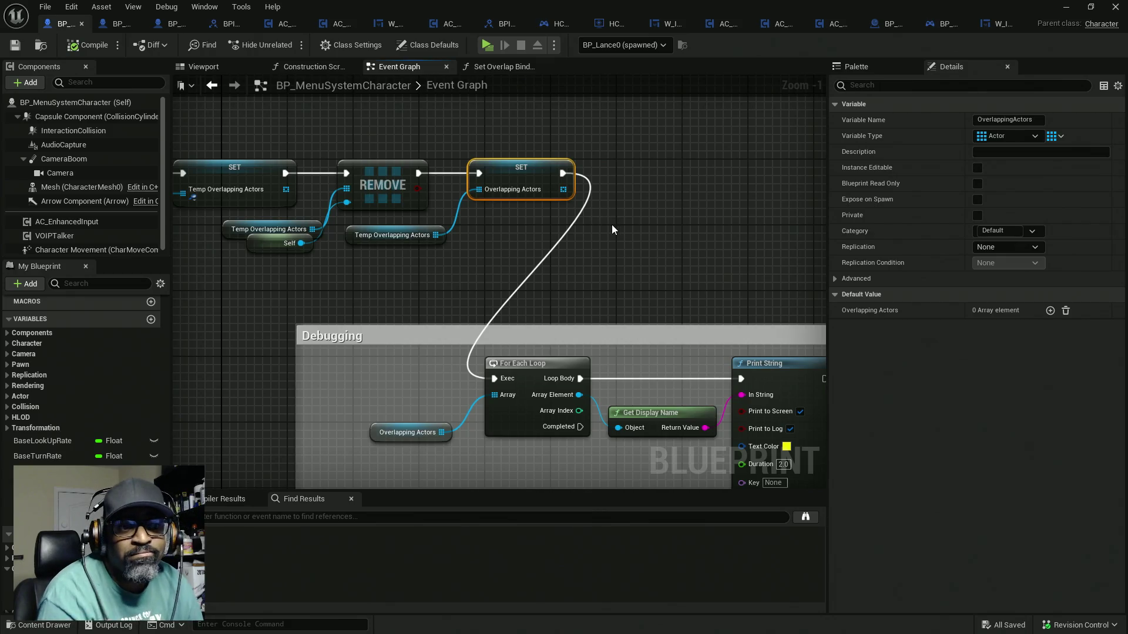
{"action": "key", "text": "alt+Tab"}
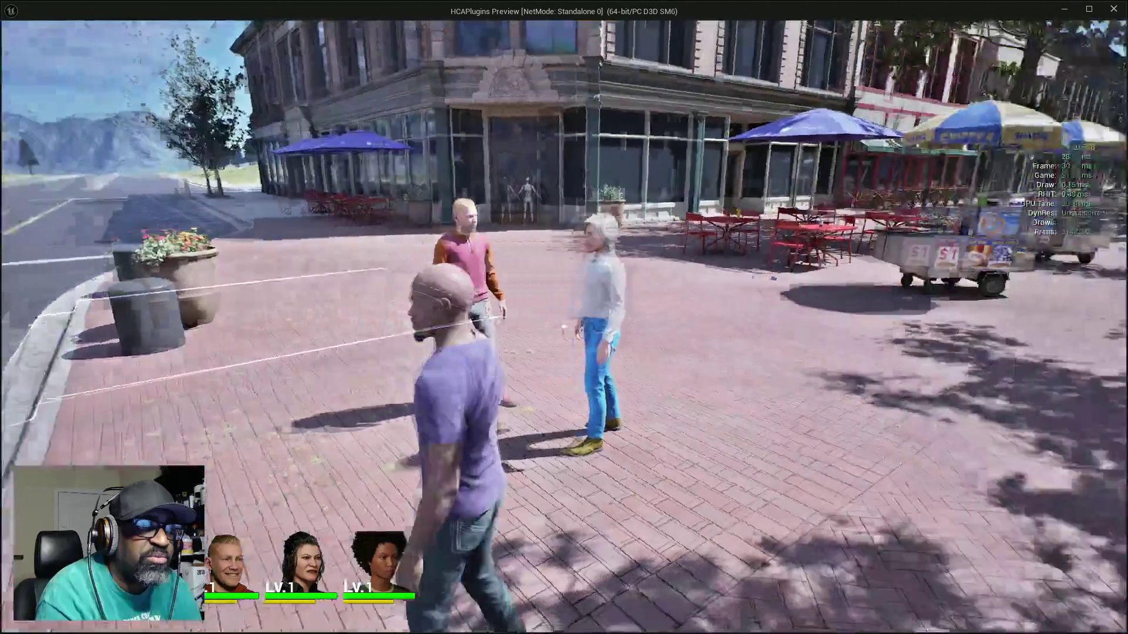
Walk the character past the NPCs, food cart and cafe doors, then end the session with Esc
{"action": "key", "text": "w"}
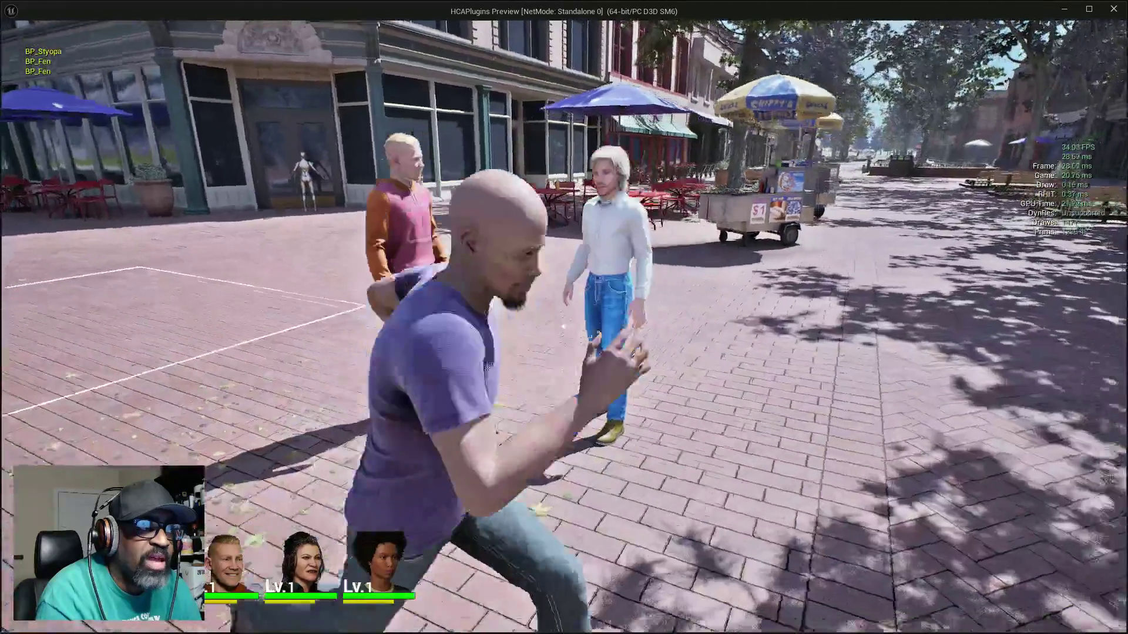
{"action": "key", "text": "w"}
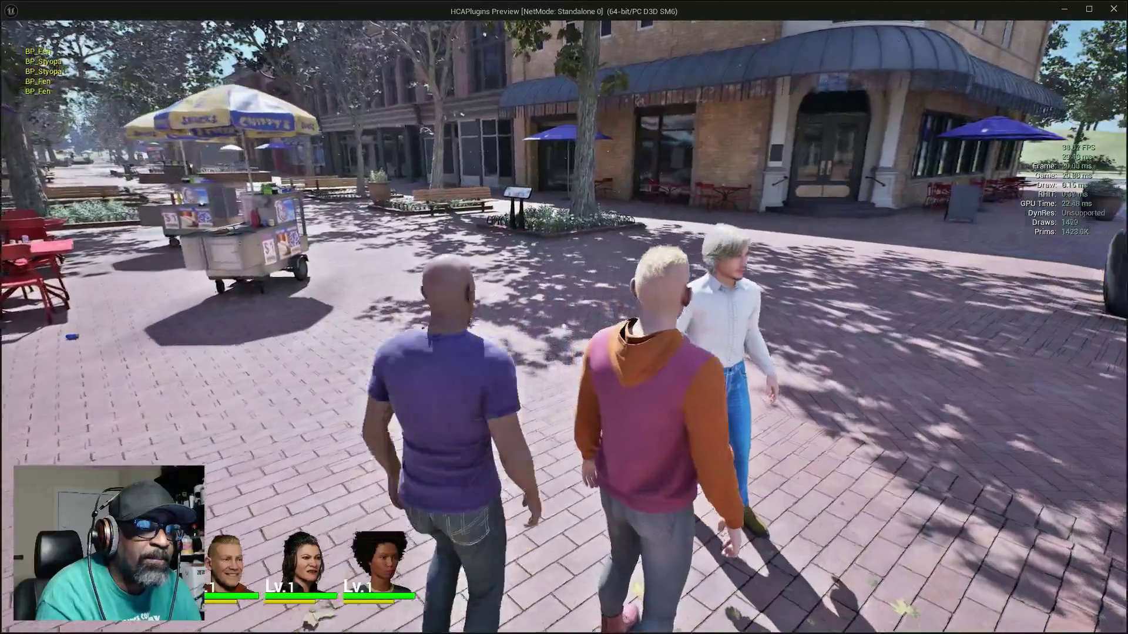
{"action": "key", "text": "w"}
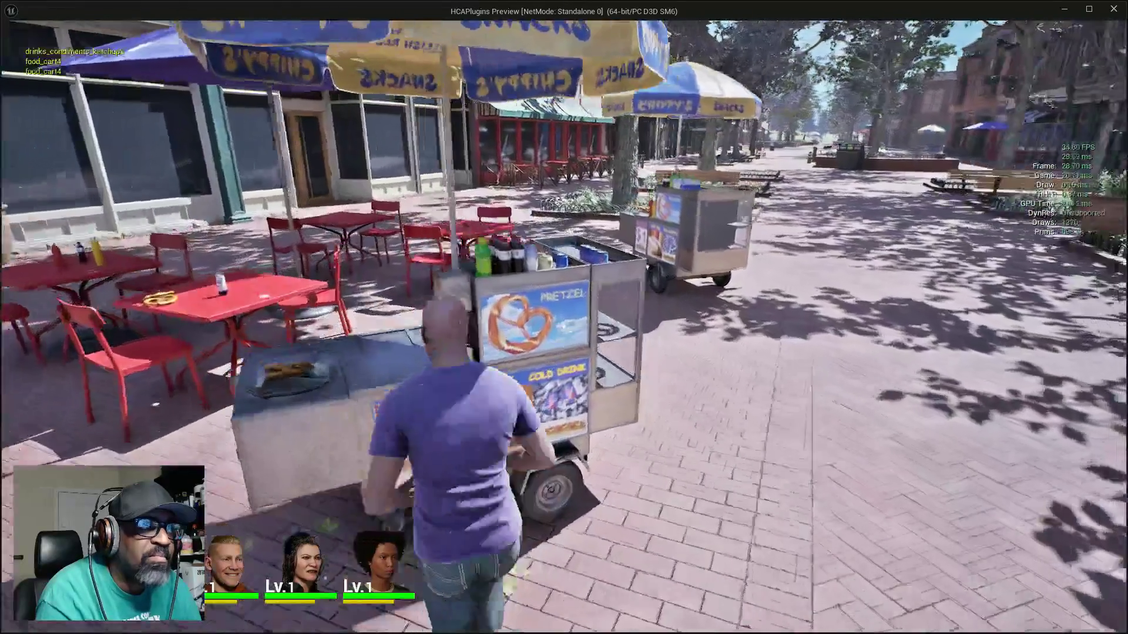
{"action": "key", "text": "w"}
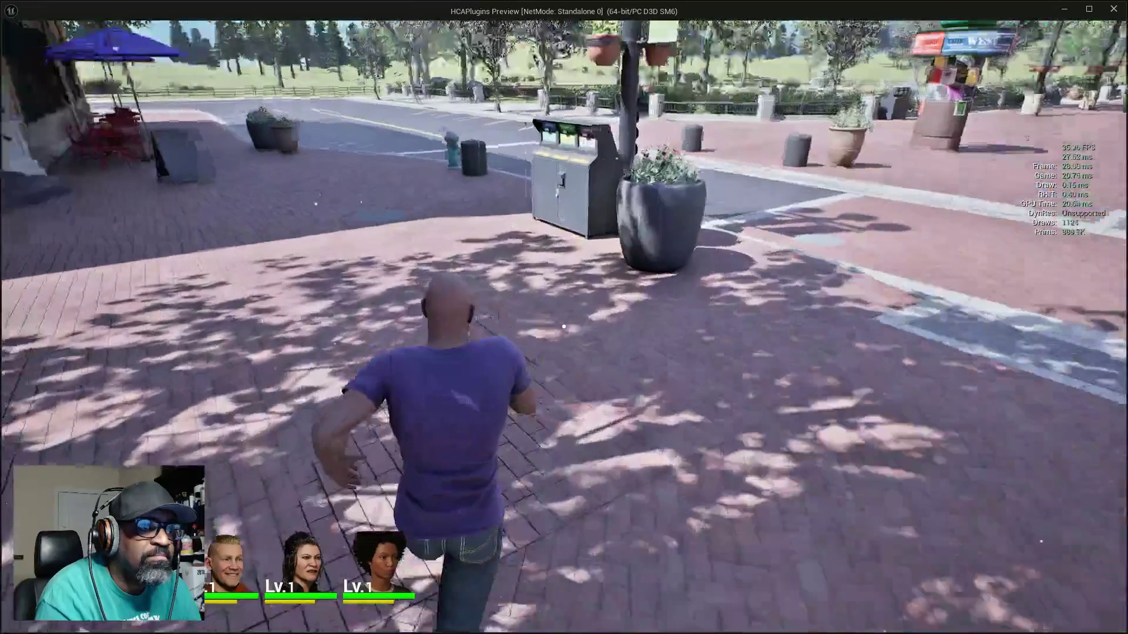
{"action": "key", "text": "w"}
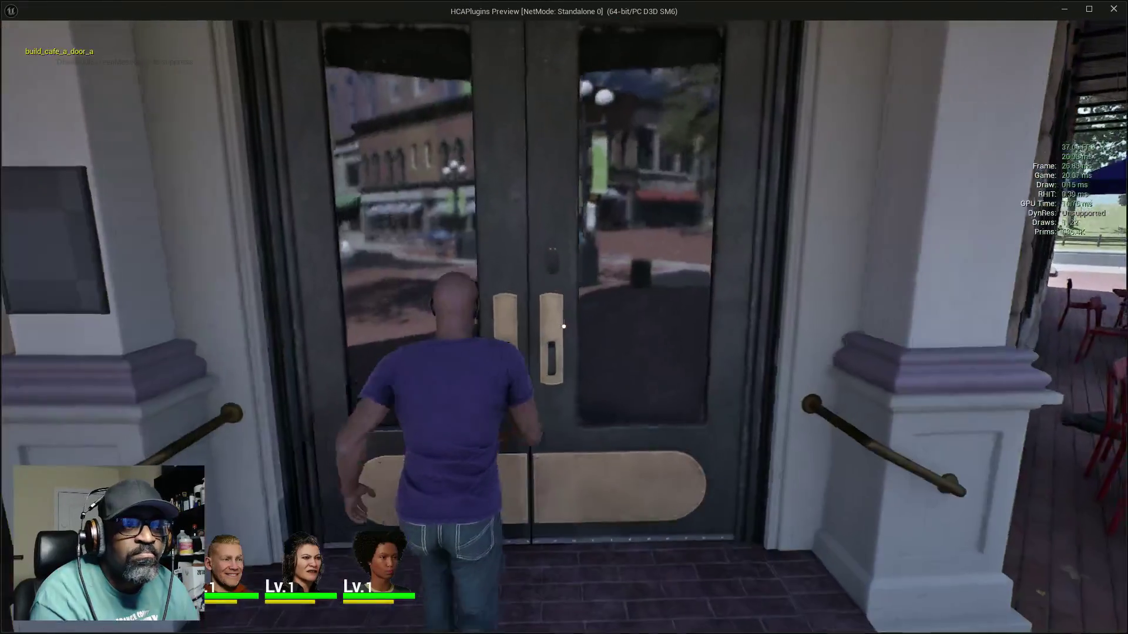
{"action": "key", "text": "w"}
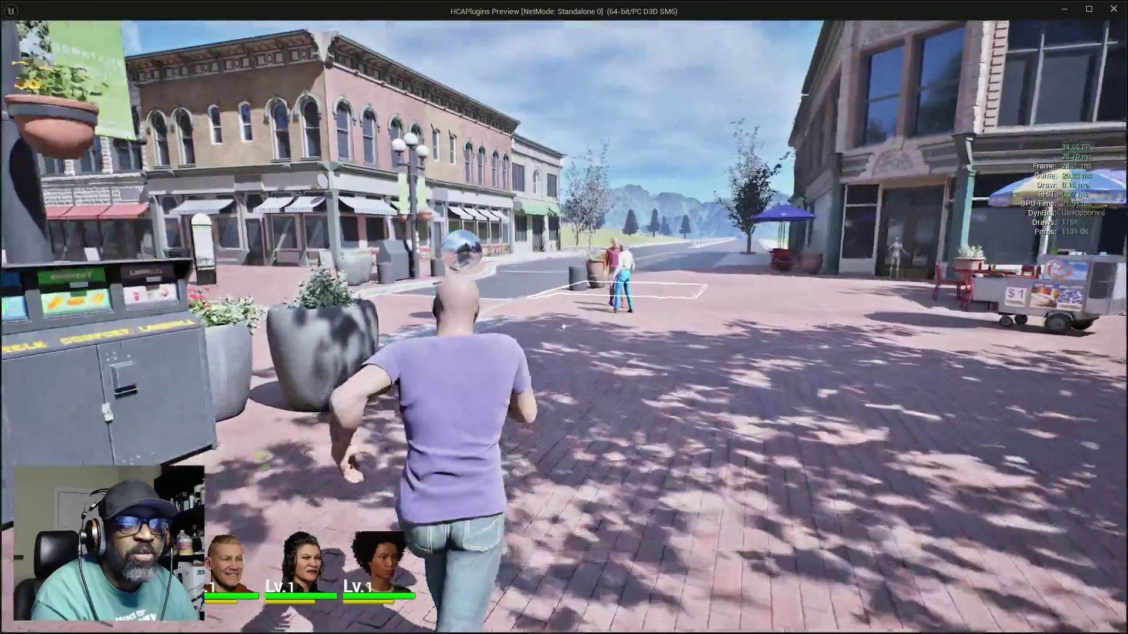
{"action": "key", "text": "w"}
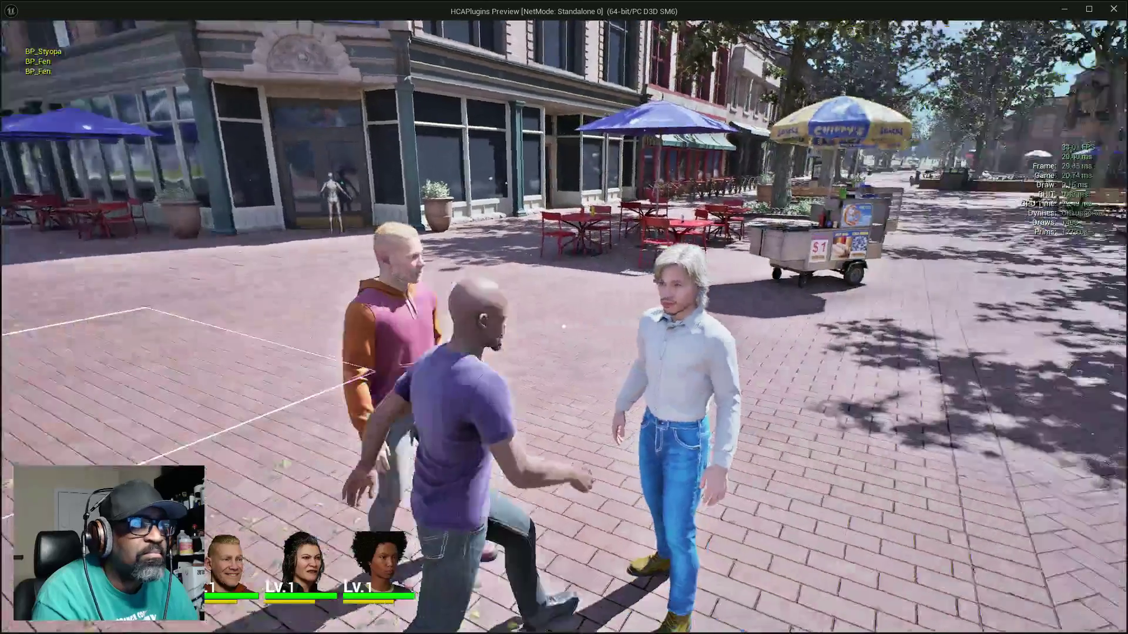
{"action": "key", "text": "w"}
{"action": "key", "text": "Escape"}
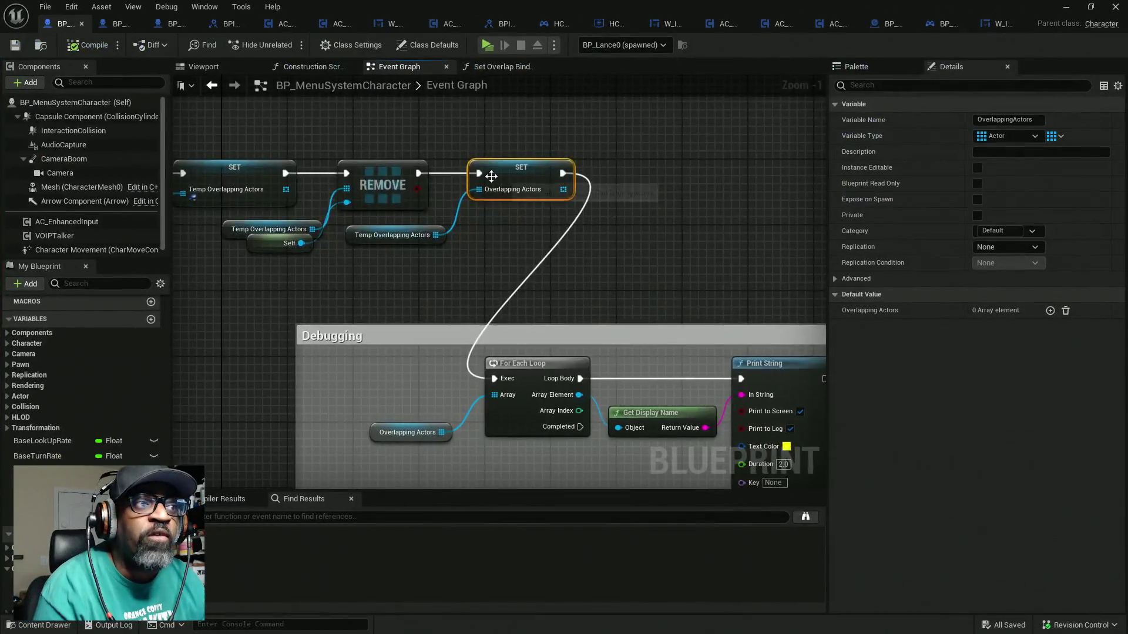
Move the Debugging comment group down-right, then compile and save BP_MenuSystemCharacter
{"action": "scroll", "coordinate": [484, 203], "scroll_direction": "down", "scroll_amount": 4}
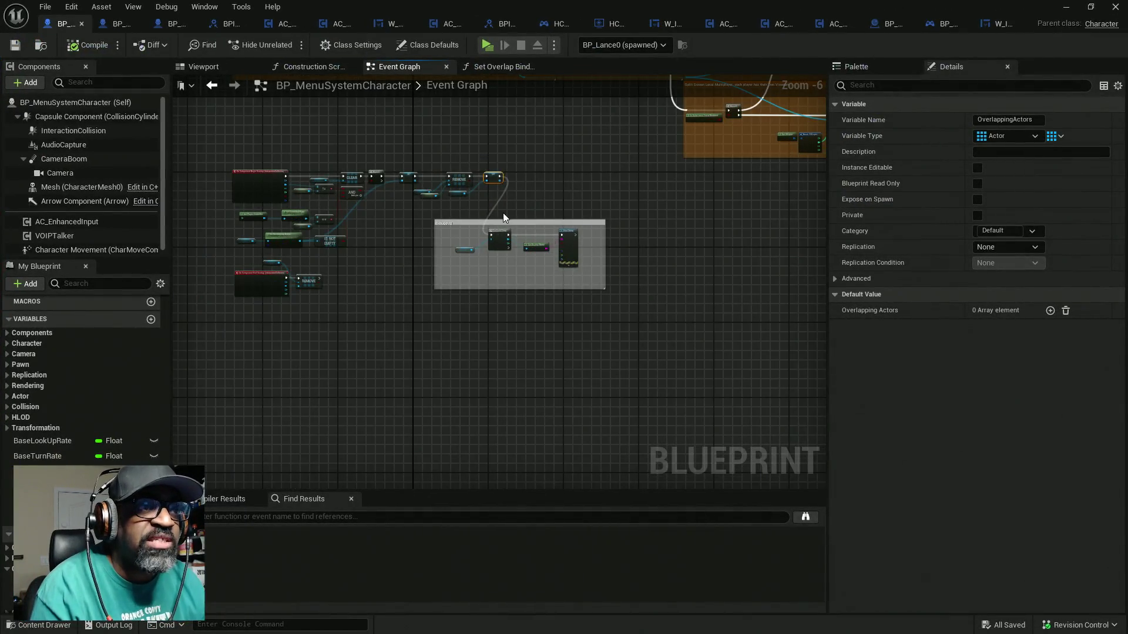
{"action": "scroll", "coordinate": [502, 218], "scroll_direction": "up", "scroll_amount": 4}
{"action": "scroll", "coordinate": [529, 213], "scroll_direction": "down", "scroll_amount": 6}
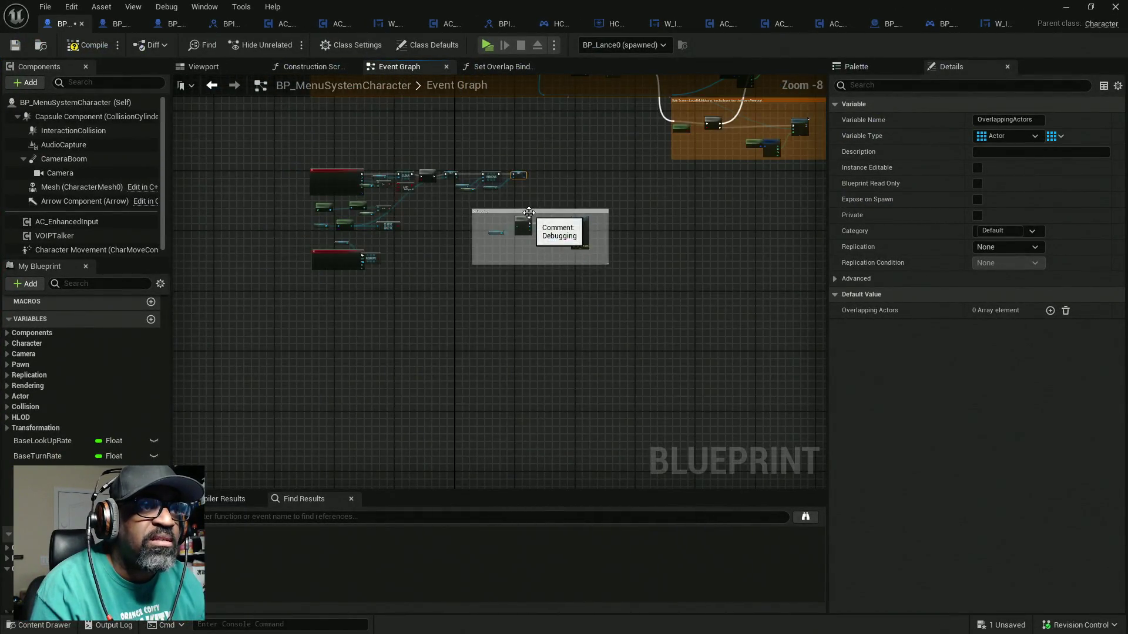
{"action": "mouse_move", "coordinate": [529, 213]}
{"action": "left_mouse_down"}
{"action": "mouse_move", "coordinate": [588, 317]}
{"action": "mouse_move", "coordinate": [627, 302]}
{"action": "left_mouse_up"}
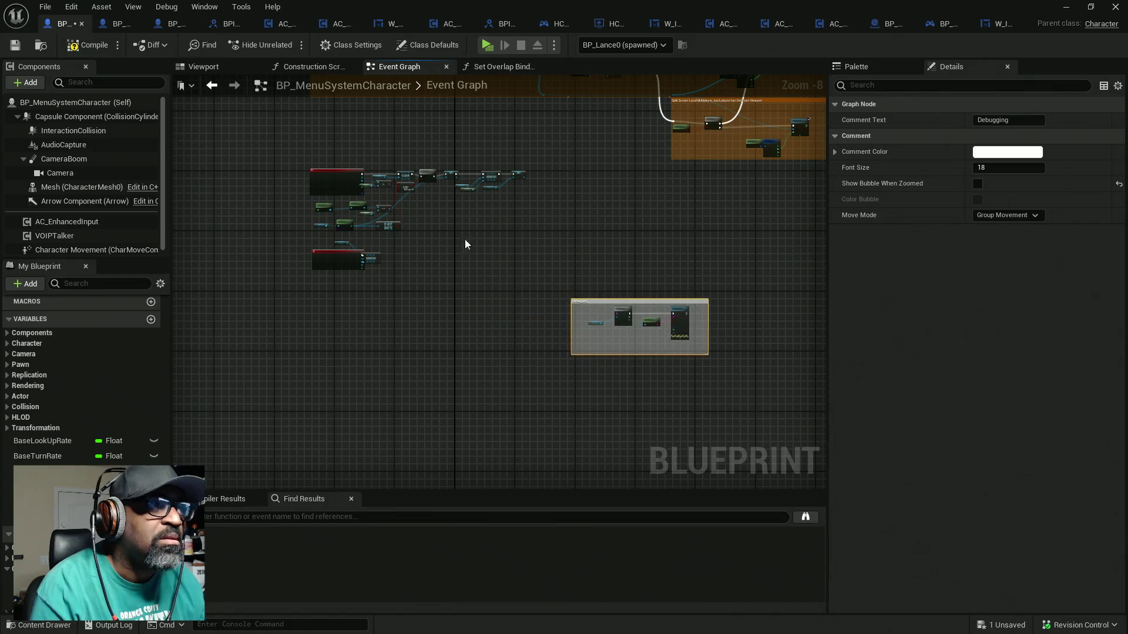
{"action": "left_click", "coordinate": [87, 45]}
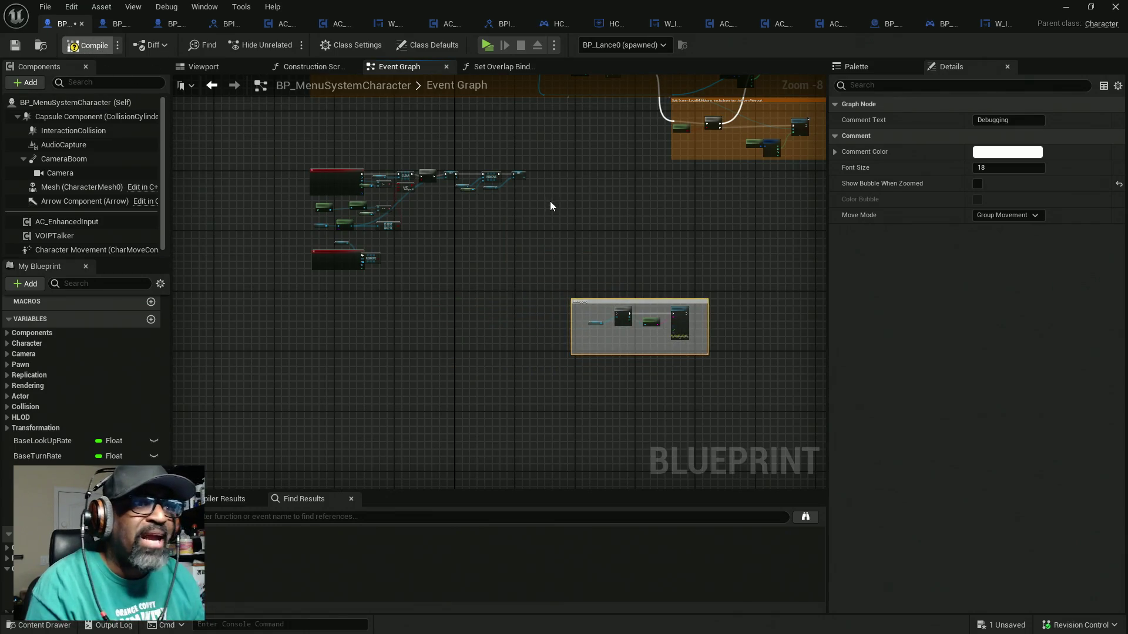
{"action": "key", "text": "ctrl+s"}
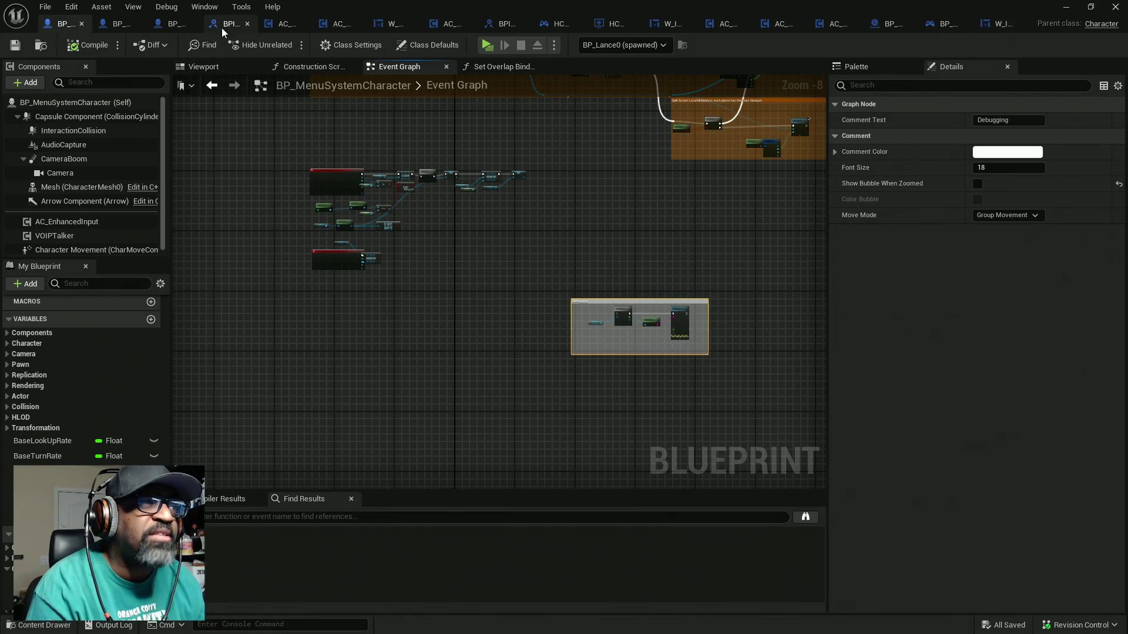
{"action": "left_click", "coordinate": [278, 29]}
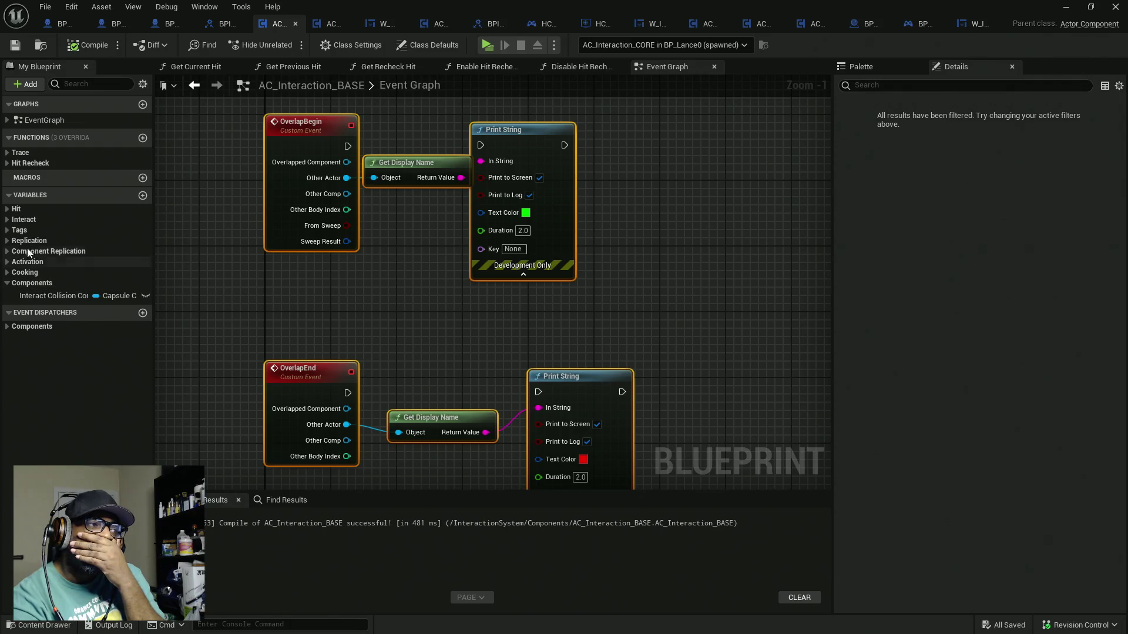
Browse the Interact, Cooking, Replication, Tags, Hit, Hit Recheck and Trace categories in My Blueprint
{"action": "left_click", "coordinate": [11, 221]}
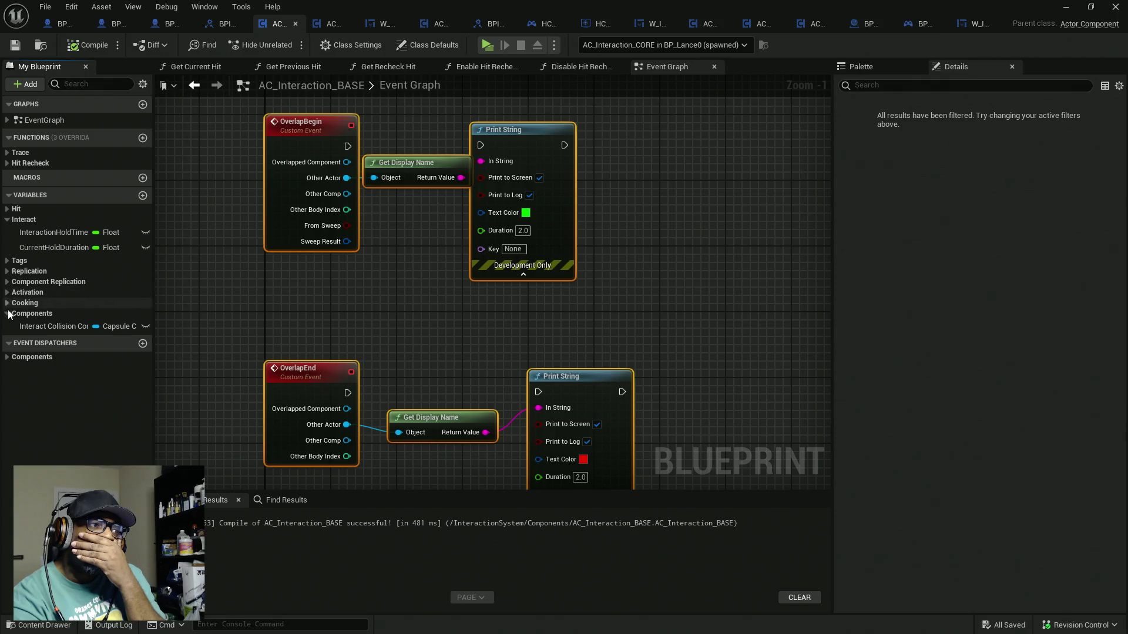
{"action": "left_click", "coordinate": [9, 304]}
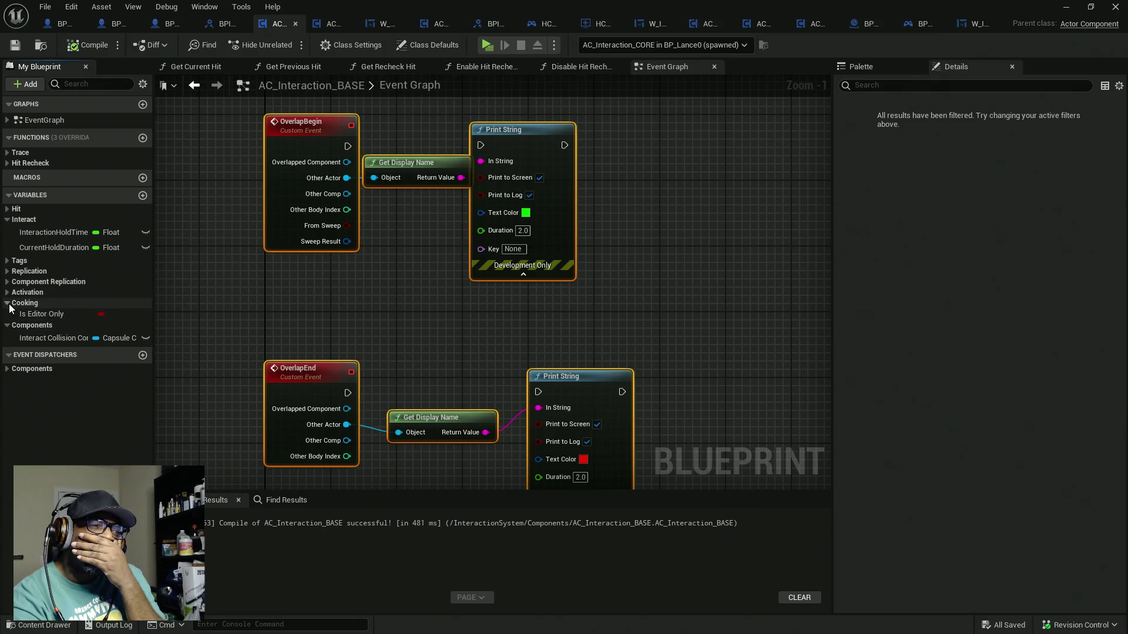
{"action": "left_click", "coordinate": [9, 305]}
{"action": "left_click", "coordinate": [8, 283]}
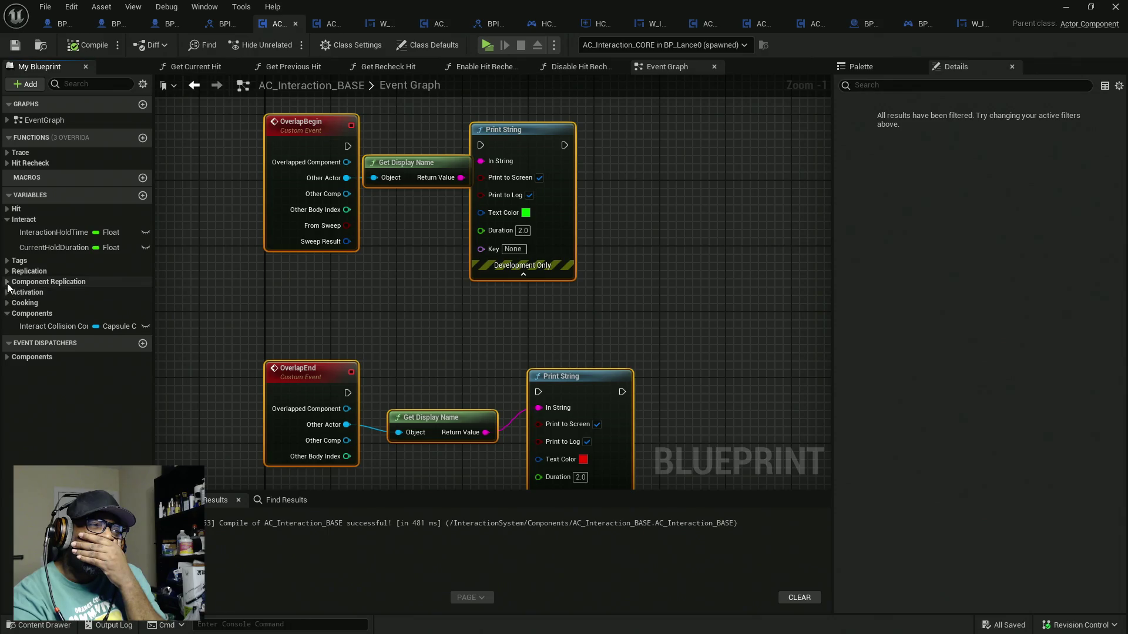
{"action": "left_click", "coordinate": [8, 283]}
{"action": "left_click", "coordinate": [8, 271]}
{"action": "left_click", "coordinate": [8, 271]}
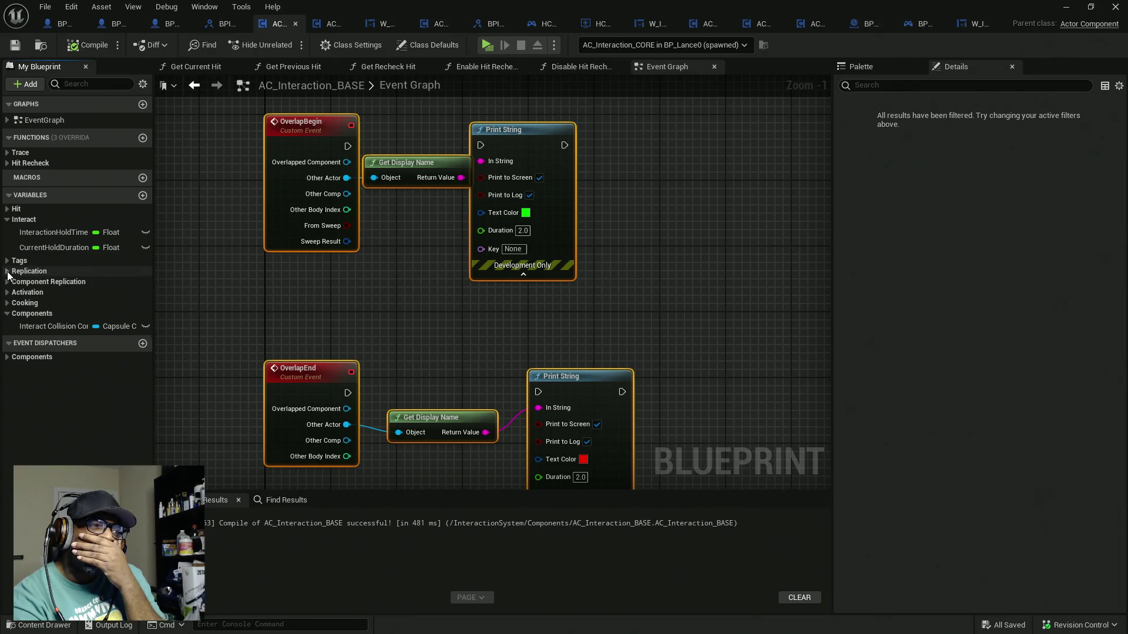
{"action": "left_click", "coordinate": [8, 261]}
{"action": "left_click", "coordinate": [7, 261]}
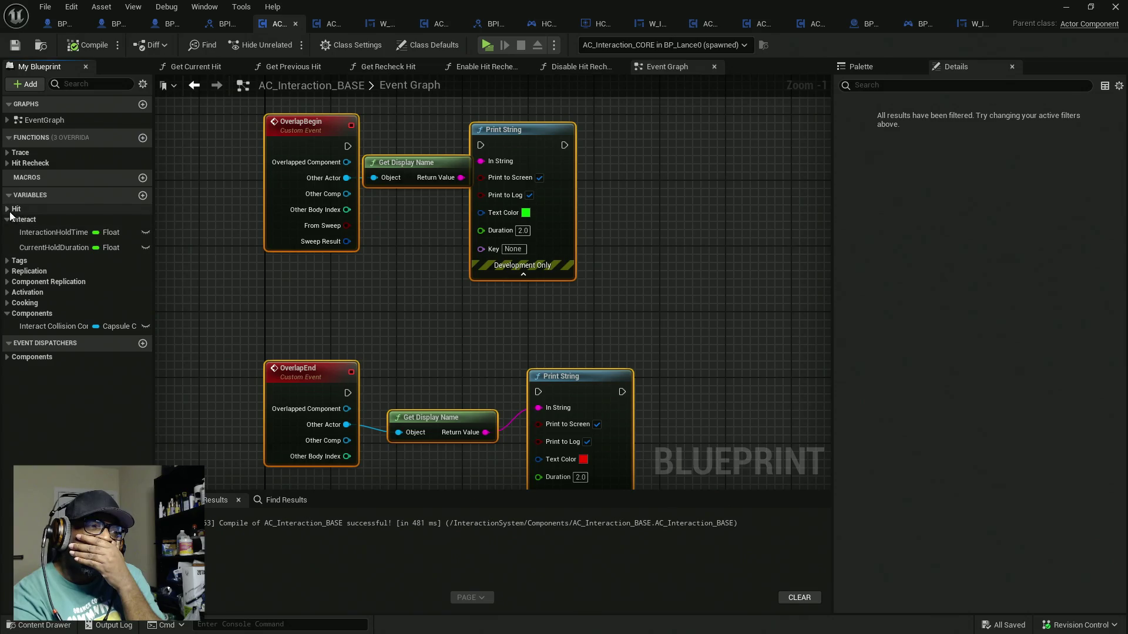
{"action": "left_click", "coordinate": [7, 209]}
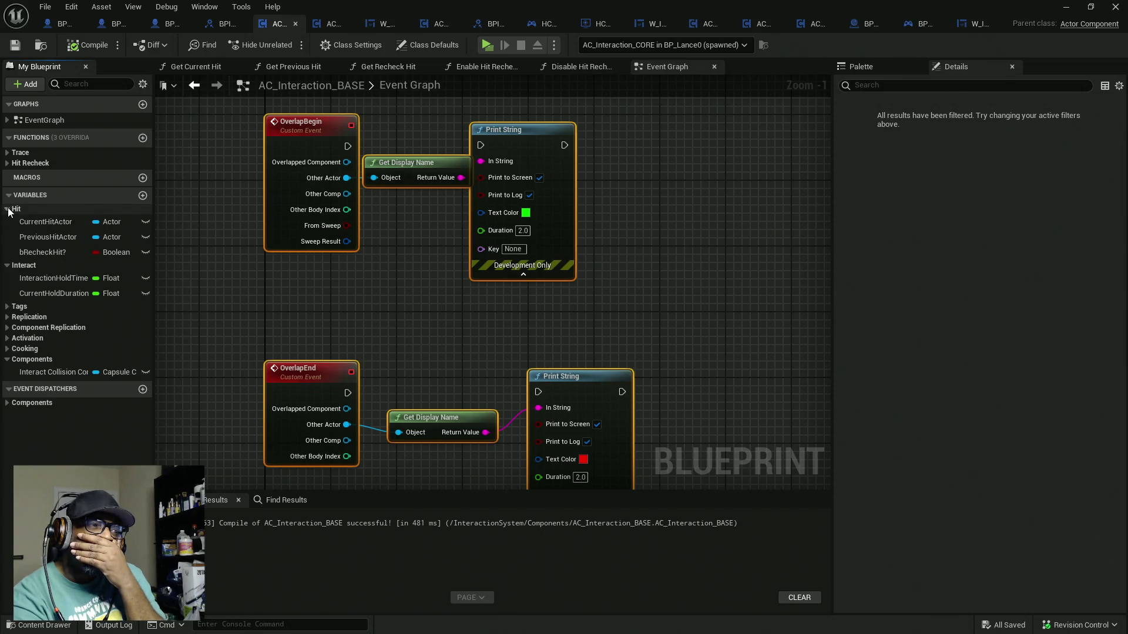
{"action": "left_click", "coordinate": [7, 209]}
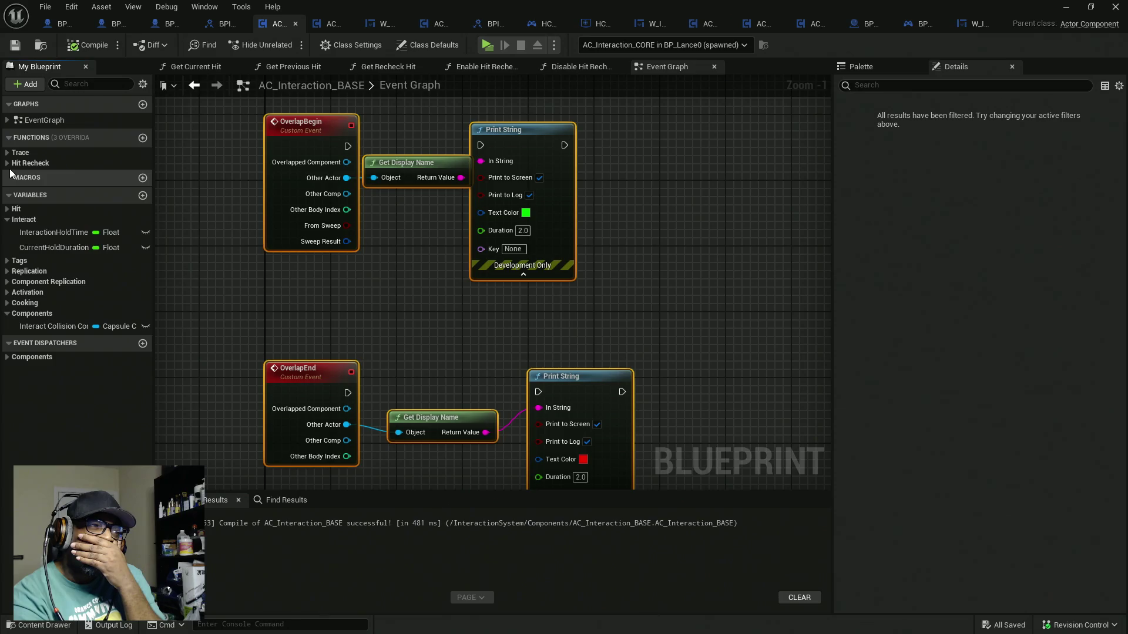
{"action": "left_click", "coordinate": [8, 163]}
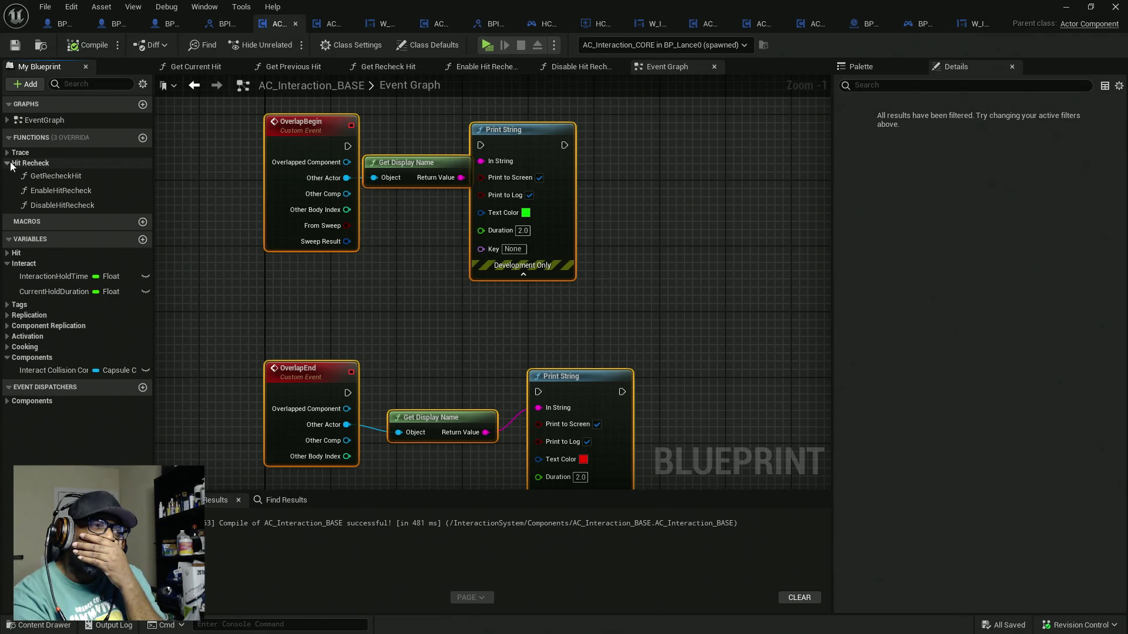
{"action": "left_click", "coordinate": [9, 164]}
{"action": "left_click", "coordinate": [9, 153]}
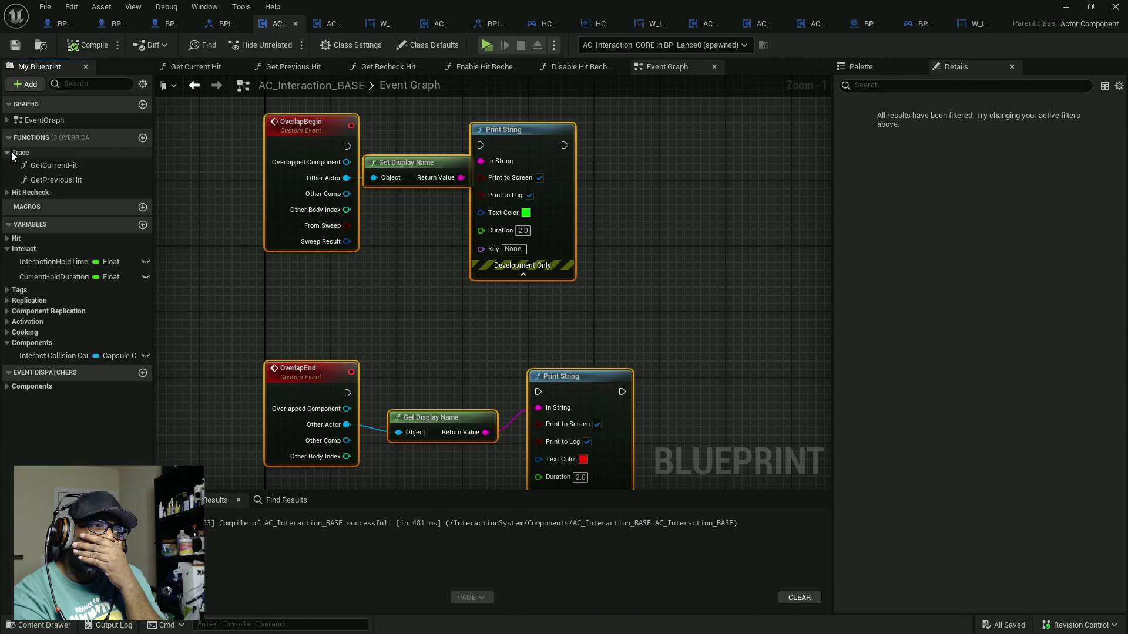
{"action": "left_click", "coordinate": [8, 153]}
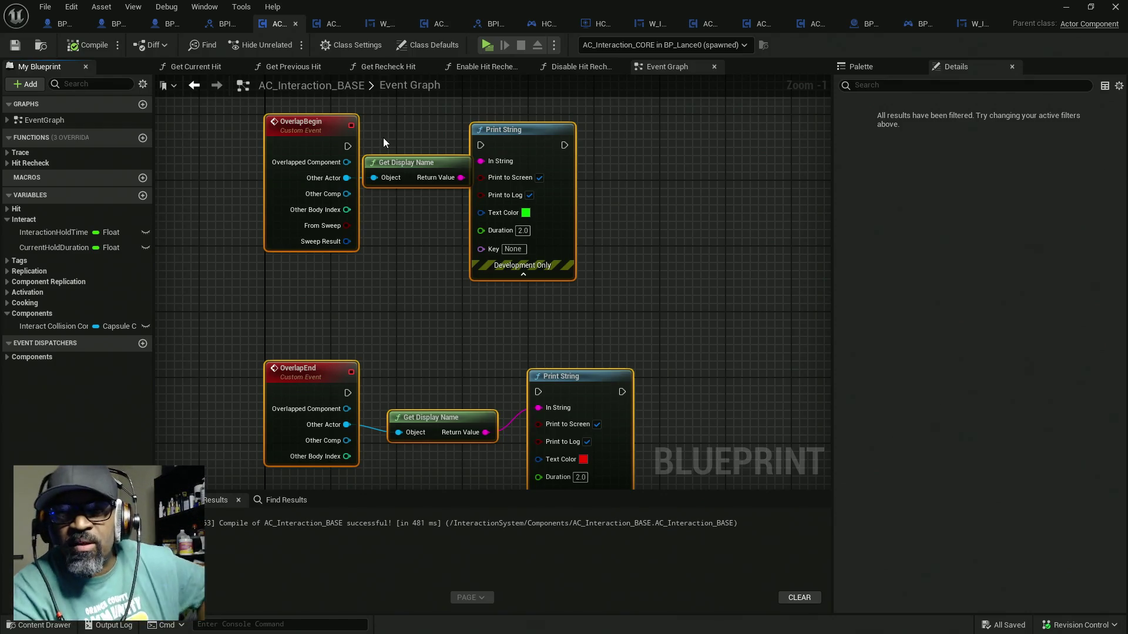
Zoom in on the BeginPlay nodes that bind the overlap events
{"action": "scroll", "coordinate": [413, 204], "scroll_direction": "down", "scroll_amount": 4}
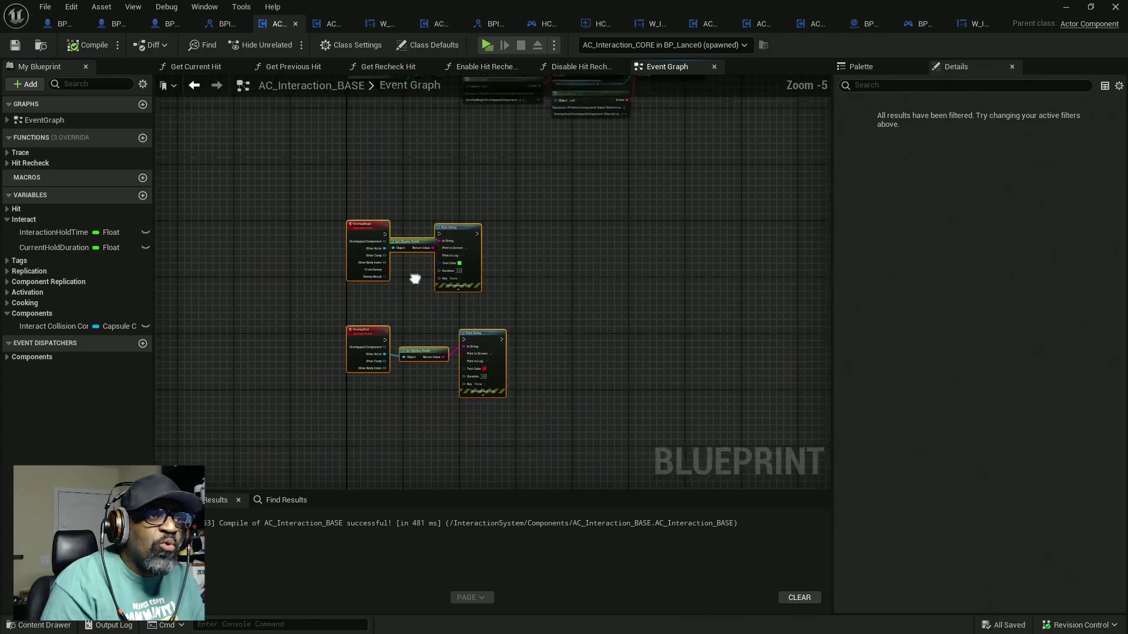
{"action": "left_click_drag", "start_coordinate": [415, 279], "coordinate": [416, 322]}
{"action": "scroll", "coordinate": [410, 187], "scroll_direction": "up", "scroll_amount": 3}
{"action": "mouse_move", "coordinate": [417, 163]}
{"action": "left_mouse_down"}
{"action": "mouse_move", "coordinate": [390, 255]}
{"action": "mouse_move", "coordinate": [357, 265]}
{"action": "mouse_move", "coordinate": [384, 186]}
{"action": "left_mouse_up"}
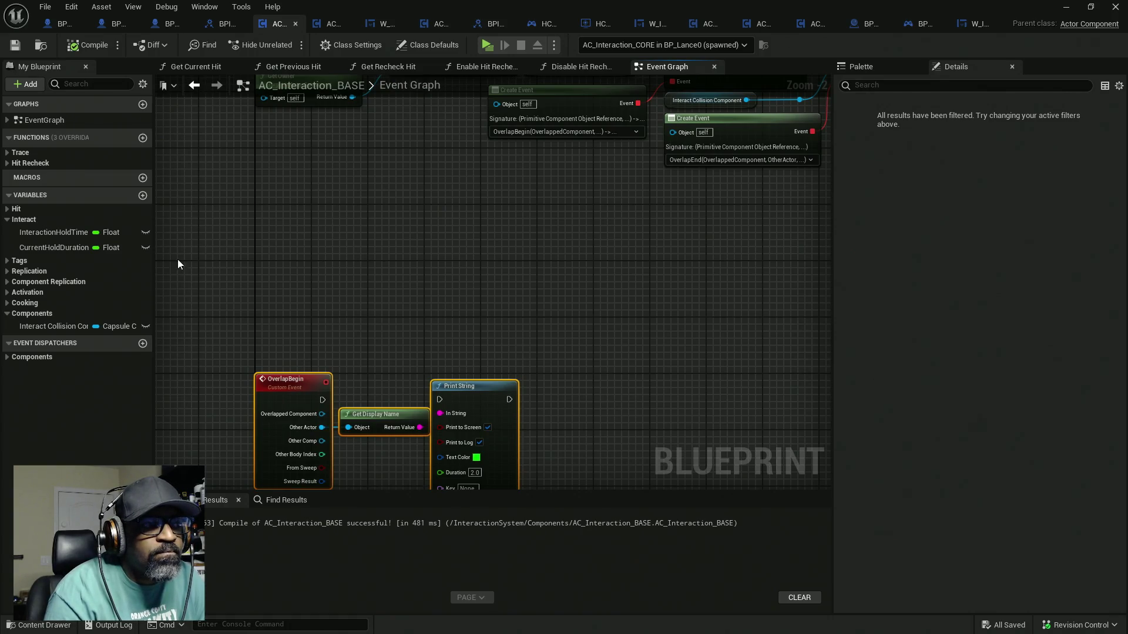
Add a Boolean variable named bEnableTraceCheck?, then compile and save AC_Interaction_BASE
{"action": "left_click", "coordinate": [142, 196]}
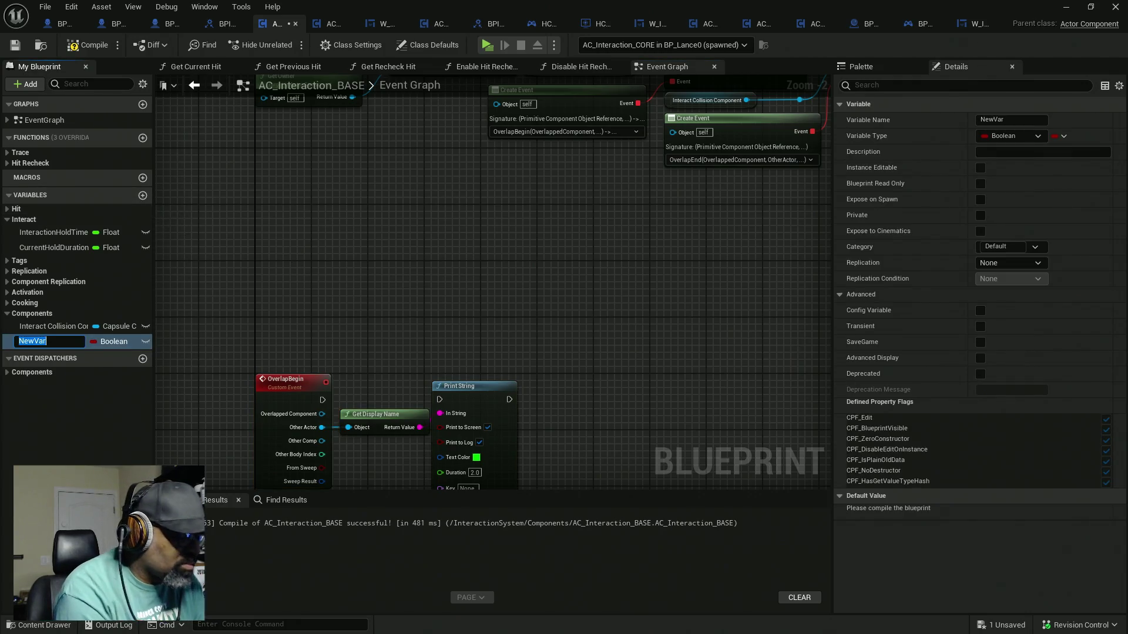
{"action": "type", "text": "bEnableTrace"}
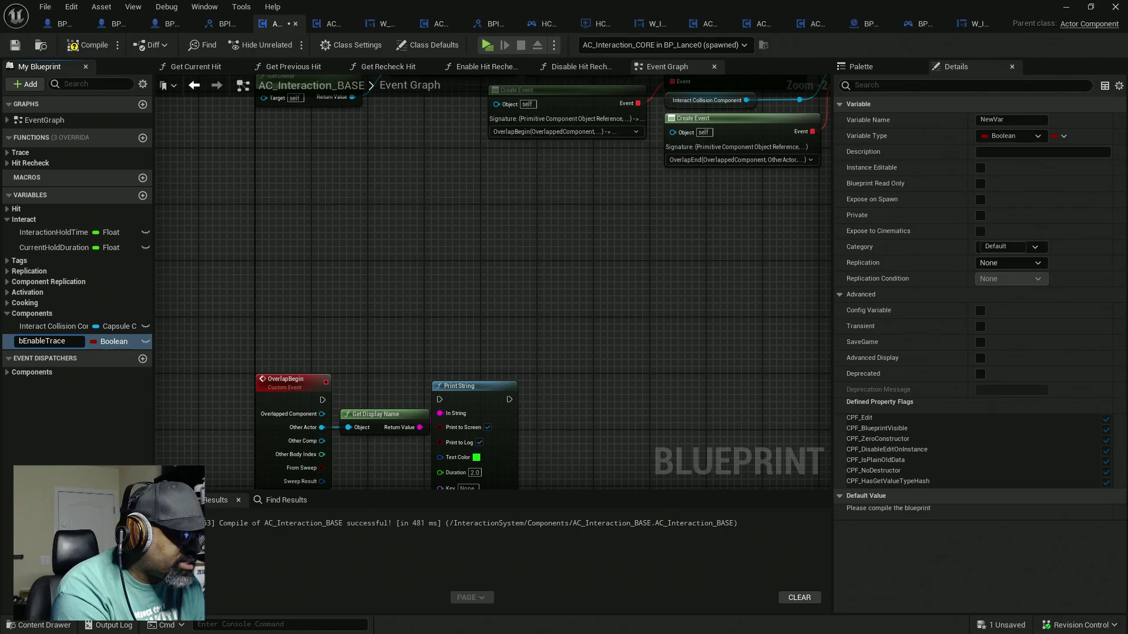
{"action": "type", "text": "Check?"}
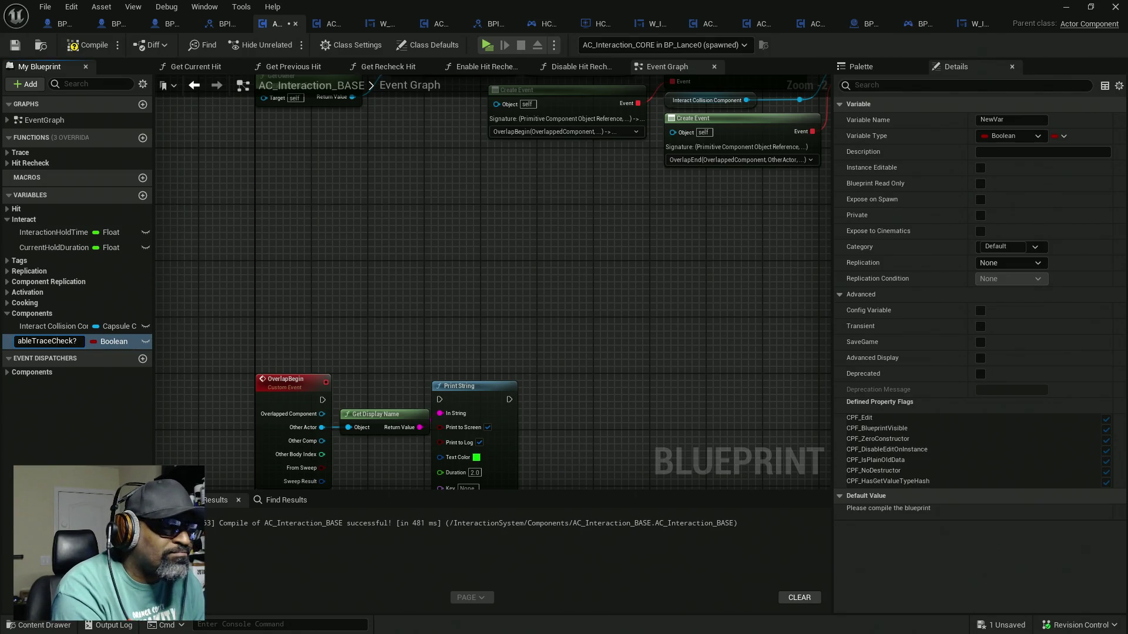
{"action": "key", "text": "Return"}
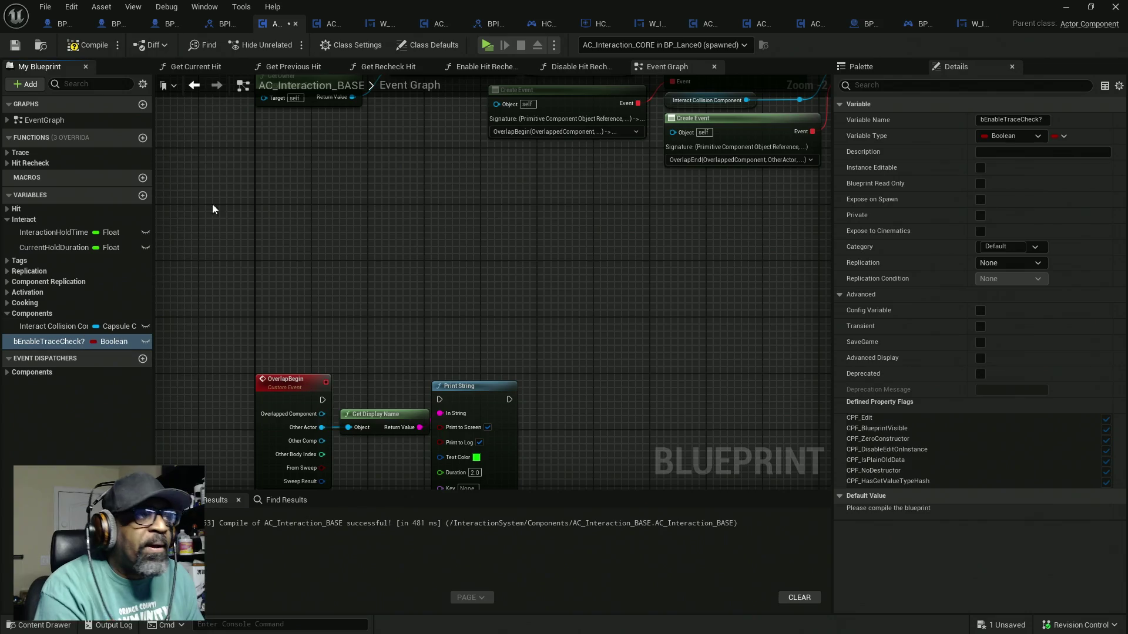
{"action": "left_click", "coordinate": [87, 47]}
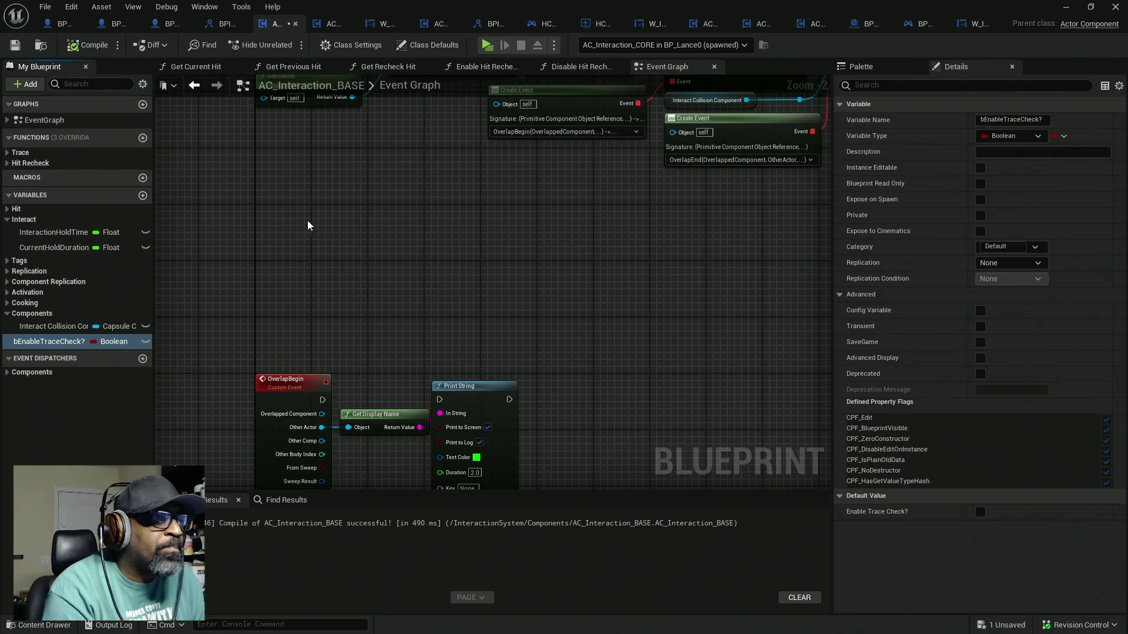
{"action": "key", "text": "ctrl+s"}
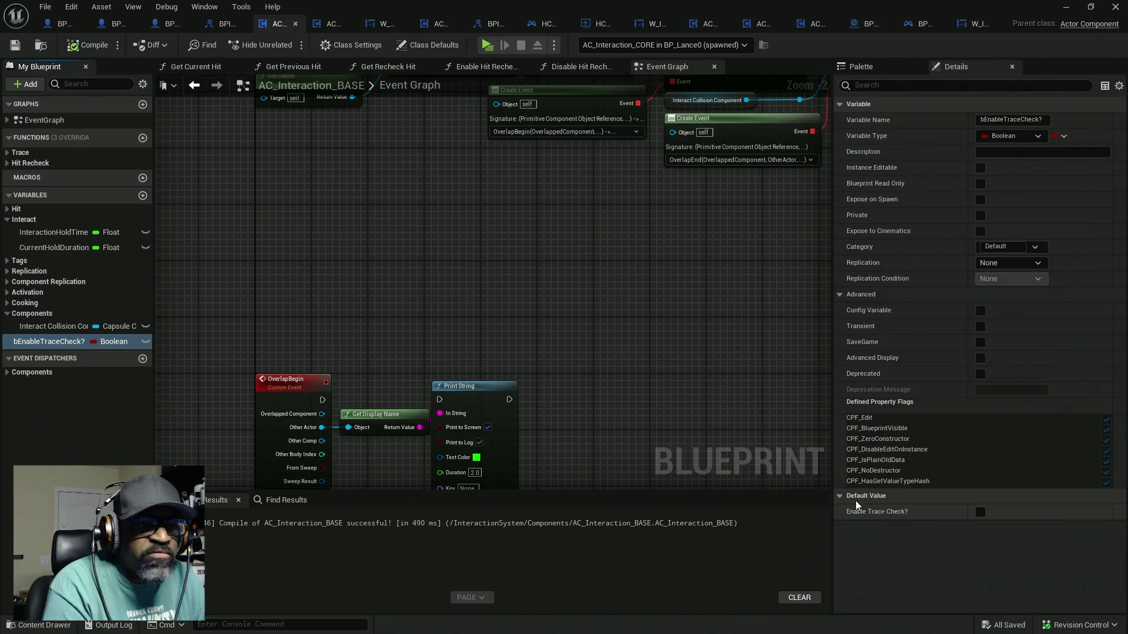
{"action": "left_click_drag", "start_coordinate": [645, 419], "coordinate": [541, 286]}
{"action": "mouse_move", "coordinate": [315, 236]}
{"action": "left_mouse_down"}
{"action": "mouse_move", "coordinate": [399, 294]}
{"action": "mouse_move", "coordinate": [461, 298]}
{"action": "mouse_move", "coordinate": [471, 288]}
{"action": "left_mouse_up"}
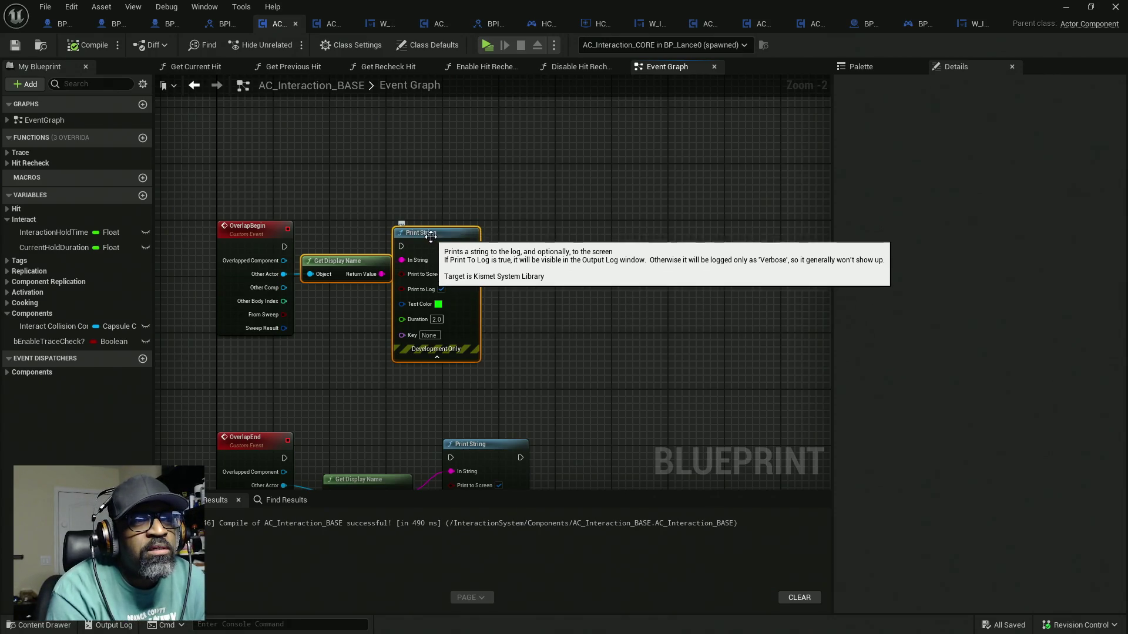
Look over the SET and REMOVE nodes in the character blueprint's graph
{"action": "scroll", "coordinate": [429, 241], "scroll_direction": "down", "scroll_amount": 2}
{"action": "scroll", "coordinate": [351, 260], "scroll_direction": "up", "scroll_amount": 4}
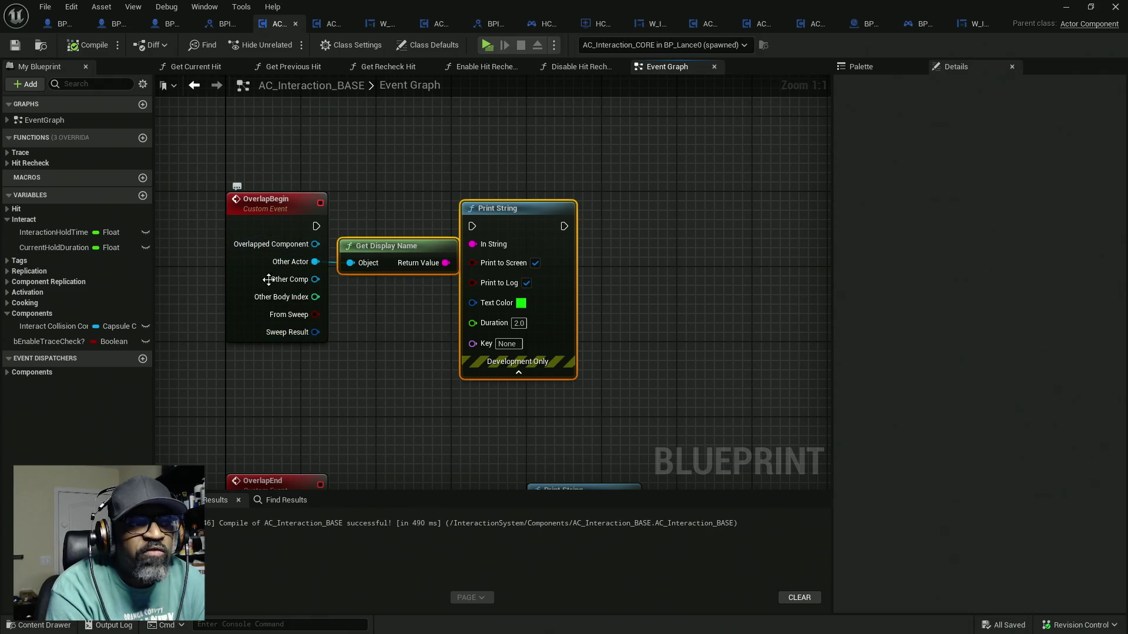
{"action": "left_click", "coordinate": [63, 24]}
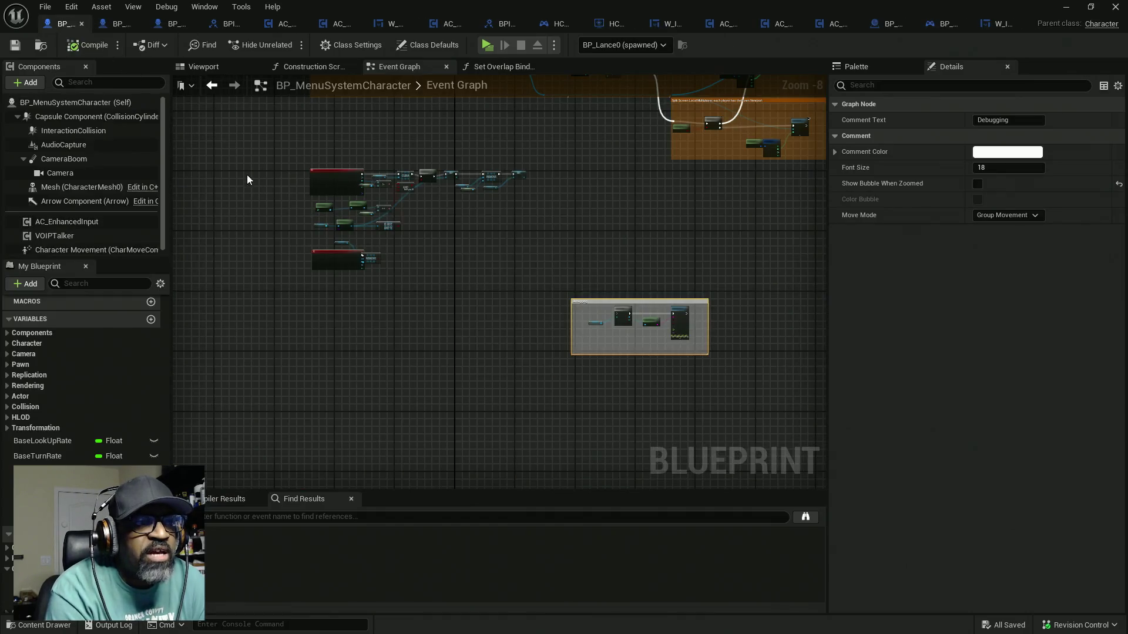
{"action": "scroll", "coordinate": [282, 184], "scroll_direction": "up", "scroll_amount": 3}
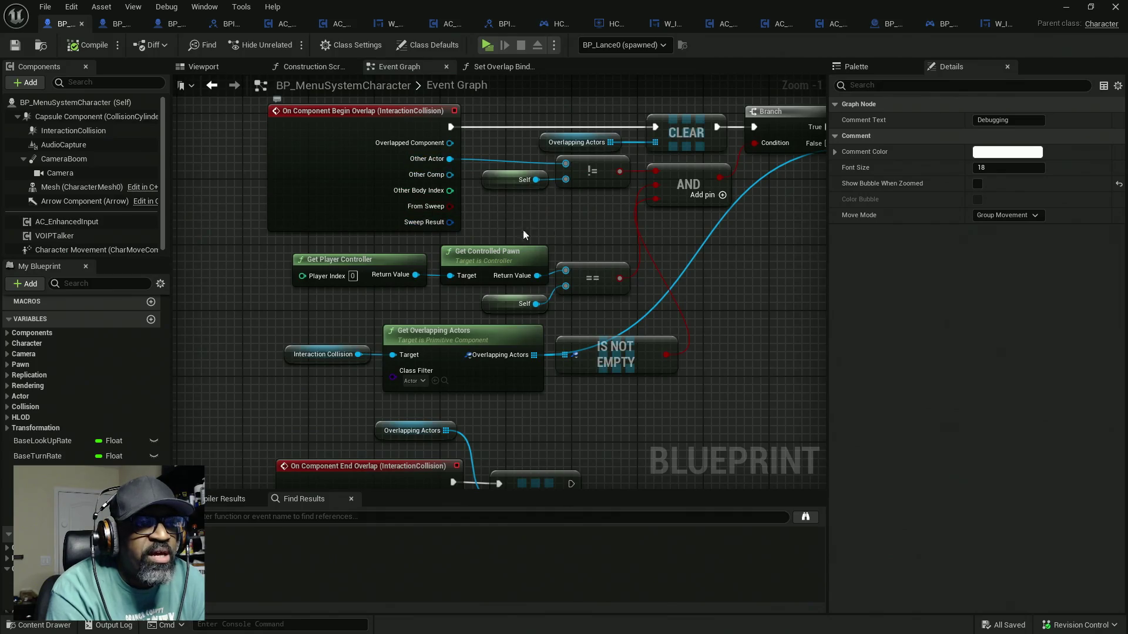
{"action": "left_click_drag", "start_coordinate": [711, 167], "coordinate": [470, 204]}
{"action": "left_click_drag", "start_coordinate": [536, 223], "coordinate": [341, 221]}
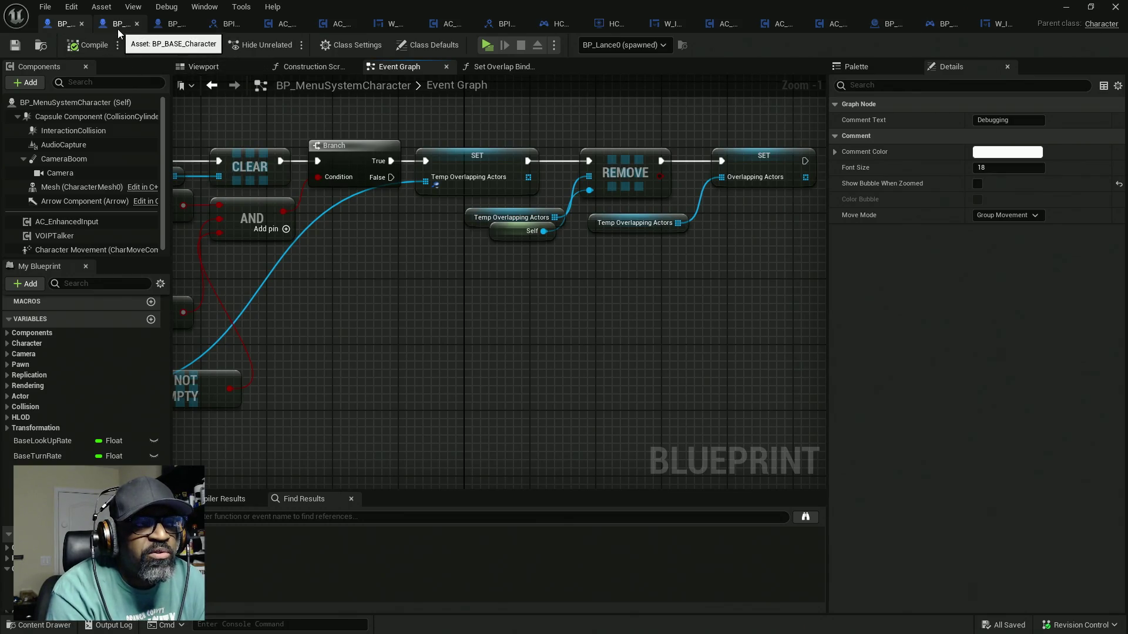
Delete the Get Display Name and Print String nodes from both overlap events in AC_Interaction_BASE
{"action": "left_click", "coordinate": [279, 23]}
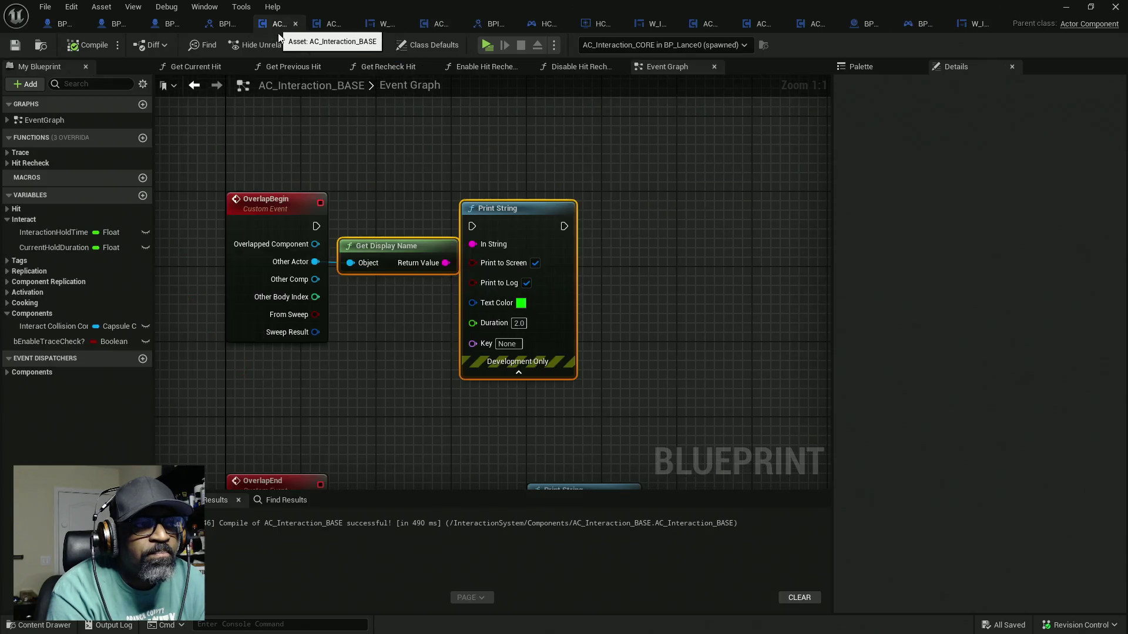
{"action": "scroll", "coordinate": [343, 159], "scroll_direction": "down", "scroll_amount": 4}
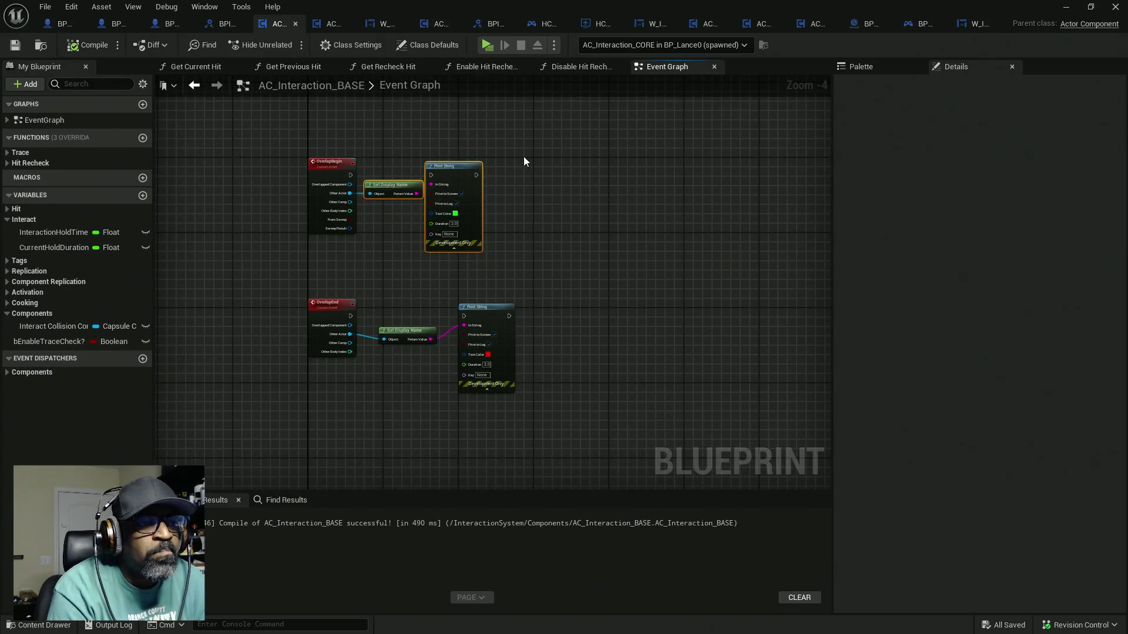
{"action": "left_click_drag", "start_coordinate": [523, 156], "coordinate": [410, 383]}
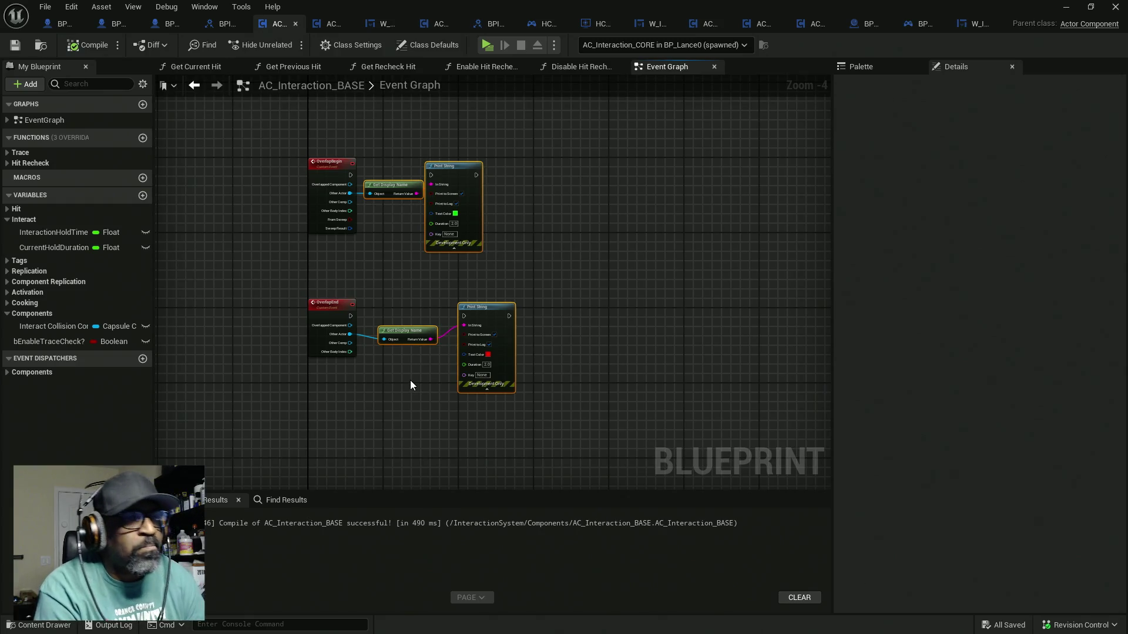
{"action": "key", "text": "Delete"}
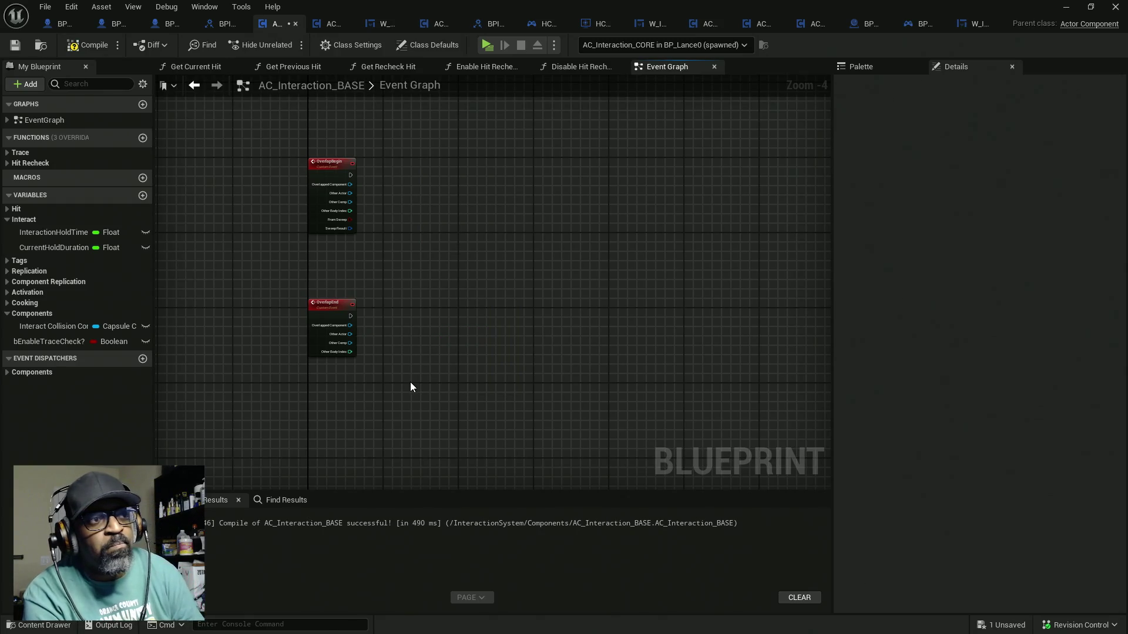
Compile and save AC_Interaction_BASE with F7 and Ctrl+S
{"action": "scroll", "coordinate": [386, 201], "scroll_direction": "up", "scroll_amount": 3}
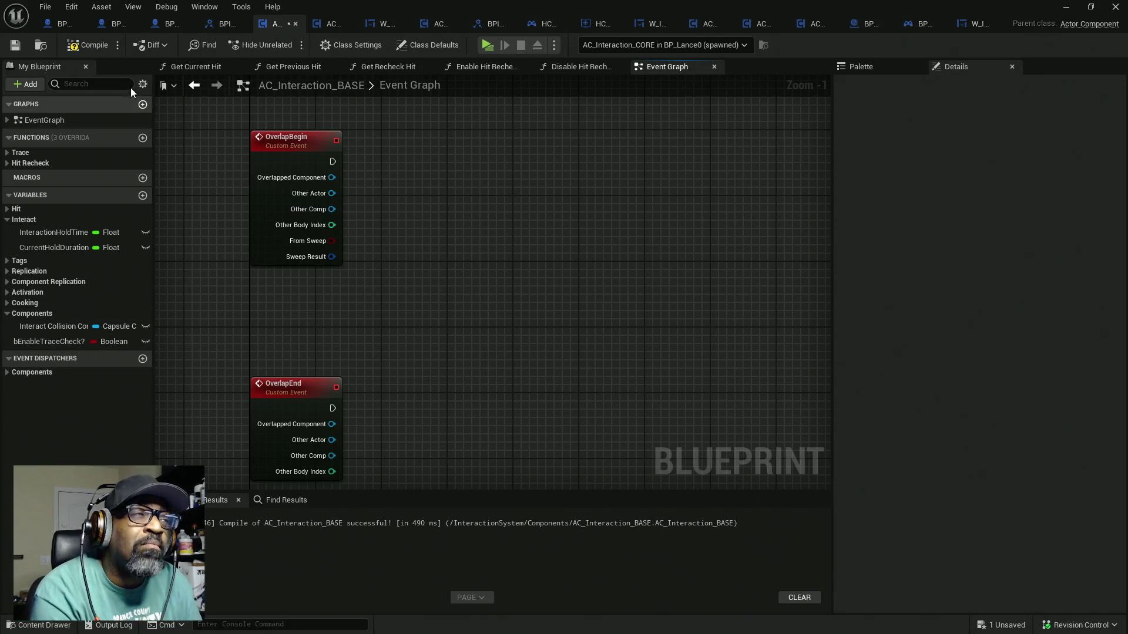
{"action": "key", "text": "F7"}
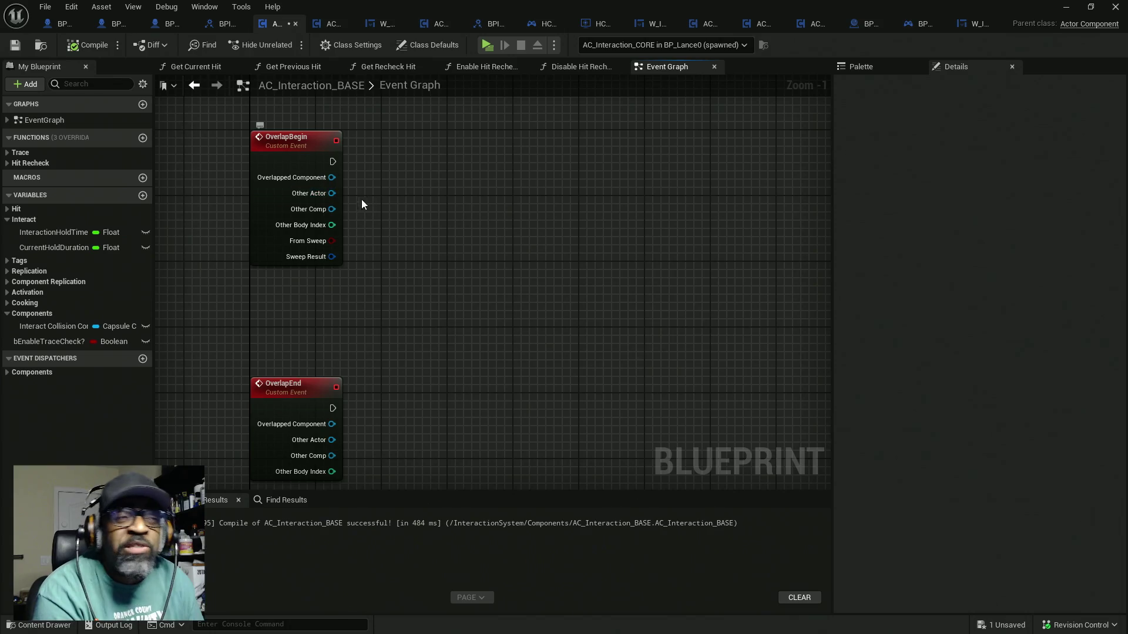
{"action": "key", "text": "ctrl+s"}
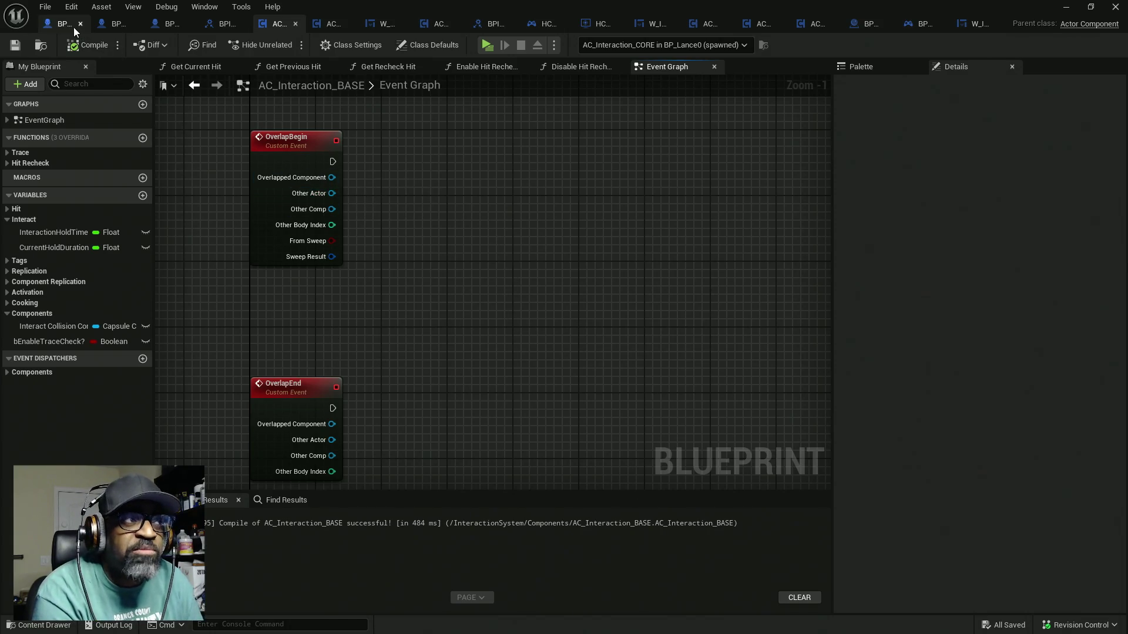
Copy Get Player Controller and Get Controlled Pawn from BP_MenuSystemCharacter into AC_Interaction_BASE
{"action": "left_click", "coordinate": [59, 26]}
{"action": "scroll", "coordinate": [345, 253], "scroll_direction": "down", "scroll_amount": 2}
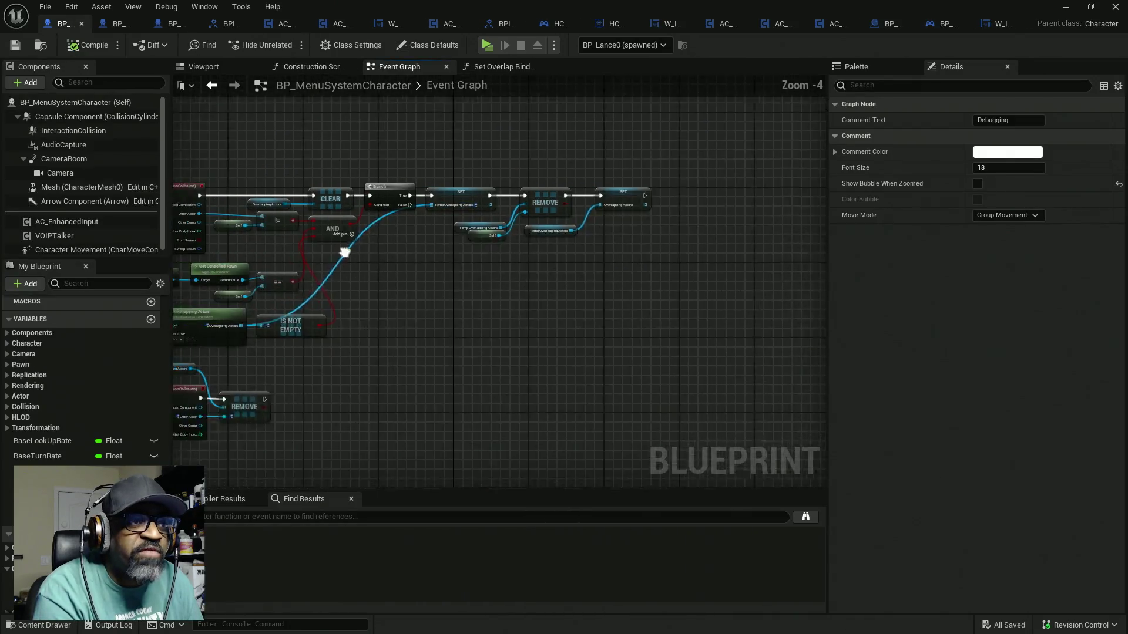
{"action": "scroll", "coordinate": [344, 252], "scroll_direction": "up", "scroll_amount": 2}
{"action": "scroll", "coordinate": [431, 228], "scroll_direction": "up", "scroll_amount": 2}
{"action": "left_click_drag", "start_coordinate": [329, 218], "coordinate": [452, 250]}
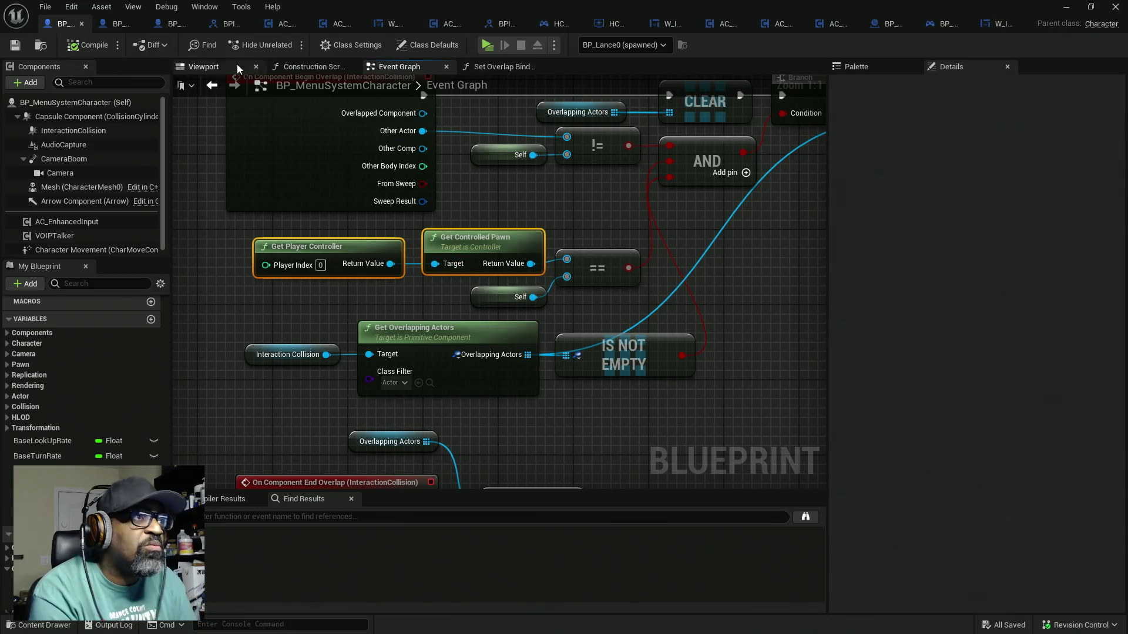
{"action": "left_click", "coordinate": [280, 25]}
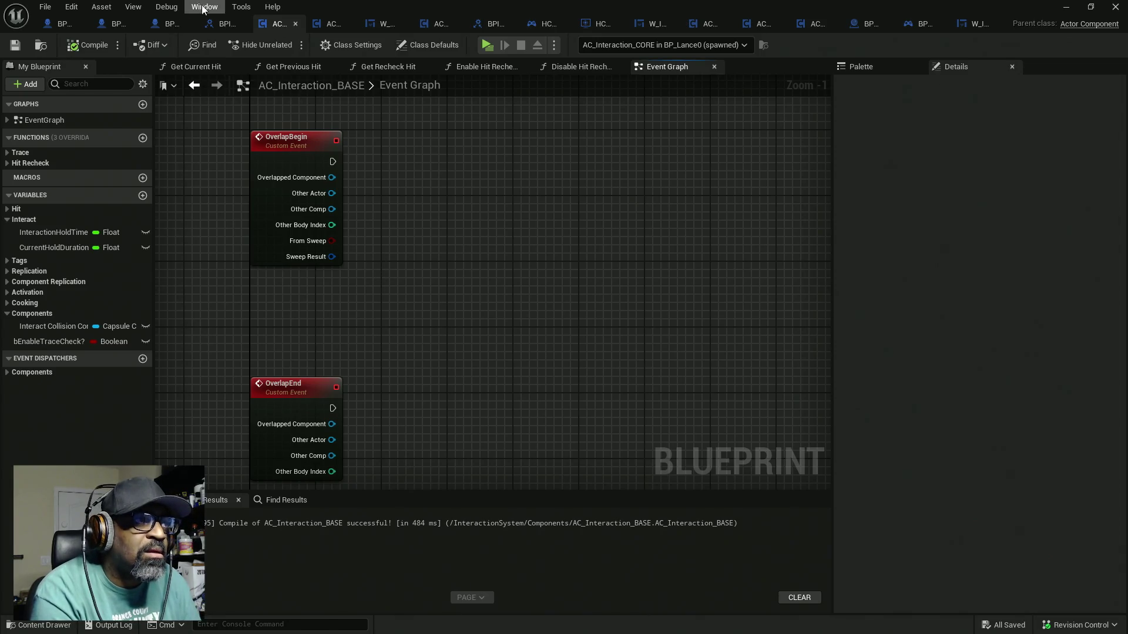
{"action": "key", "text": "ctrl+v"}
Add Get Owner and an == node comparing the owner with Get Controlled Pawn
{"action": "left_click_drag", "start_coordinate": [403, 264], "coordinate": [513, 322]}
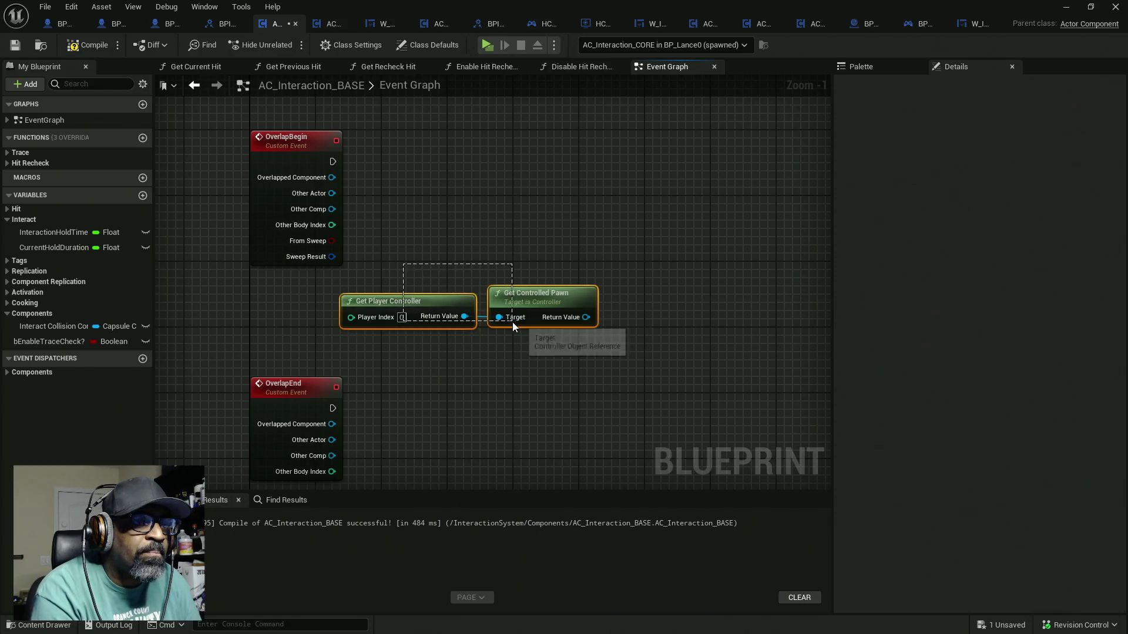
{"action": "right_click", "coordinate": [421, 253]}
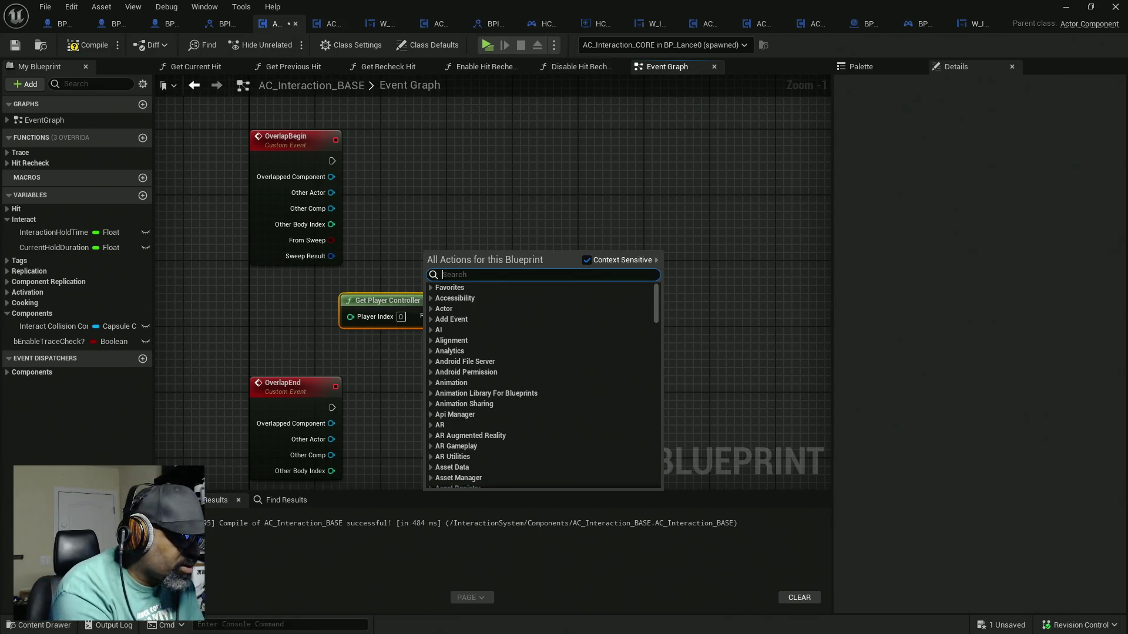
{"action": "type", "text": "get owner"}
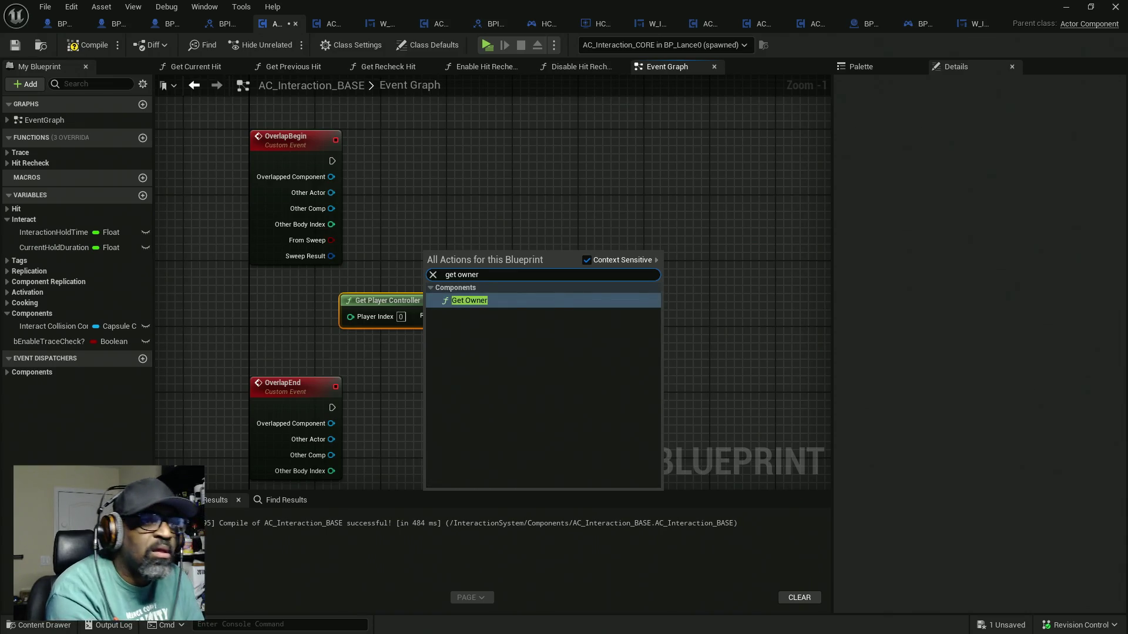
{"action": "key", "text": "Return"}
{"action": "left_click_drag", "start_coordinate": [473, 257], "coordinate": [514, 248]}
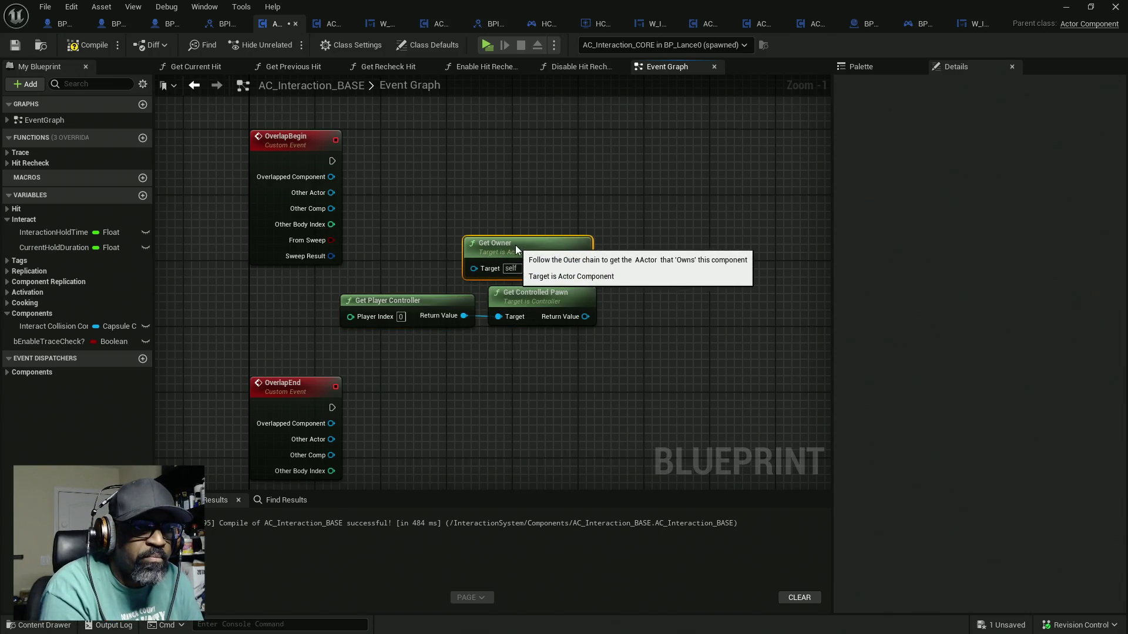
{"action": "mouse_move", "coordinate": [581, 267]}
{"action": "left_mouse_down"}
{"action": "mouse_move", "coordinate": [615, 291]}
{"action": "mouse_move", "coordinate": [623, 272]}
{"action": "mouse_move", "coordinate": [641, 265]}
{"action": "left_mouse_up"}
{"action": "left_click", "coordinate": [626, 261]}
{"action": "type", "text": "="}
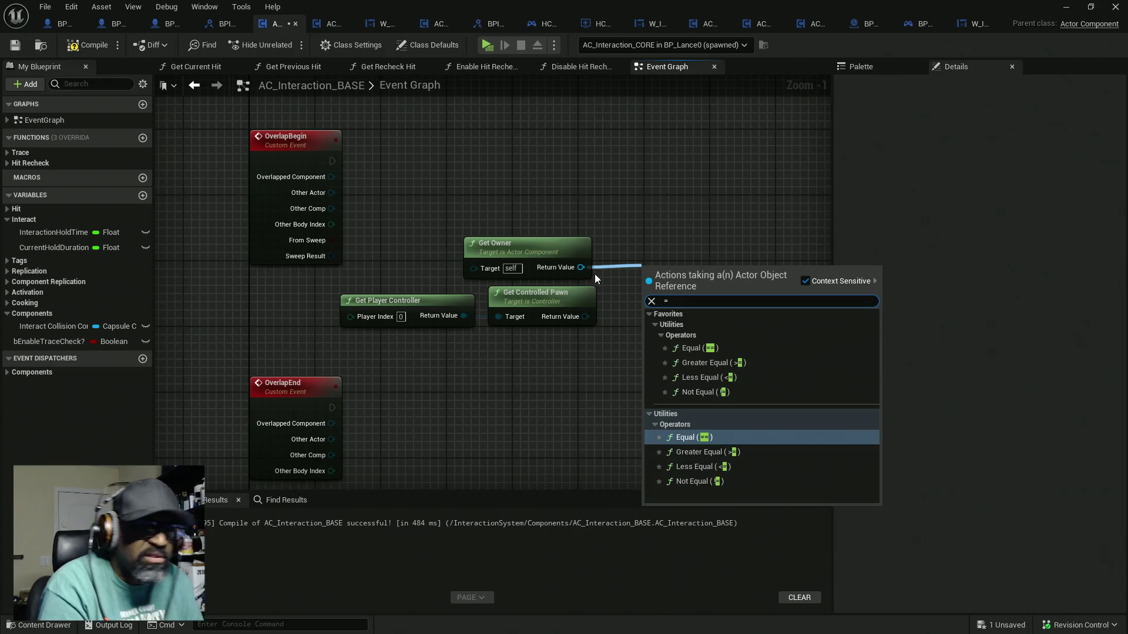
{"action": "key", "text": "Return"}
{"action": "left_click_drag", "start_coordinate": [647, 288], "coordinate": [585, 317]}
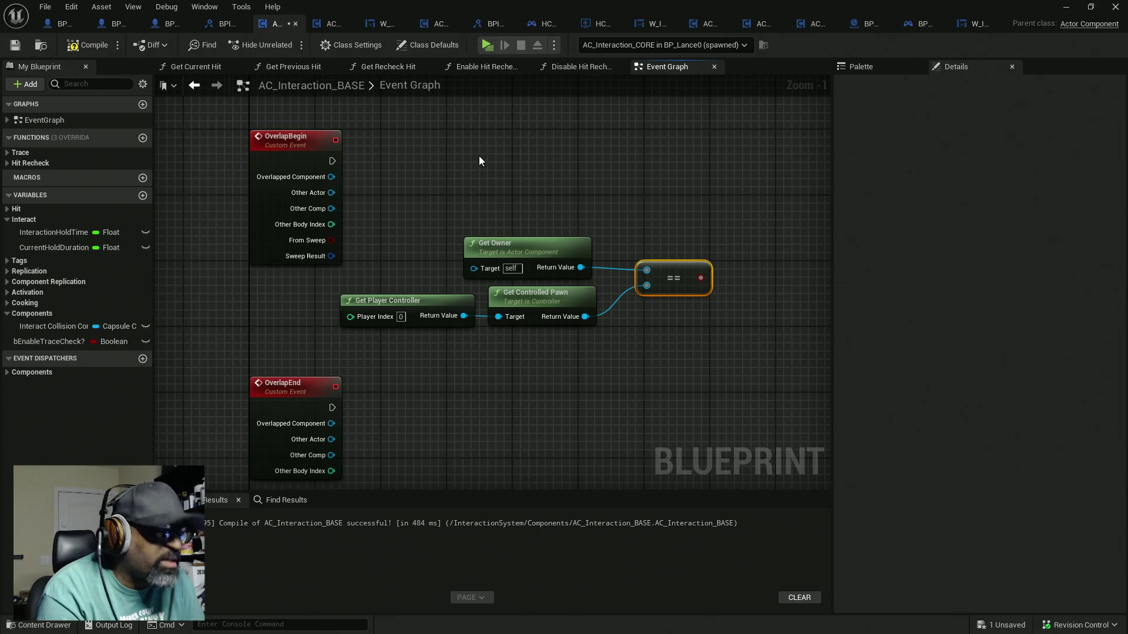
Add a Branch fired by OverlapBegin that uses the comparison as its Condition
{"action": "left_click", "coordinate": [473, 141]}
{"action": "left_click_drag", "start_coordinate": [332, 161], "coordinate": [485, 162]}
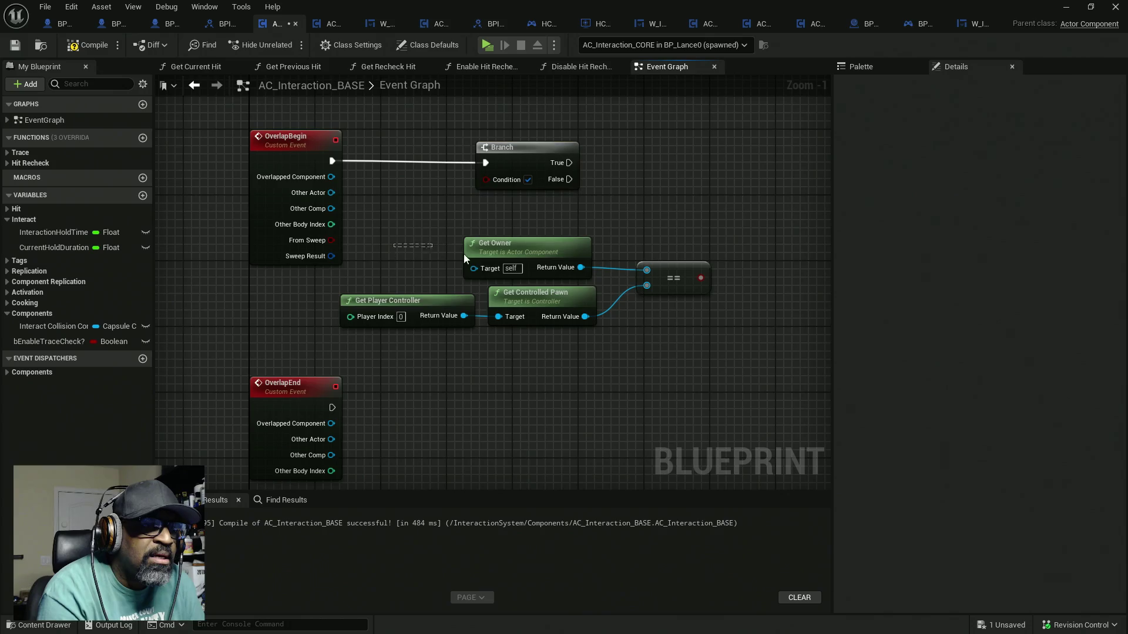
{"action": "left_click_drag", "start_coordinate": [463, 254], "coordinate": [599, 329]}
{"action": "mouse_move", "coordinate": [701, 278]}
{"action": "left_mouse_down"}
{"action": "mouse_move", "coordinate": [486, 180]}
{"action": "mouse_move", "coordinate": [740, 158]}
{"action": "left_mouse_up"}
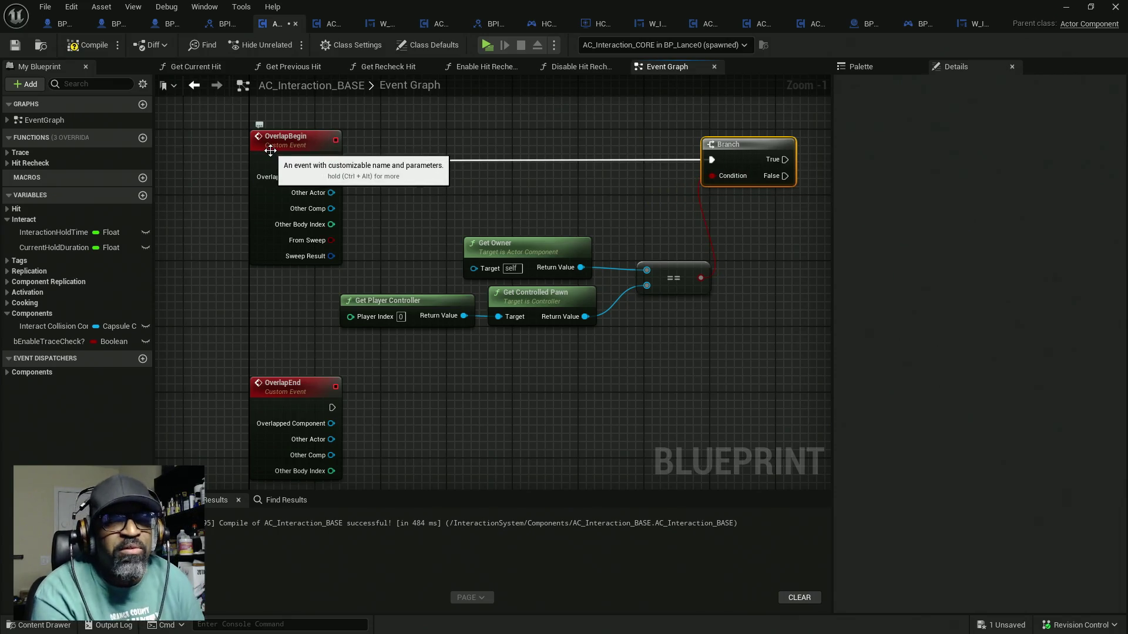
{"action": "left_click_drag", "start_coordinate": [606, 207], "coordinate": [517, 208]}
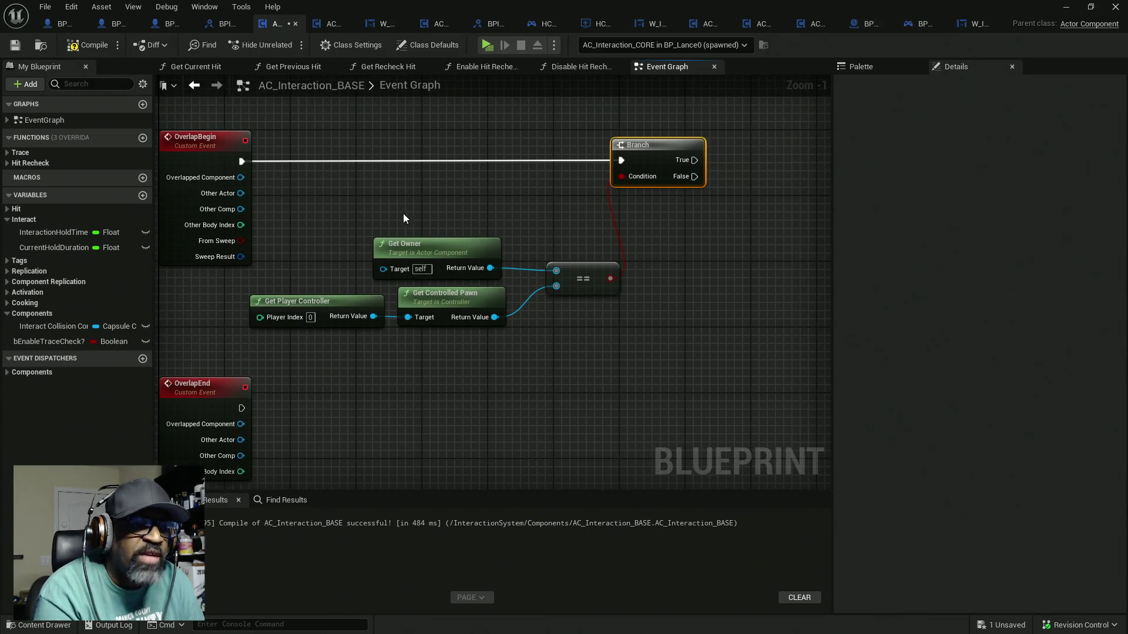
{"action": "mouse_move", "coordinate": [350, 218]}
{"action": "left_mouse_down"}
{"action": "mouse_move", "coordinate": [553, 308]}
{"action": "mouse_move", "coordinate": [579, 241]}
{"action": "mouse_move", "coordinate": [597, 238]}
{"action": "left_mouse_up"}
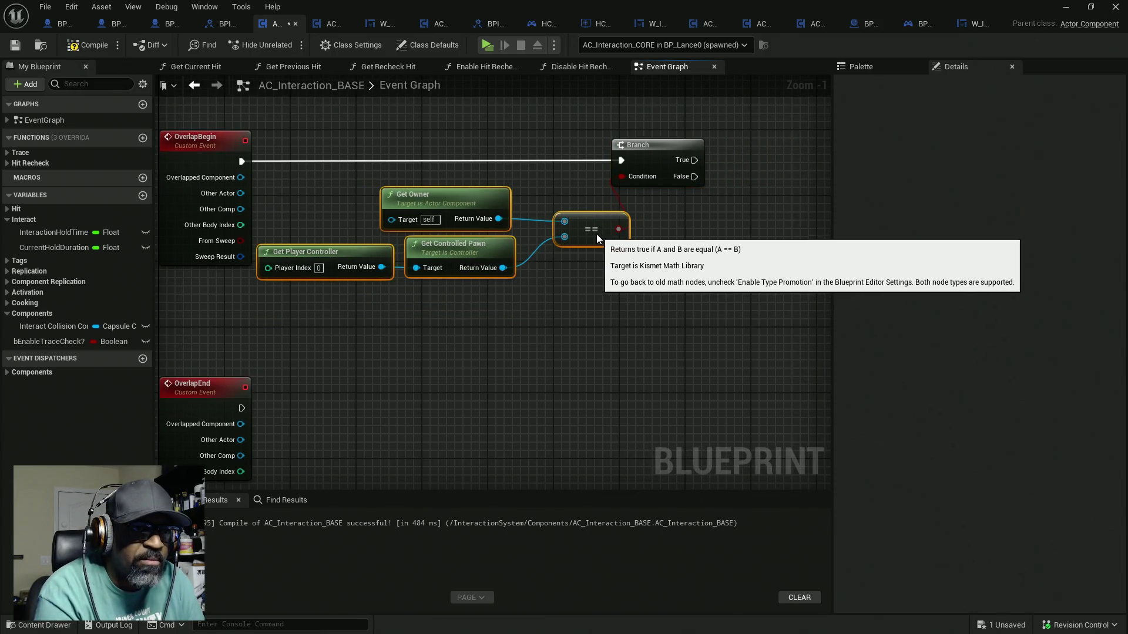
{"action": "left_click_drag", "start_coordinate": [668, 229], "coordinate": [574, 230]}
{"action": "left_click_drag", "start_coordinate": [552, 156], "coordinate": [600, 156]}
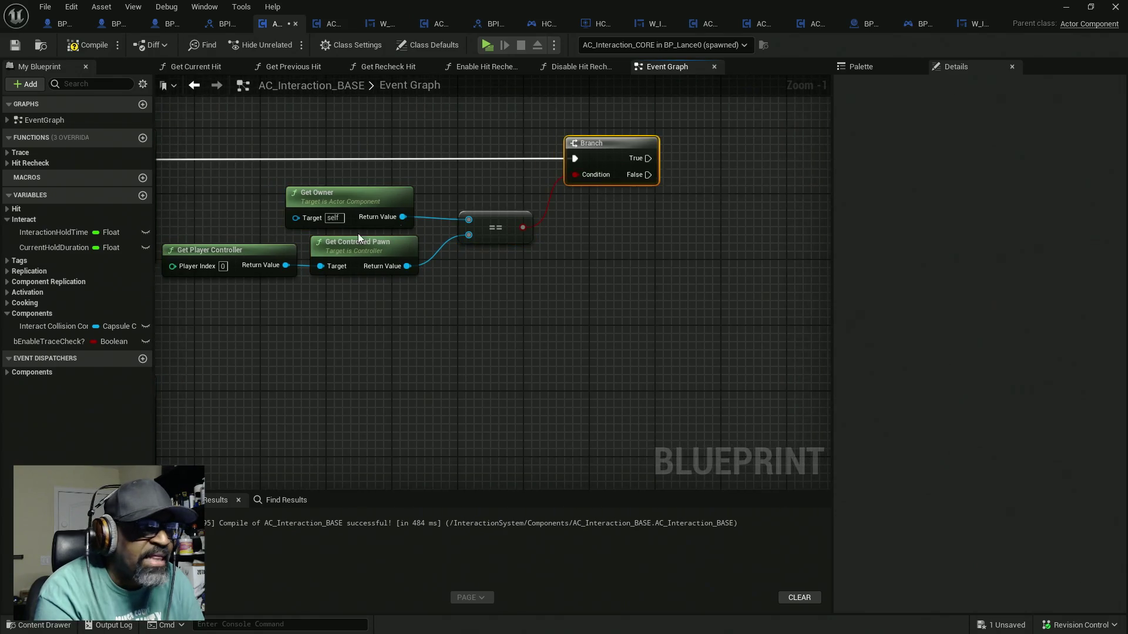
Set bEnableTraceCheck? to true on the Branch's True path
{"action": "mouse_move", "coordinate": [49, 343]}
{"action": "left_mouse_down"}
{"action": "mouse_move", "coordinate": [335, 341]}
{"action": "mouse_move", "coordinate": [649, 182]}
{"action": "mouse_move", "coordinate": [648, 158]}
{"action": "left_mouse_up"}
{"action": "left_click", "coordinate": [783, 175]}
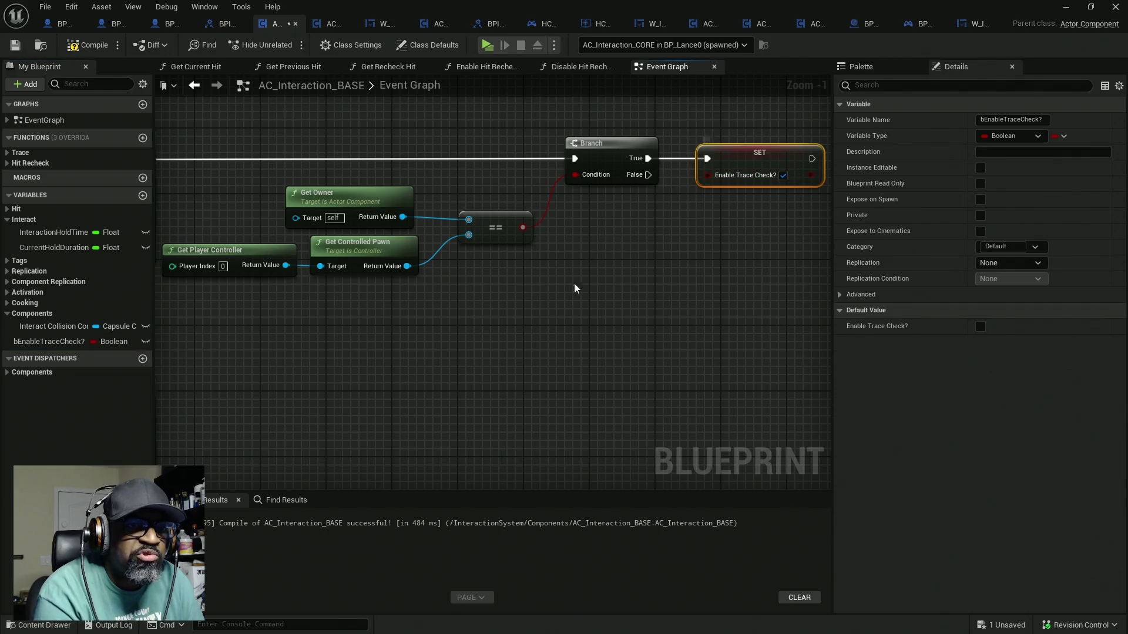
{"action": "mouse_move", "coordinate": [574, 288]}
{"action": "left_mouse_down"}
{"action": "mouse_move", "coordinate": [536, 302]}
{"action": "mouse_move", "coordinate": [521, 257]}
{"action": "left_mouse_up"}
{"action": "mouse_move", "coordinate": [617, 234]}
{"action": "left_mouse_down"}
{"action": "mouse_move", "coordinate": [458, 176]}
{"action": "mouse_move", "coordinate": [288, 144]}
{"action": "left_mouse_up"}
{"action": "left_click_drag", "start_coordinate": [334, 258], "coordinate": [436, 198]}
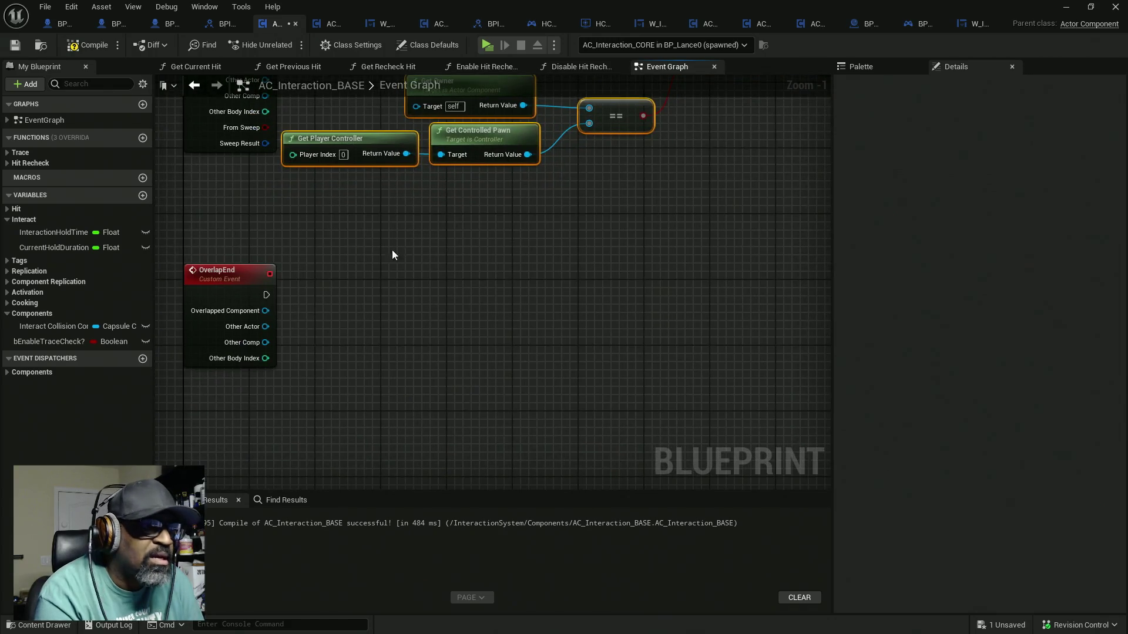
Paste a copy of the owner-check nodes beside OverlapEnd and have OverlapEnd run its Branch
{"action": "key", "text": "ctrl+c"}
{"action": "key", "text": "ctrl+v"}
{"action": "mouse_move", "coordinate": [356, 264]}
{"action": "left_mouse_down"}
{"action": "mouse_move", "coordinate": [512, 311]}
{"action": "mouse_move", "coordinate": [487, 312]}
{"action": "mouse_move", "coordinate": [439, 343]}
{"action": "left_mouse_up"}
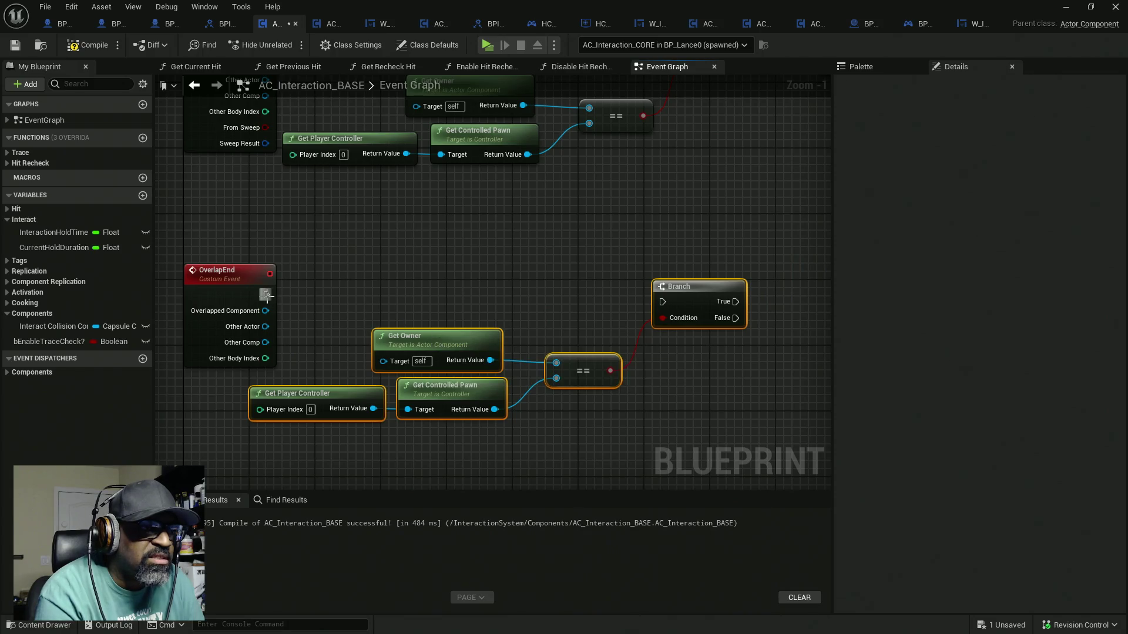
{"action": "mouse_move", "coordinate": [266, 295]}
{"action": "left_mouse_down"}
{"action": "mouse_move", "coordinate": [556, 316]}
{"action": "mouse_move", "coordinate": [662, 301]}
{"action": "left_mouse_up"}
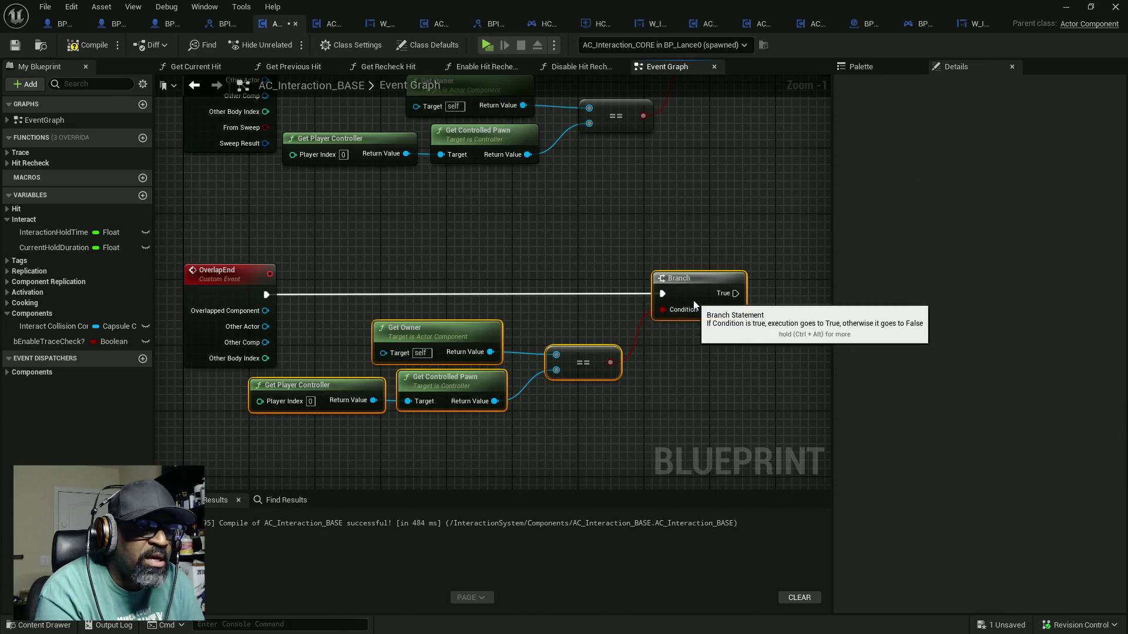
Add a duplicate SET bEnableTraceCheck? node, set to false, on the lower Branch's True output
{"action": "left_click_drag", "start_coordinate": [695, 300], "coordinate": [546, 317]}
{"action": "left_click_drag", "start_coordinate": [650, 181], "coordinate": [693, 187]}
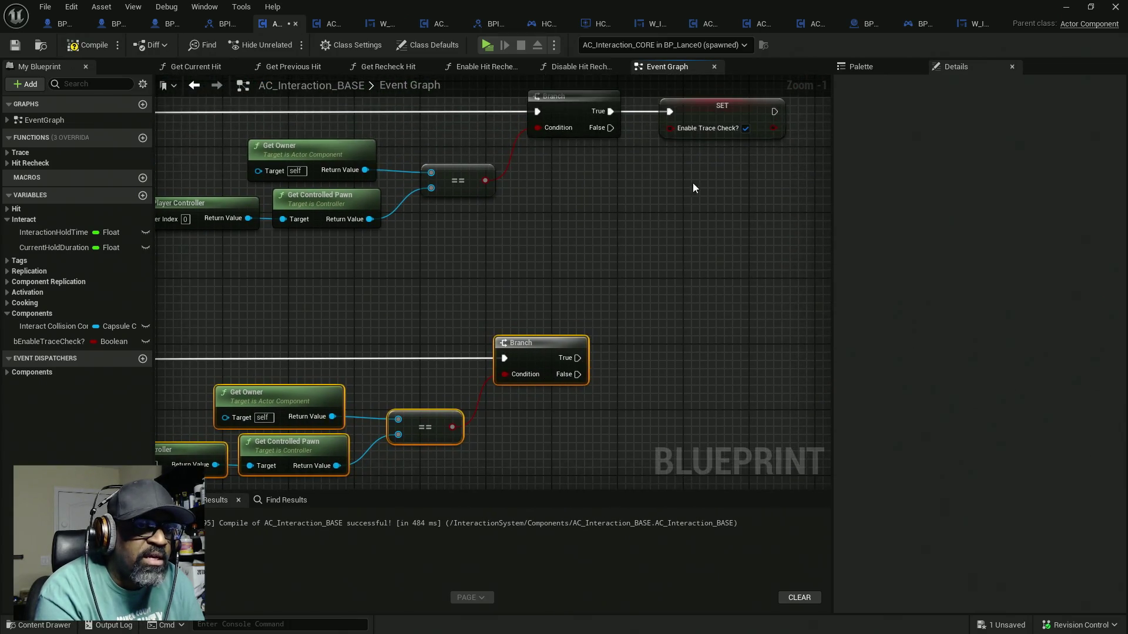
{"action": "left_click", "coordinate": [722, 120]}
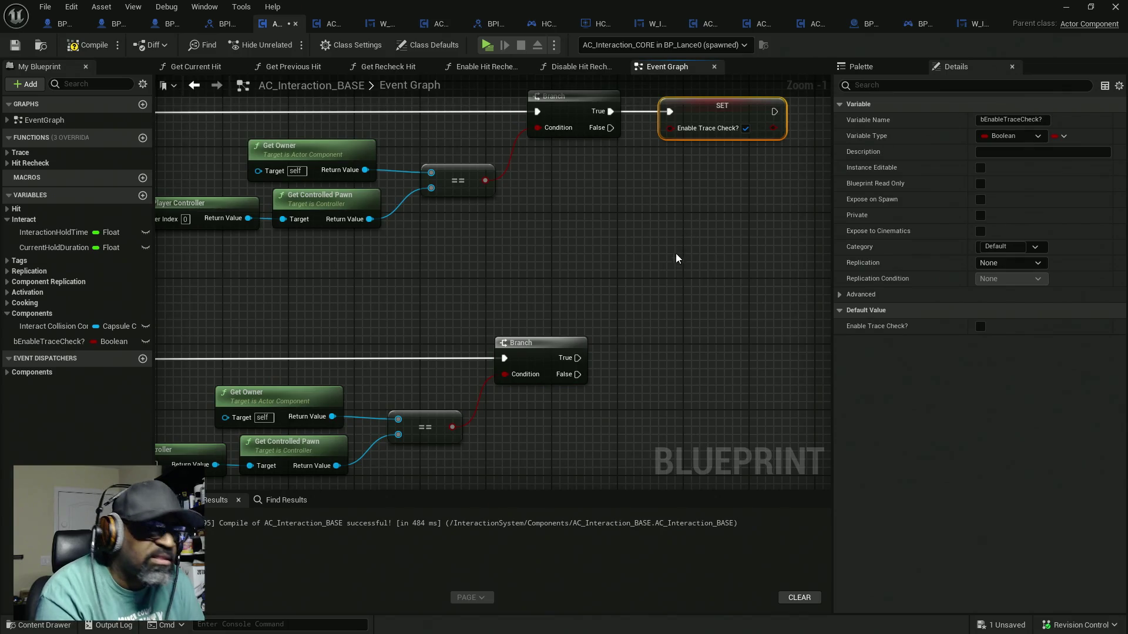
{"action": "key", "text": "ctrl+v"}
{"action": "mouse_move", "coordinate": [678, 268]}
{"action": "left_mouse_down"}
{"action": "mouse_move", "coordinate": [612, 354]}
{"action": "mouse_move", "coordinate": [581, 358]}
{"action": "left_mouse_up"}
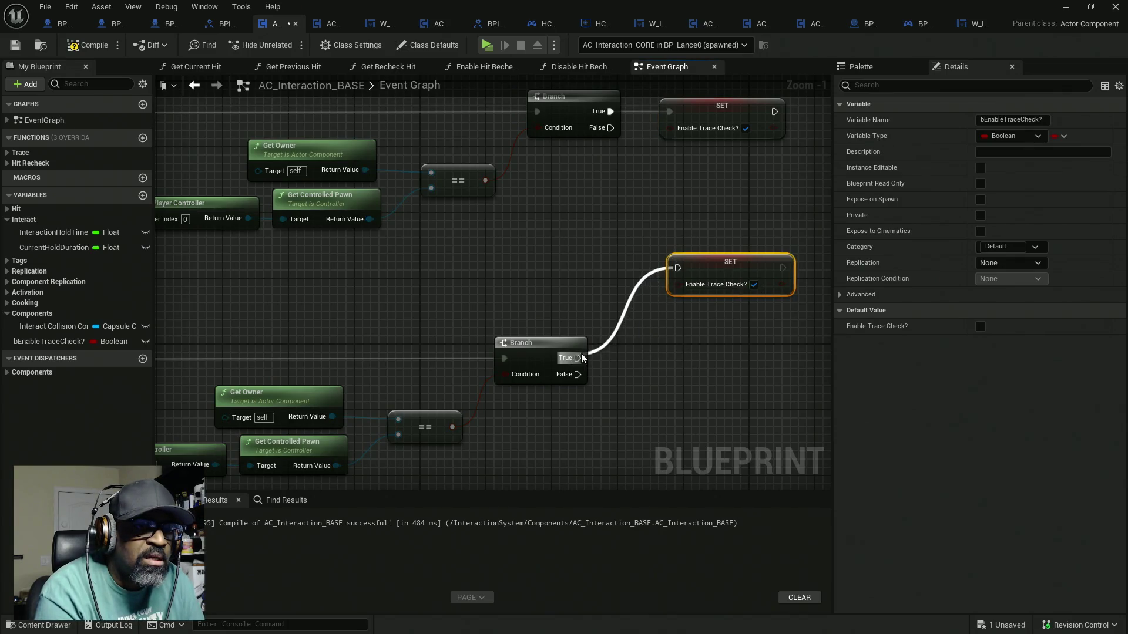
{"action": "mouse_move", "coordinate": [734, 274]}
{"action": "left_mouse_down"}
{"action": "mouse_move", "coordinate": [658, 329]}
{"action": "mouse_move", "coordinate": [684, 357]}
{"action": "mouse_move", "coordinate": [467, 333]}
{"action": "left_mouse_up"}
{"action": "left_click_drag", "start_coordinate": [596, 241], "coordinate": [570, 311]}
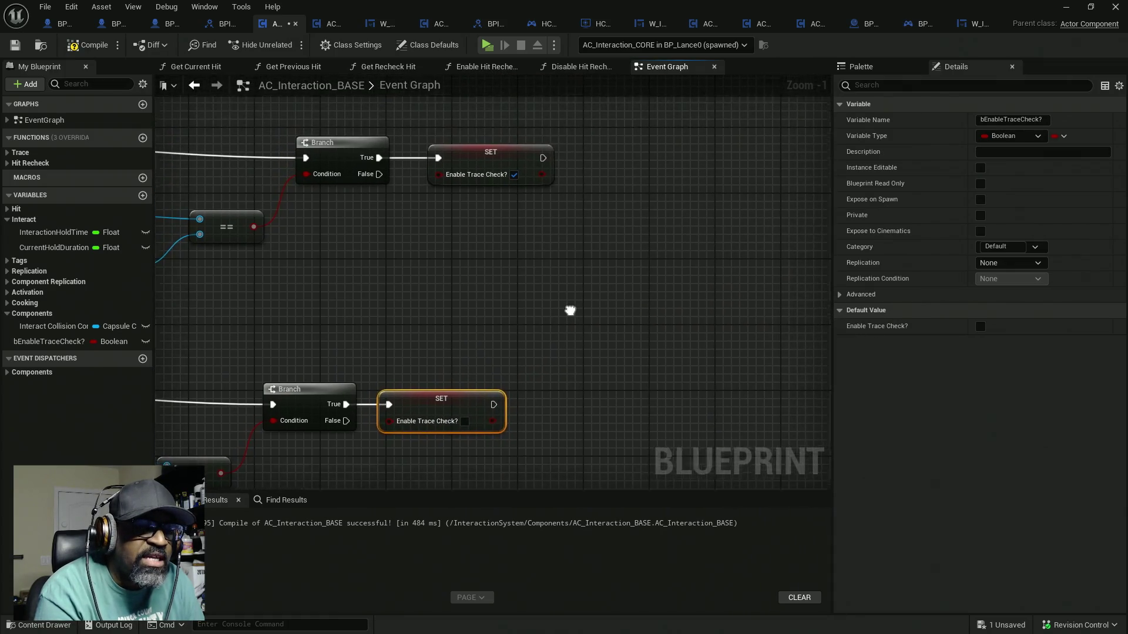
{"action": "right_click", "coordinate": [585, 256]}
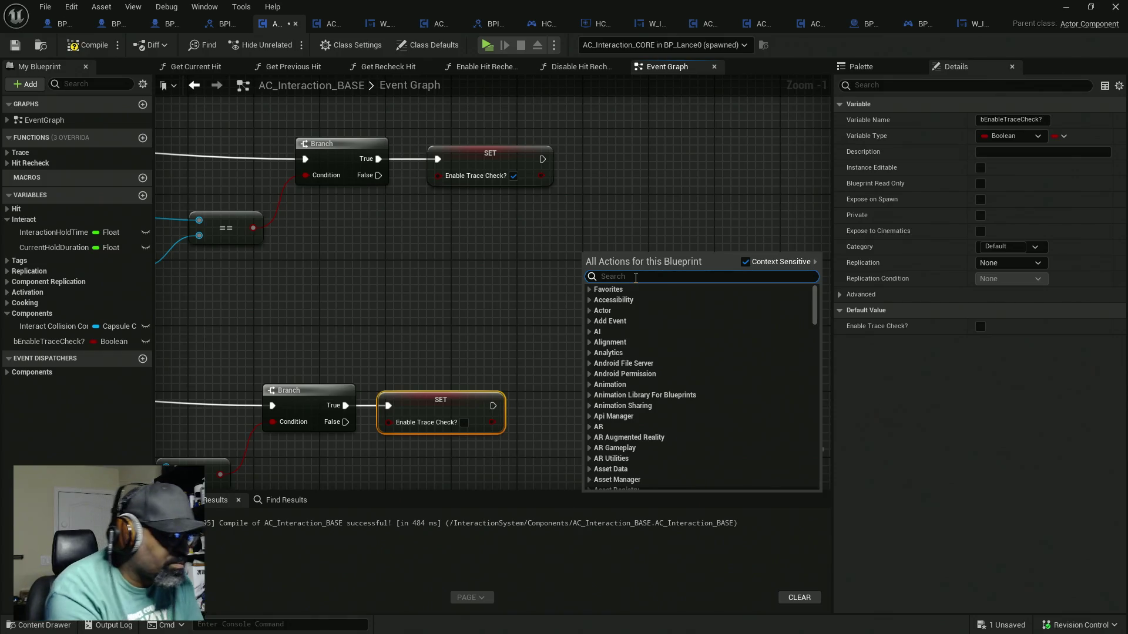
Add a Print String node with yellow text color, run after both SET nodes
{"action": "type", "text": "print"}
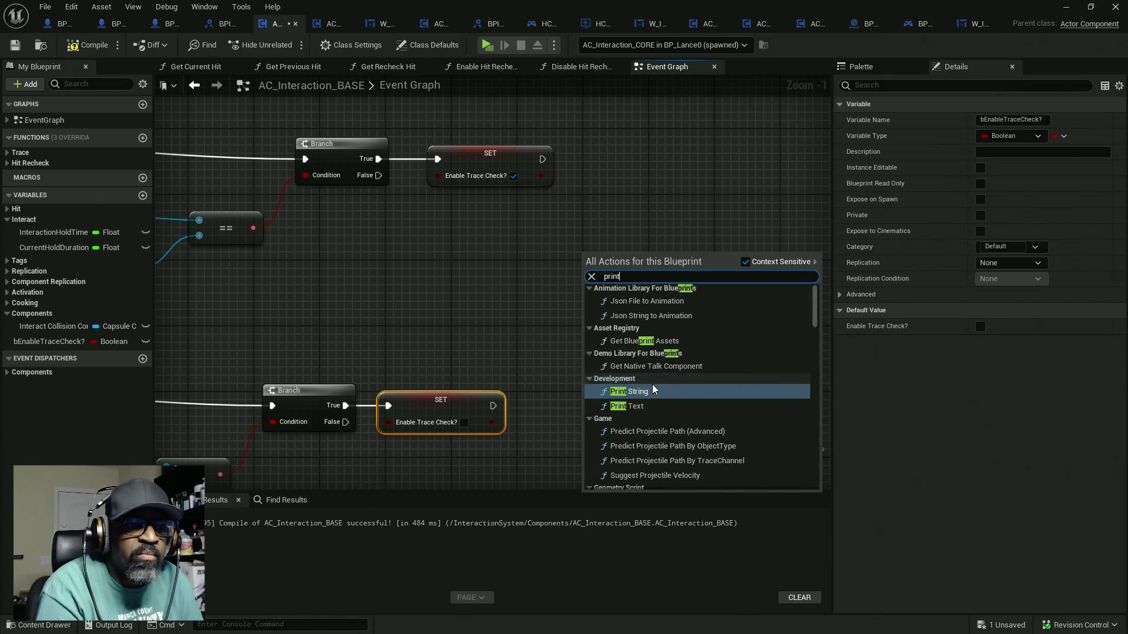
{"action": "left_click", "coordinate": [653, 390]}
{"action": "left_click", "coordinate": [627, 311]}
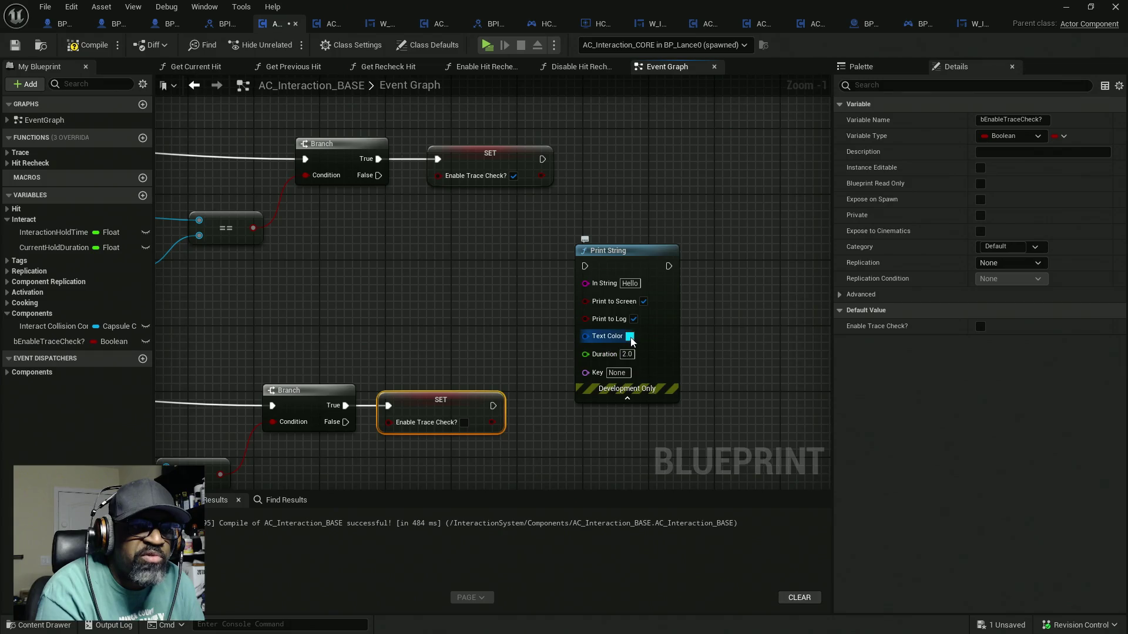
{"action": "left_click", "coordinate": [629, 336]}
{"action": "left_click", "coordinate": [742, 462]}
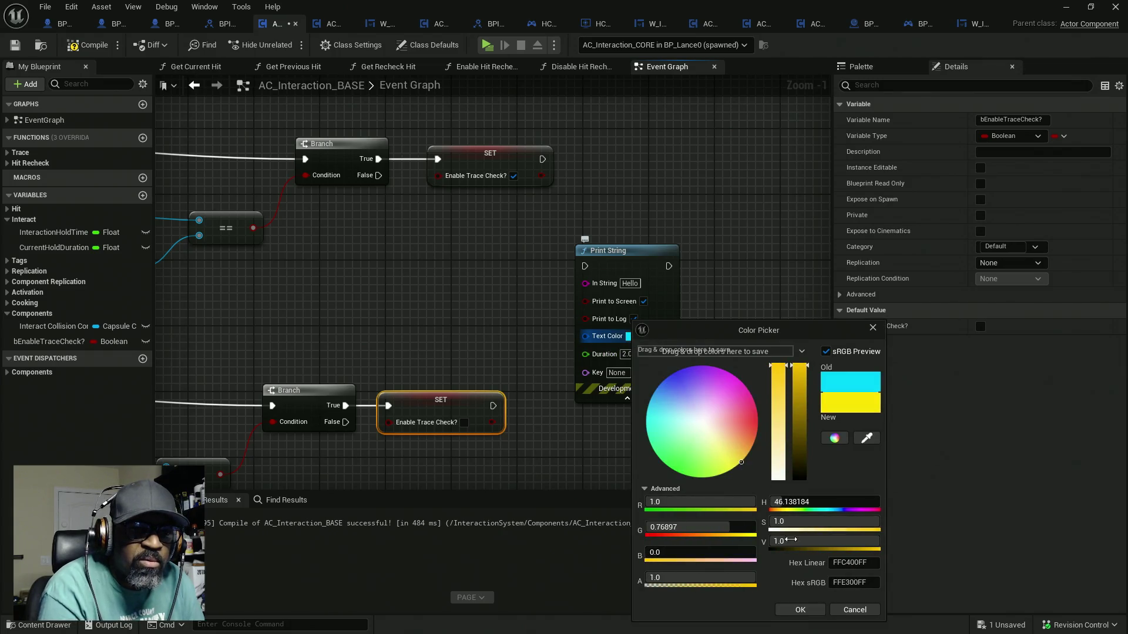
{"action": "left_click", "coordinate": [800, 610]}
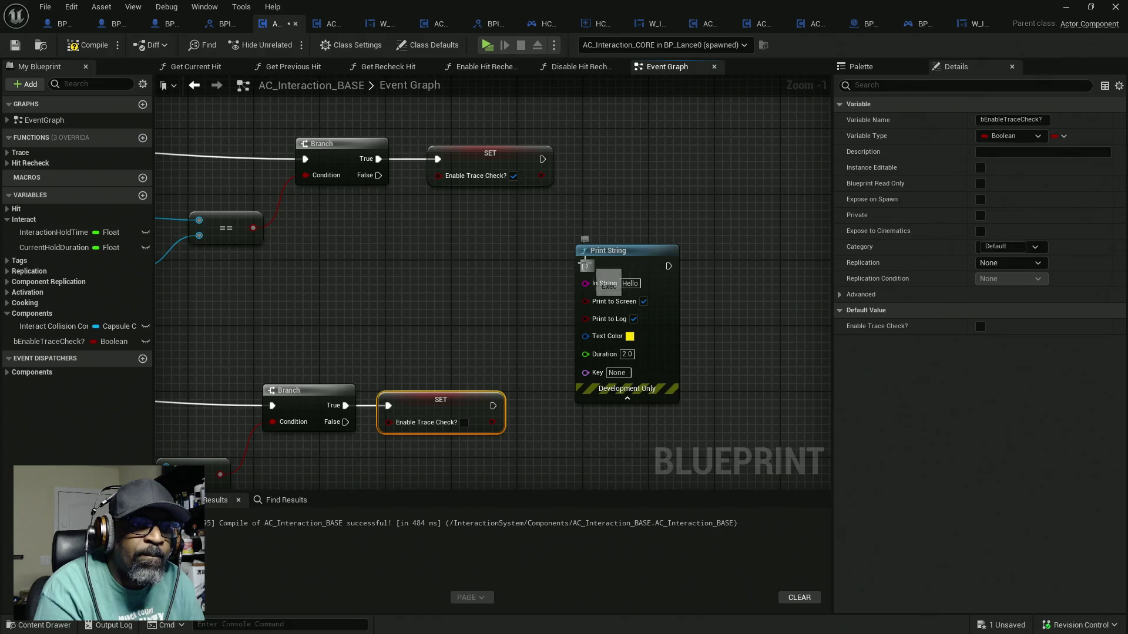
{"action": "left_click_drag", "start_coordinate": [584, 266], "coordinate": [542, 159]}
{"action": "left_click_drag", "start_coordinate": [585, 266], "coordinate": [494, 406]}
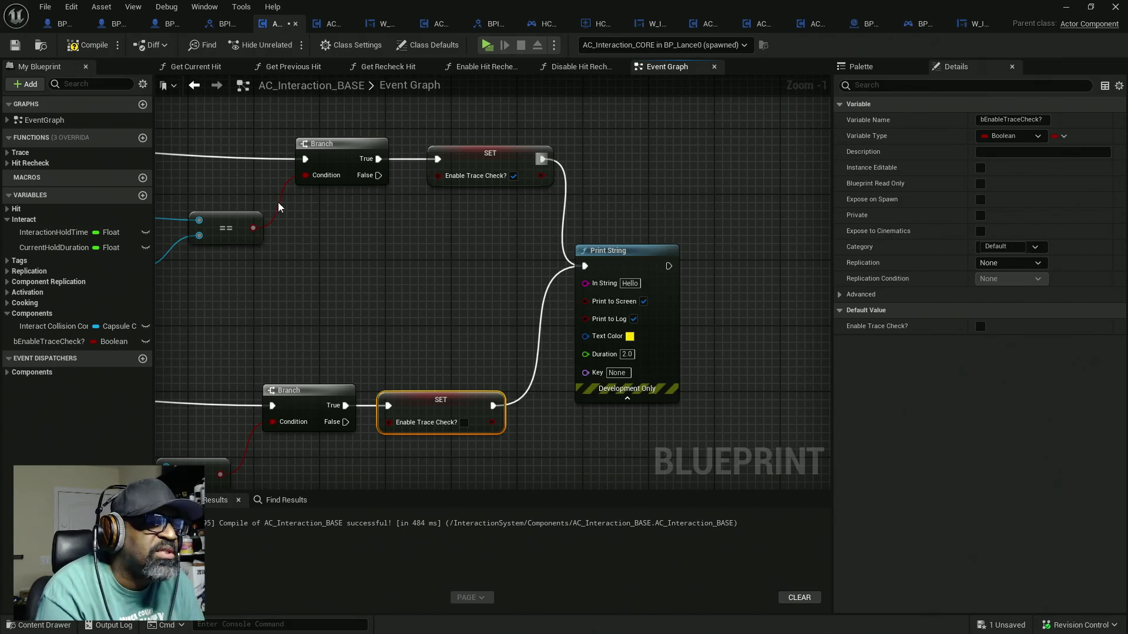
{"action": "mouse_move", "coordinate": [536, 291]}
{"action": "left_mouse_down"}
{"action": "mouse_move", "coordinate": [491, 276]}
{"action": "mouse_move", "coordinate": [521, 272]}
{"action": "mouse_move", "coordinate": [362, 273]}
{"action": "left_mouse_up"}
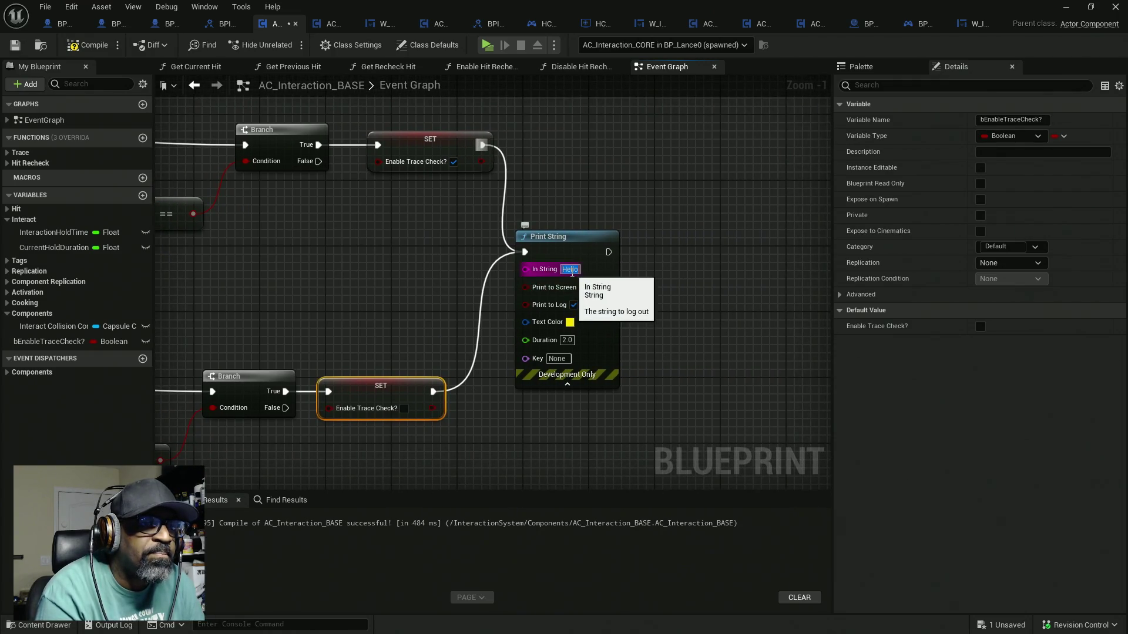
Feed the bEnableTraceCheck? value into the Print String's In String, then compile and save
{"action": "left_click", "coordinate": [571, 269]}
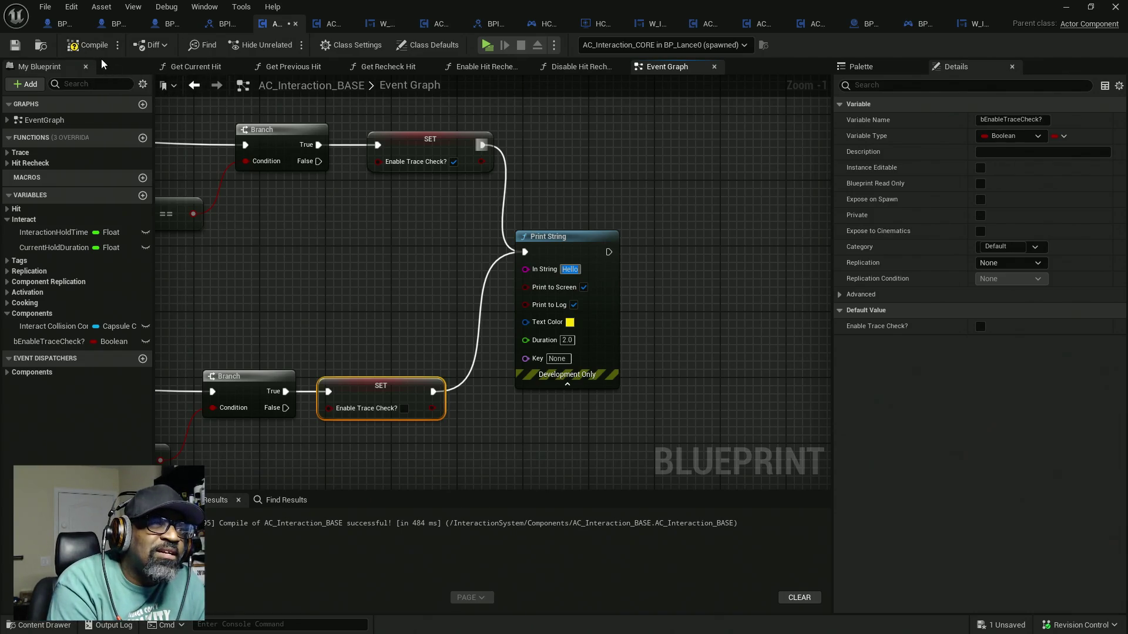
{"action": "left_click_drag", "start_coordinate": [546, 238], "coordinate": [643, 249]}
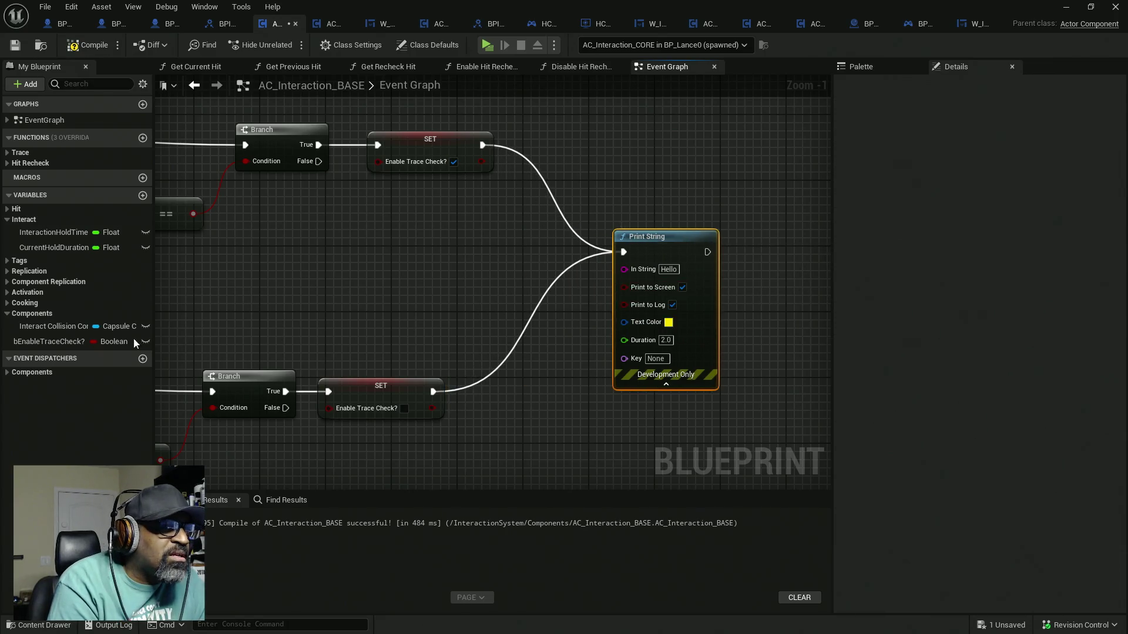
{"action": "left_click", "coordinate": [111, 343]}
{"action": "left_click_drag", "start_coordinate": [112, 343], "coordinate": [491, 270]}
{"action": "left_click_drag", "start_coordinate": [561, 272], "coordinate": [624, 269]}
{"action": "left_click_drag", "start_coordinate": [556, 272], "coordinate": [467, 268]}
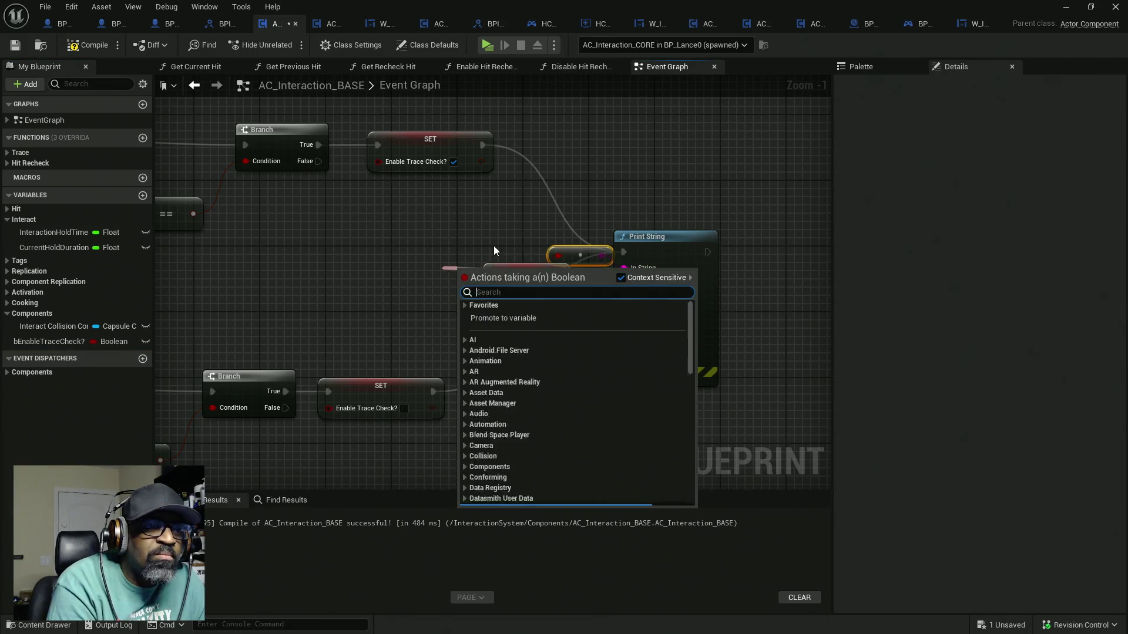
{"action": "key", "text": "Escape"}
{"action": "mouse_move", "coordinate": [546, 272]}
{"action": "left_mouse_down"}
{"action": "mouse_move", "coordinate": [505, 273]}
{"action": "mouse_move", "coordinate": [538, 263]}
{"action": "mouse_move", "coordinate": [565, 288]}
{"action": "mouse_move", "coordinate": [519, 276]}
{"action": "left_mouse_up"}
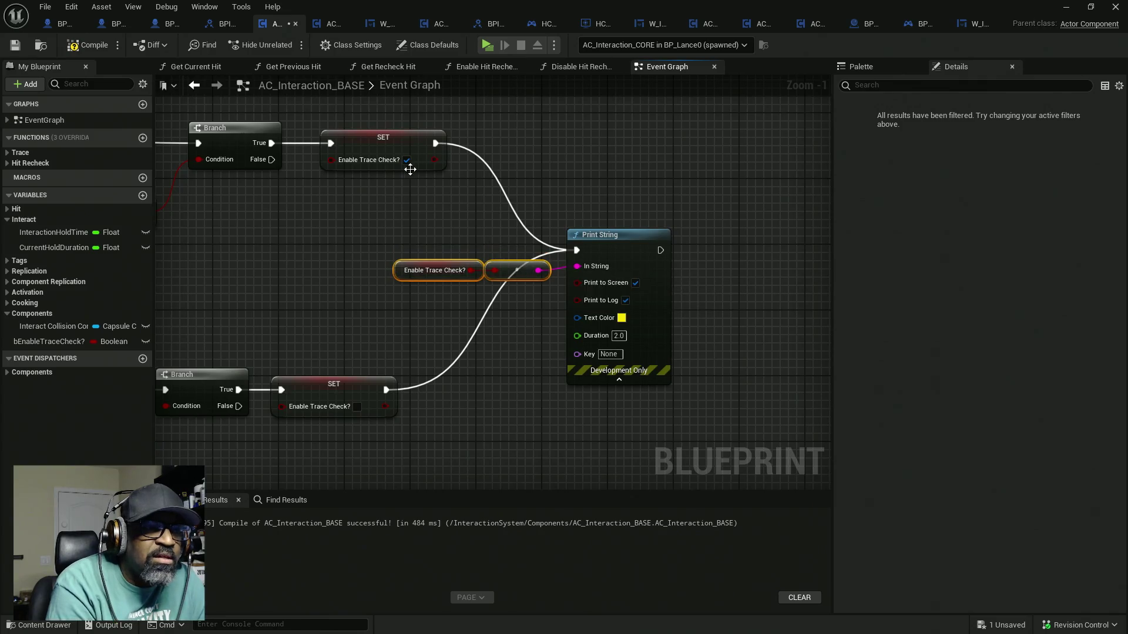
{"action": "key", "text": "F7"}
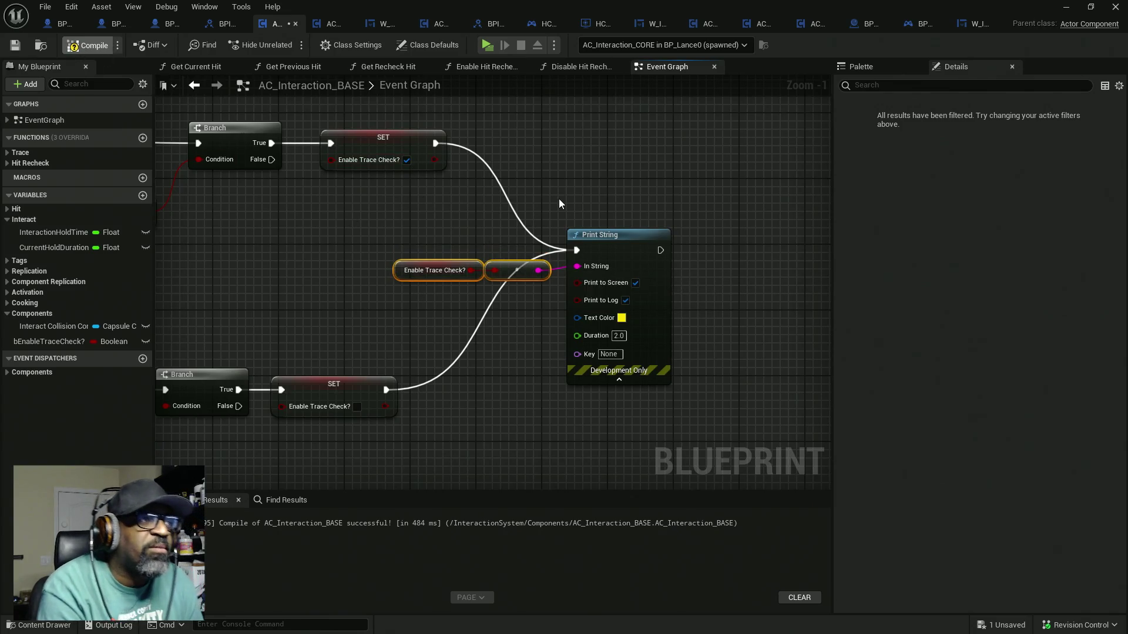
{"action": "key", "text": "ctrl+s"}
Test the debug print in a game preview, then pan back to the OverlapBegin and OverlapEnd events
{"action": "key", "text": "alt+Tab"}
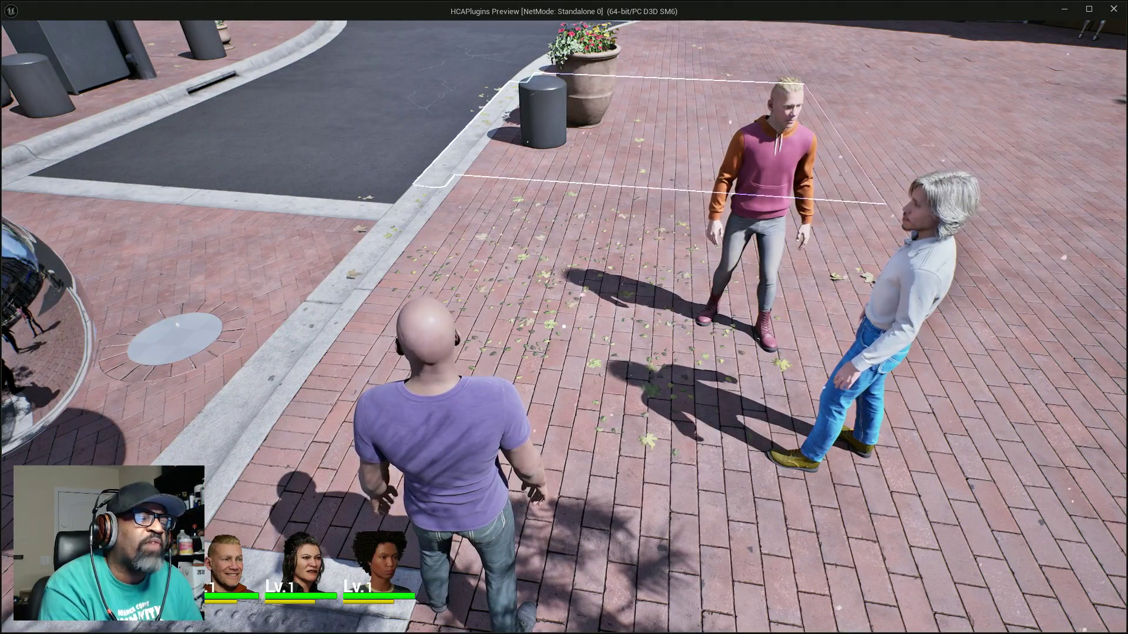
{"action": "scroll", "coordinate": [98, 139], "scroll_direction": "up", "scroll_amount": 2}
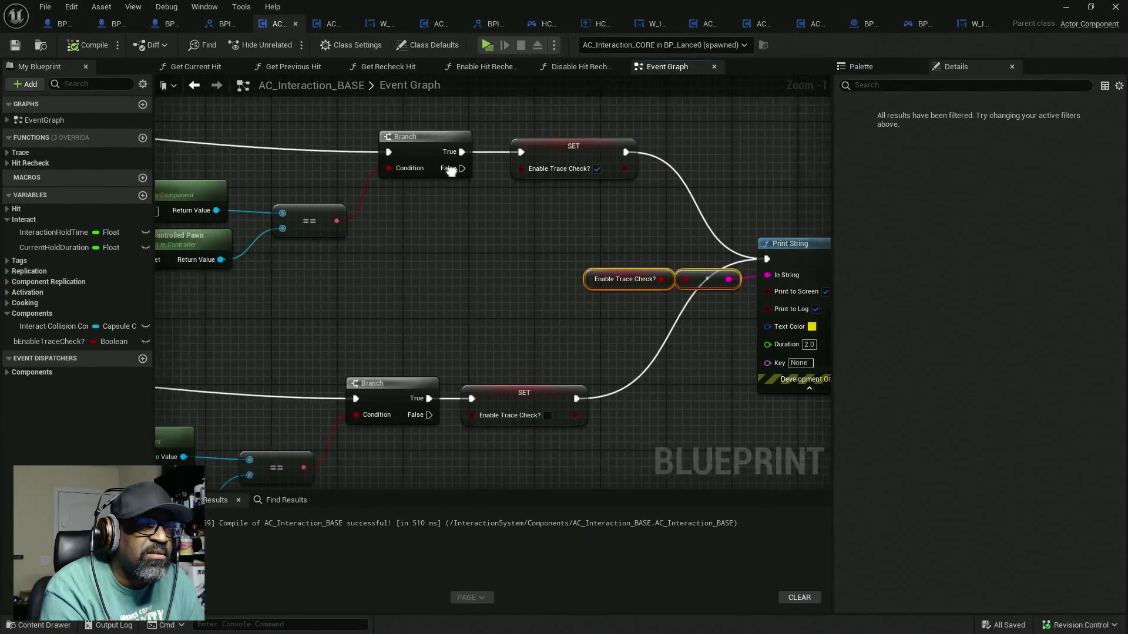
{"action": "left_click_drag", "start_coordinate": [450, 171], "coordinate": [572, 190]}
{"action": "left_click_drag", "start_coordinate": [327, 283], "coordinate": [484, 275]}
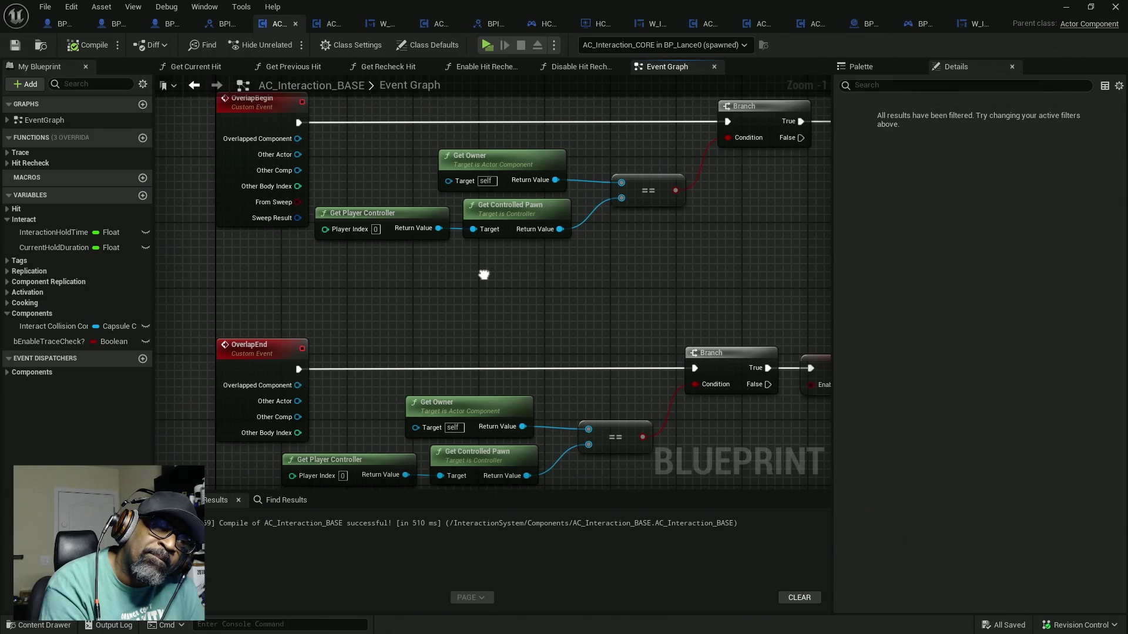
Replace OverlapBegin's == check with a != node comparing Other Actor to the controlled pawn
{"action": "left_click", "coordinate": [656, 196]}
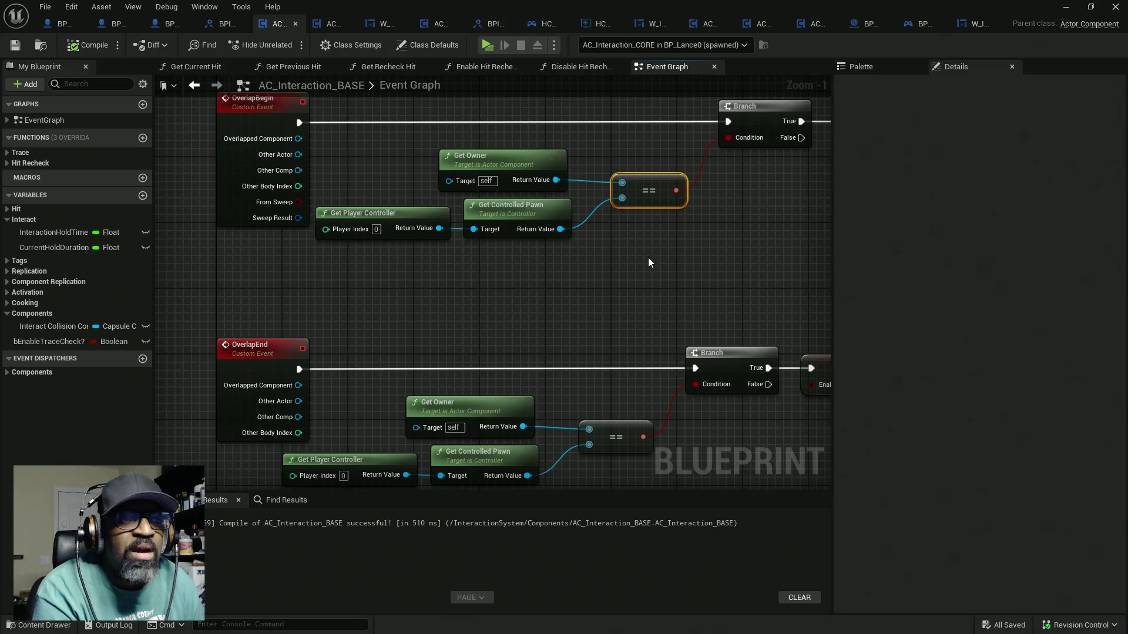
{"action": "key", "text": "Delete"}
{"action": "left_click_drag", "start_coordinate": [728, 139], "coordinate": [649, 189]}
{"action": "type", "text": "!="}
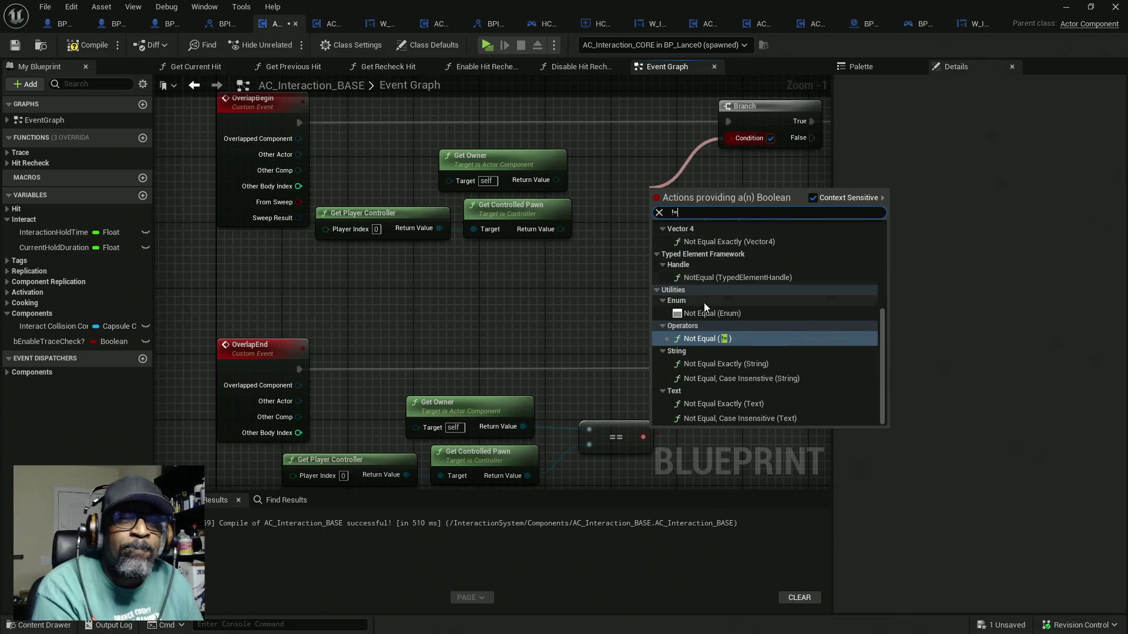
{"action": "left_click", "coordinate": [702, 338]}
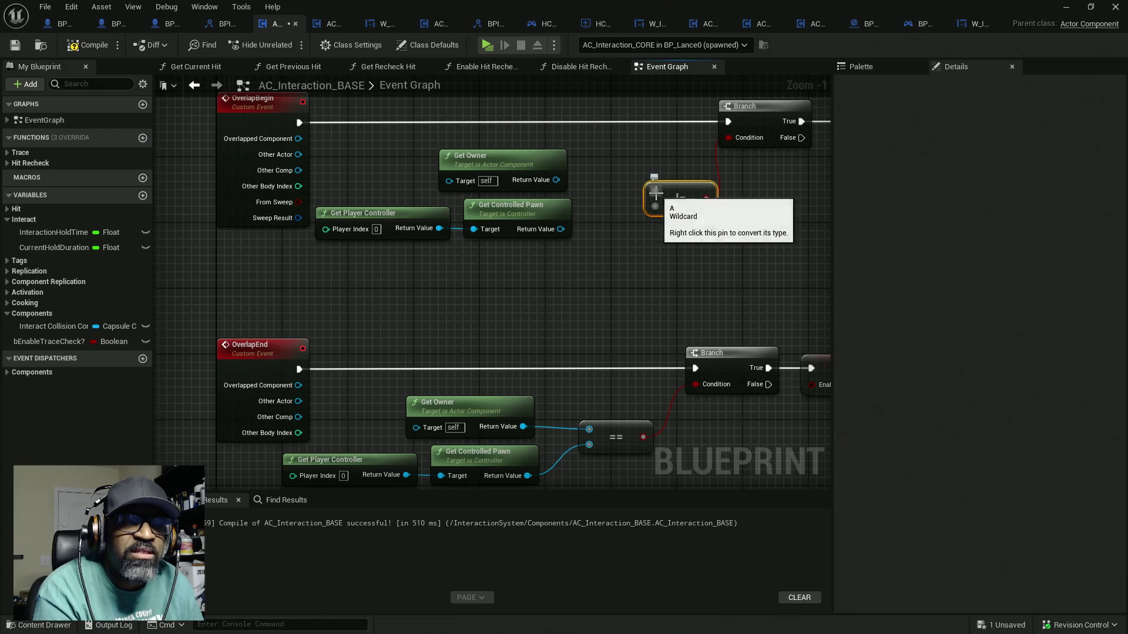
{"action": "left_click_drag", "start_coordinate": [655, 192], "coordinate": [556, 180]}
{"action": "mouse_move", "coordinate": [299, 154]}
{"action": "left_mouse_down"}
{"action": "mouse_move", "coordinate": [643, 218]}
{"action": "mouse_move", "coordinate": [655, 207]}
{"action": "left_mouse_up"}
{"action": "left_click_drag", "start_coordinate": [520, 168], "coordinate": [512, 308]}
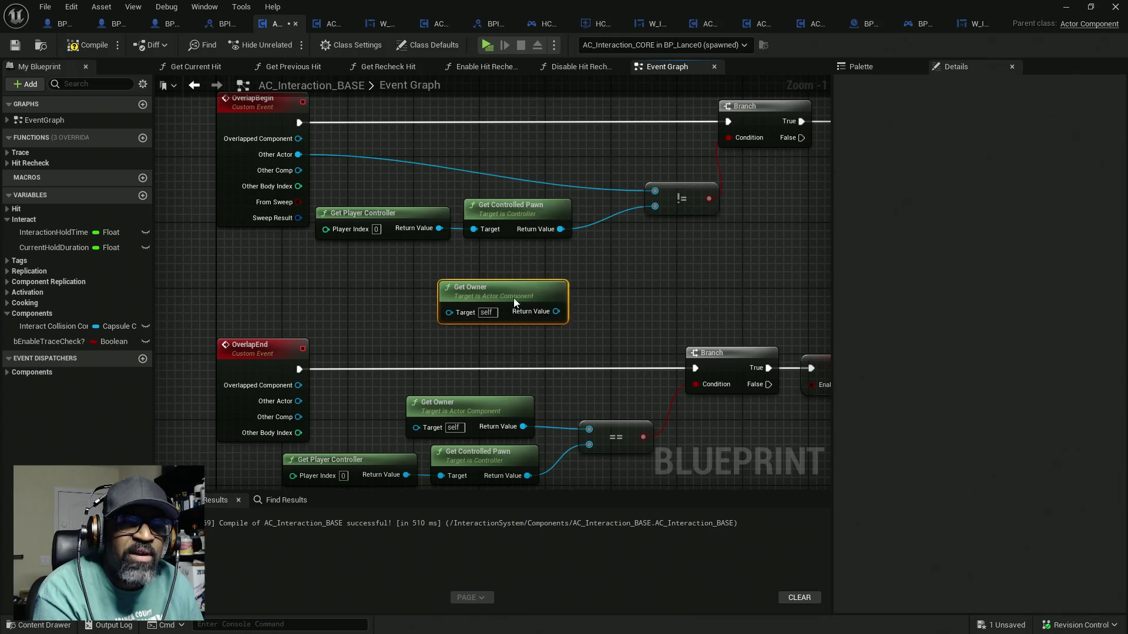
{"action": "mouse_move", "coordinate": [677, 203]}
{"action": "left_mouse_down"}
{"action": "mouse_move", "coordinate": [646, 204]}
{"action": "mouse_move", "coordinate": [636, 219]}
{"action": "mouse_move", "coordinate": [646, 187]}
{"action": "mouse_move", "coordinate": [621, 223]}
{"action": "left_mouse_up"}
Drive OverlapEnd's Branch with a copied != node, deleting the old == and Get Owner nodes
{"action": "left_click", "coordinate": [609, 105]}
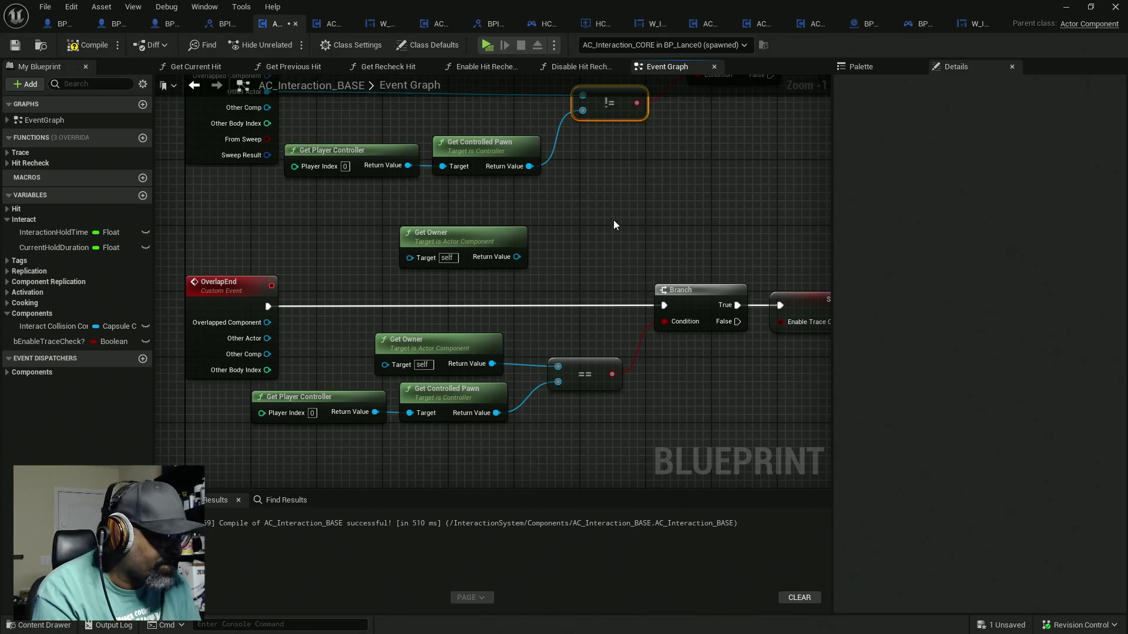
{"action": "key", "text": "ctrl+c"}
{"action": "key", "text": "ctrl+v"}
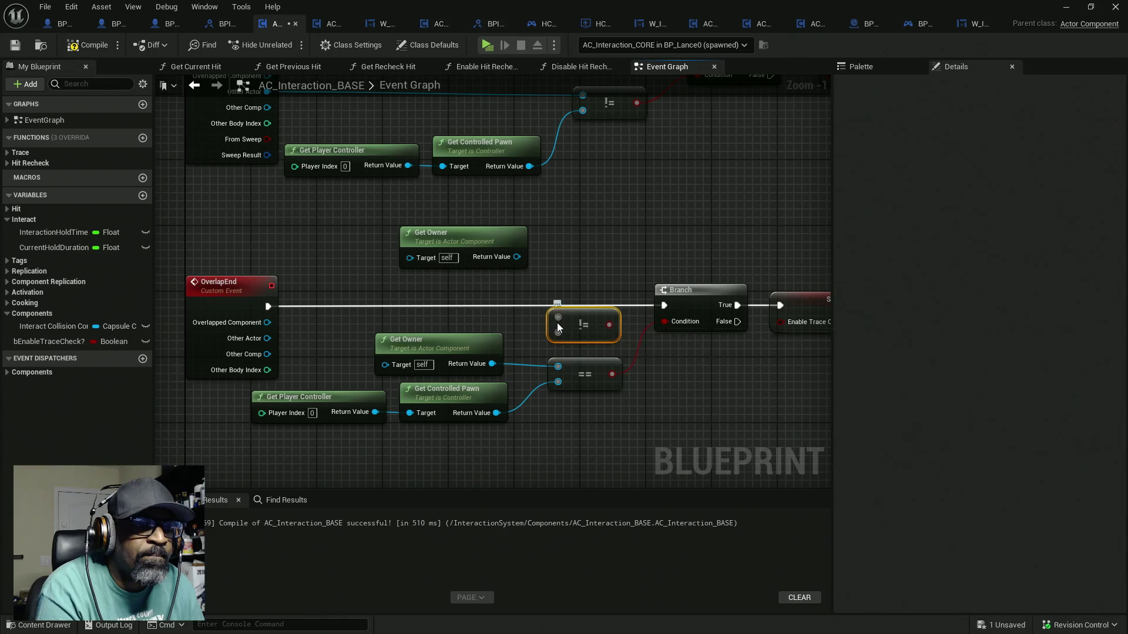
{"action": "left_click_drag", "start_coordinate": [558, 318], "coordinate": [255, 341]}
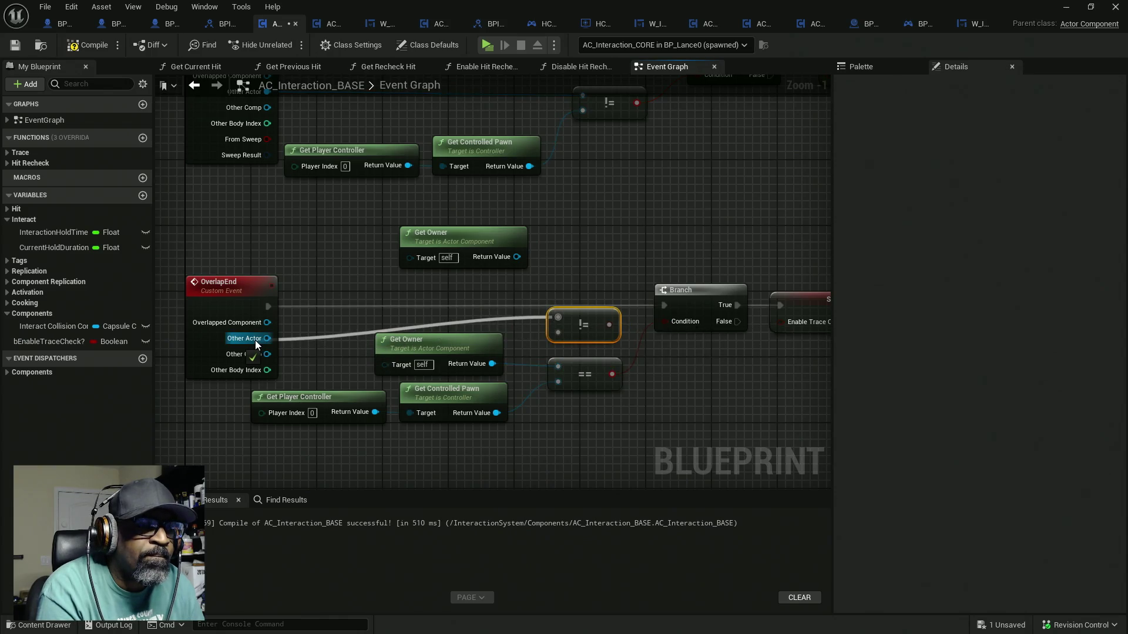
{"action": "left_click_drag", "start_coordinate": [558, 335], "coordinate": [497, 413]}
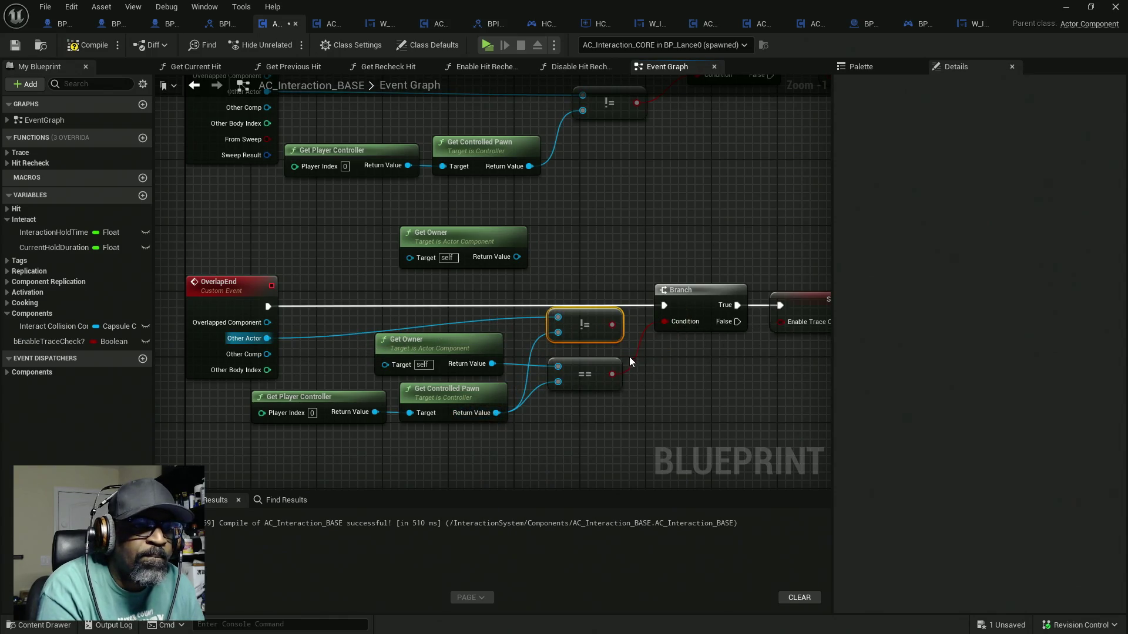
{"action": "left_click_drag", "start_coordinate": [612, 329], "coordinate": [666, 323]}
{"action": "left_click", "coordinate": [611, 383]}
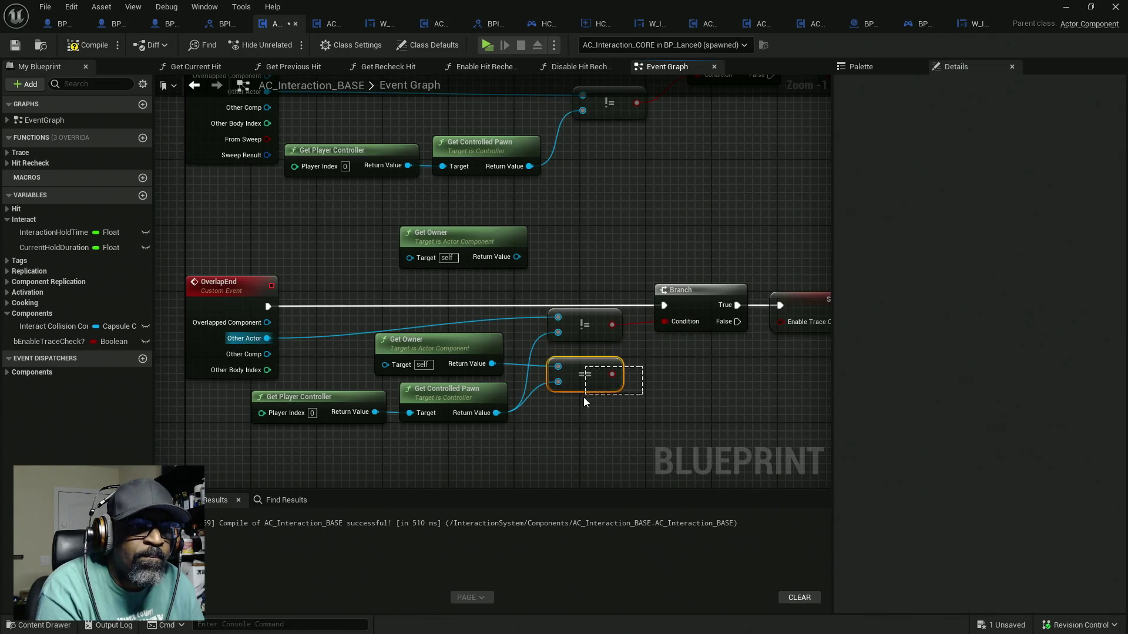
{"action": "key", "text": "Delete"}
{"action": "left_click", "coordinate": [430, 354]}
{"action": "key", "text": "Delete"}
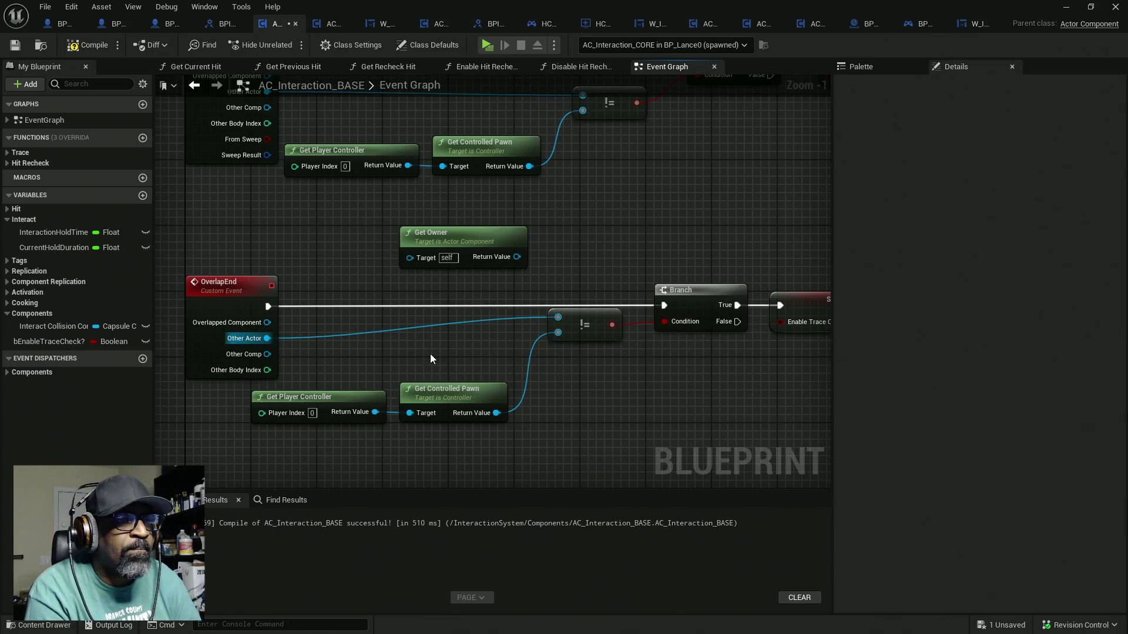
{"action": "left_click", "coordinate": [467, 253]}
{"action": "key", "text": "Delete"}
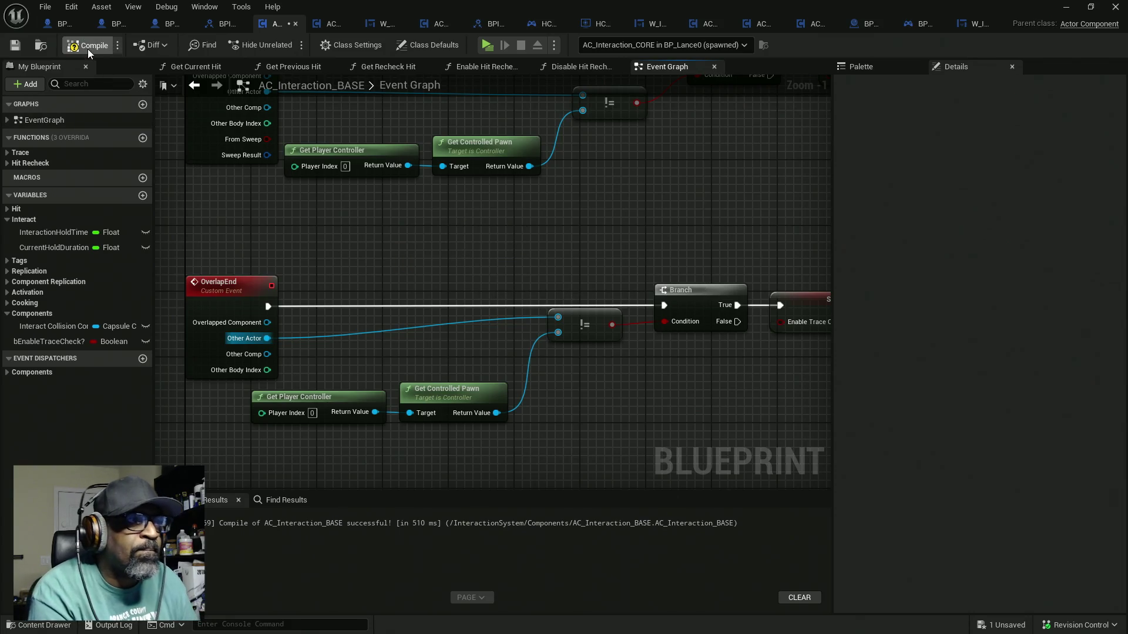
Save the blueprint and test it in a game preview
{"action": "key", "text": "ctrl+s"}
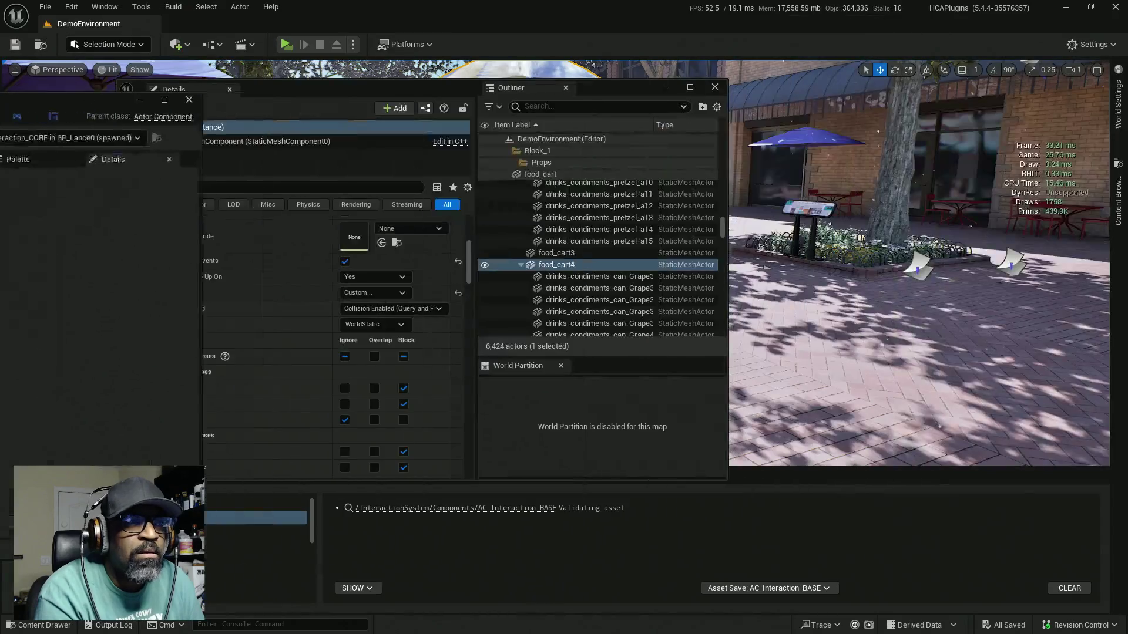
{"action": "left_click", "coordinate": [286, 44]}
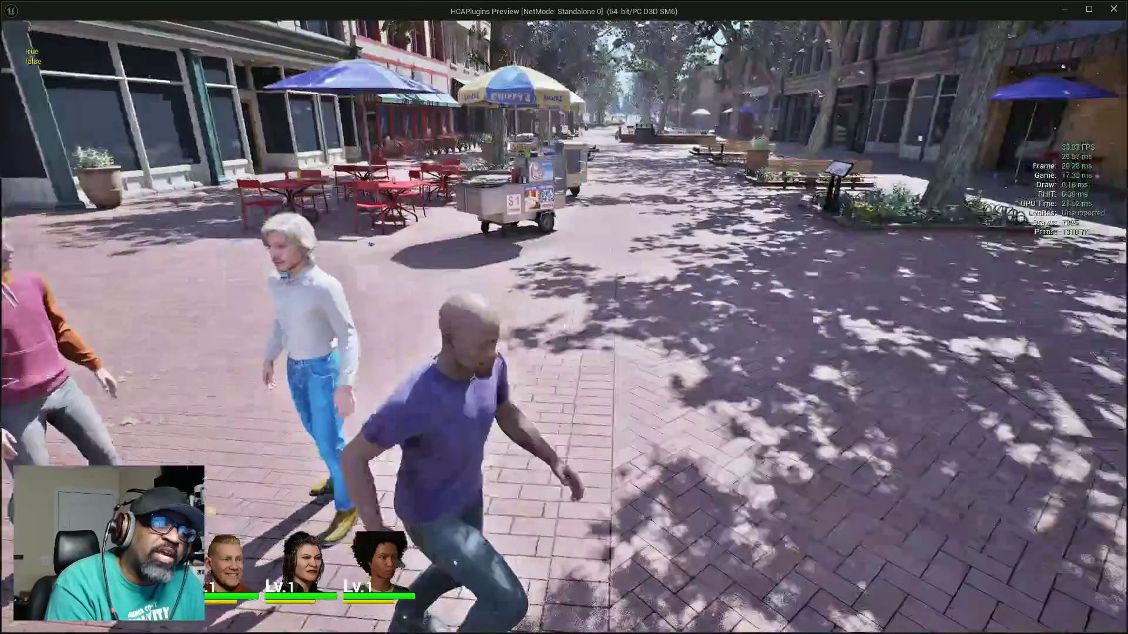
{"action": "key", "text": "Escape"}
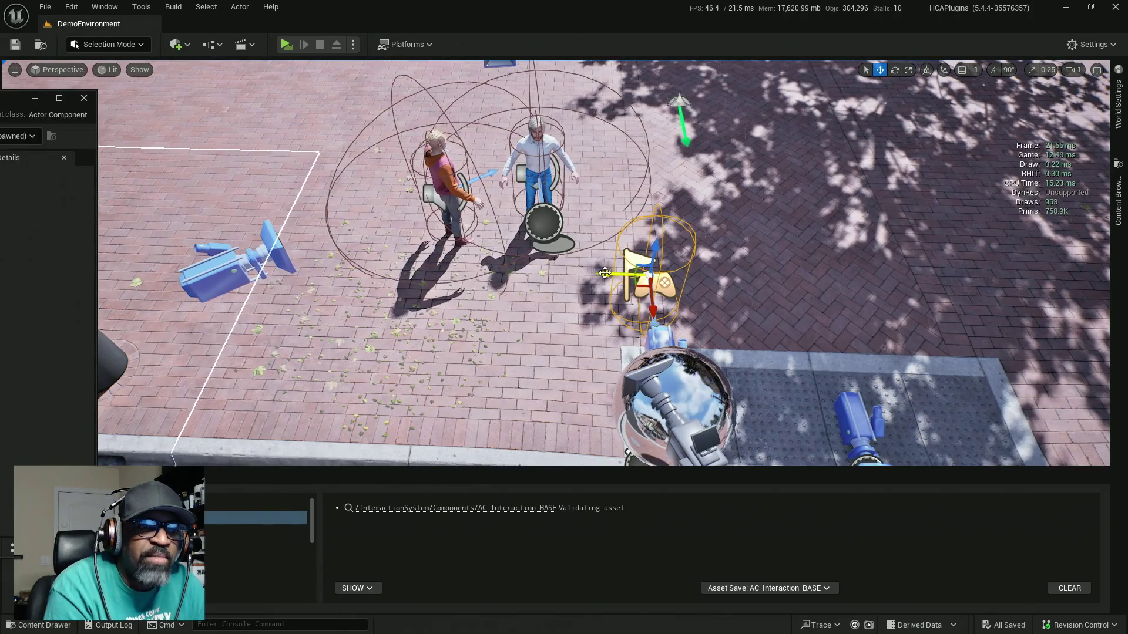
Move the flag actor further right, save the DemoEnvironment level, and test-play again
{"action": "left_click_drag", "start_coordinate": [604, 275], "coordinate": [755, 279]}
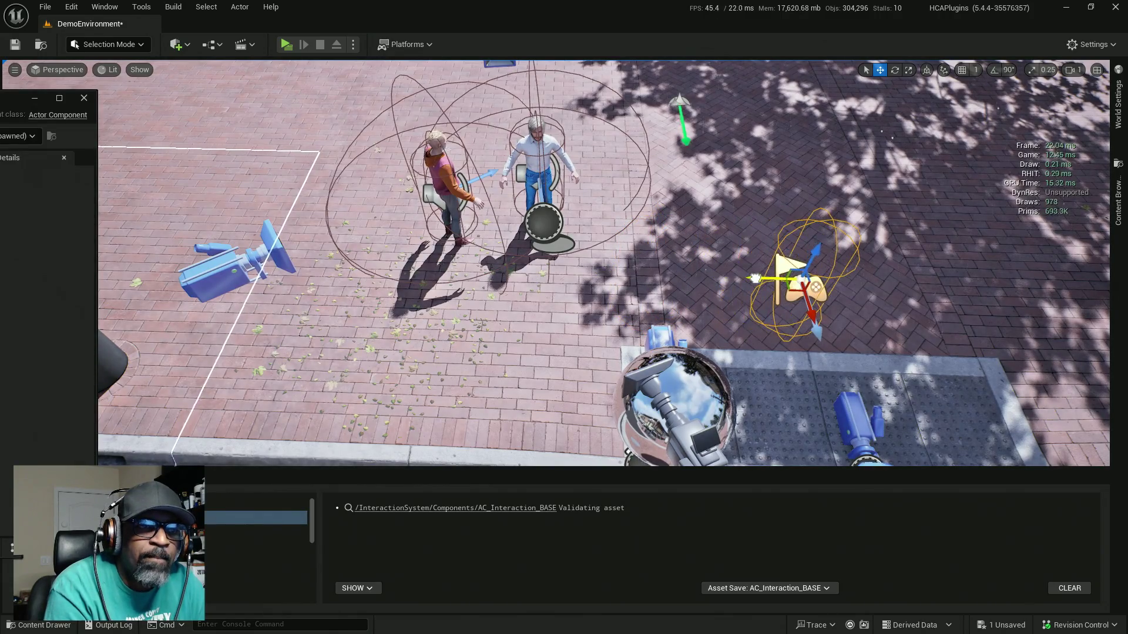
{"action": "key", "text": "ctrl+s"}
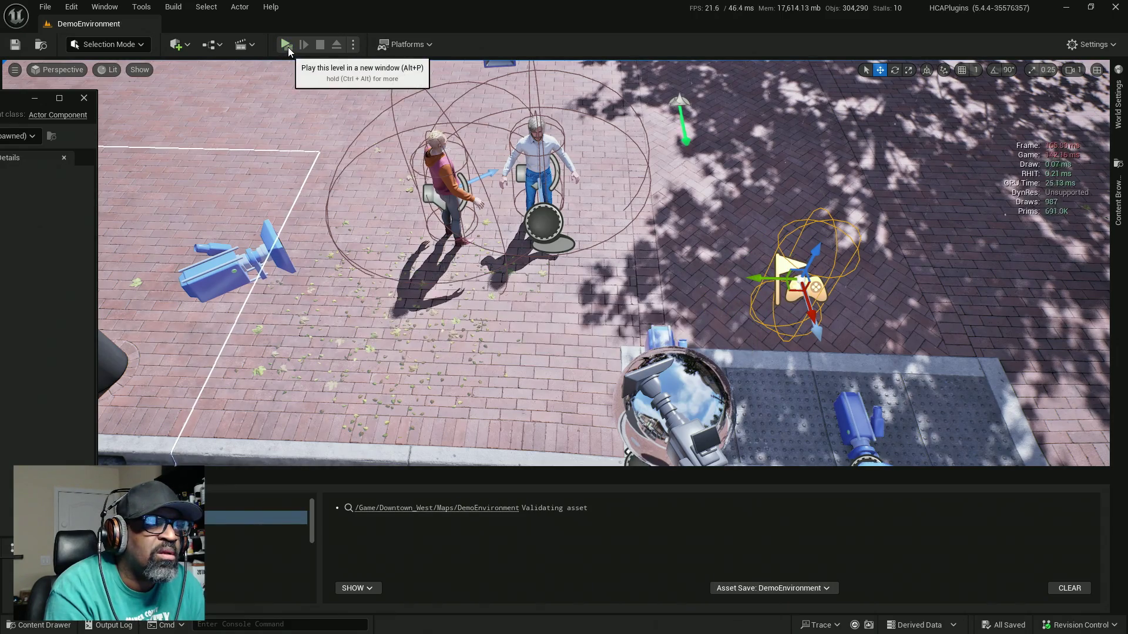
{"action": "left_click", "coordinate": [287, 47]}
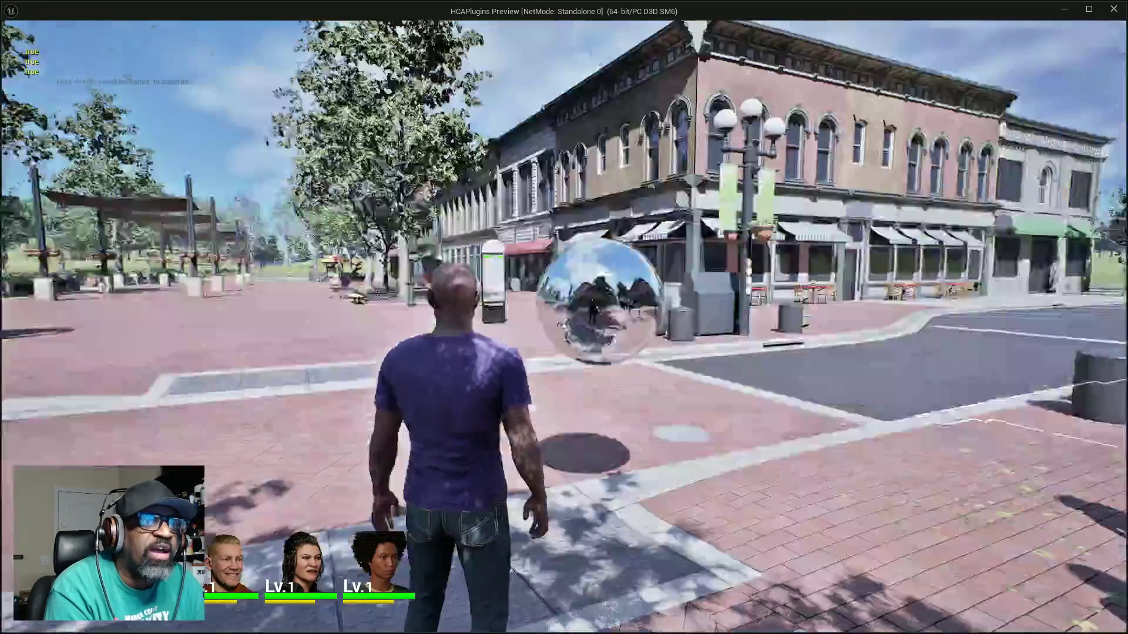
{"action": "mouse_move", "coordinate": [563, 326]}
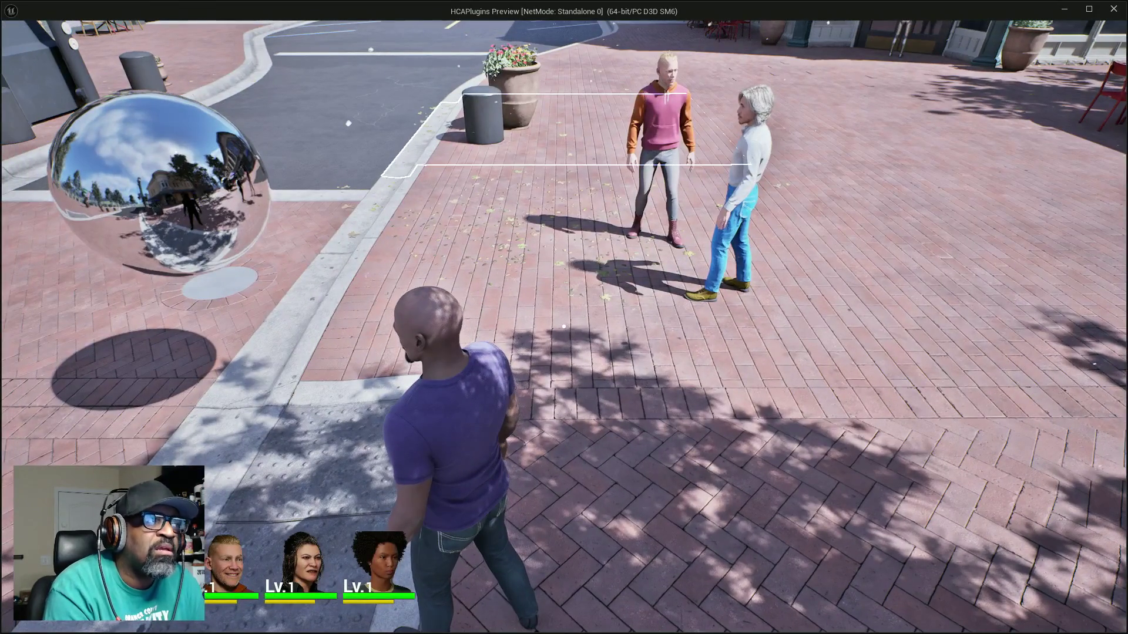
{"action": "key", "text": "Escape"}
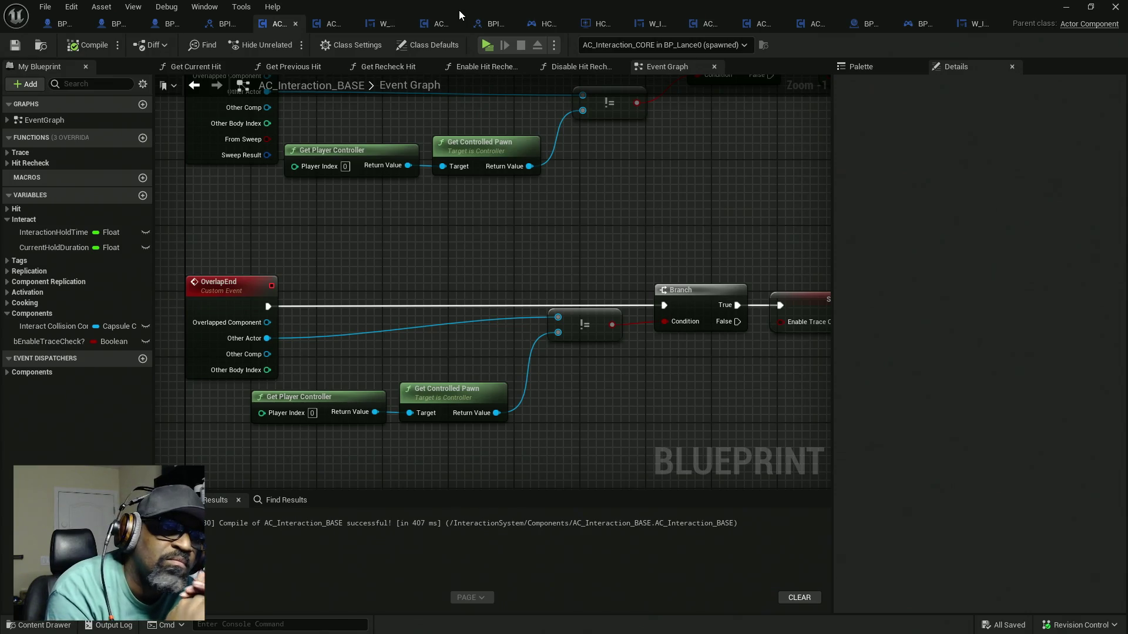
Feed the Overlapped Component's Get Owner into the != node's top input, then compile and save
{"action": "left_click_drag", "start_coordinate": [453, 169], "coordinate": [467, 274]}
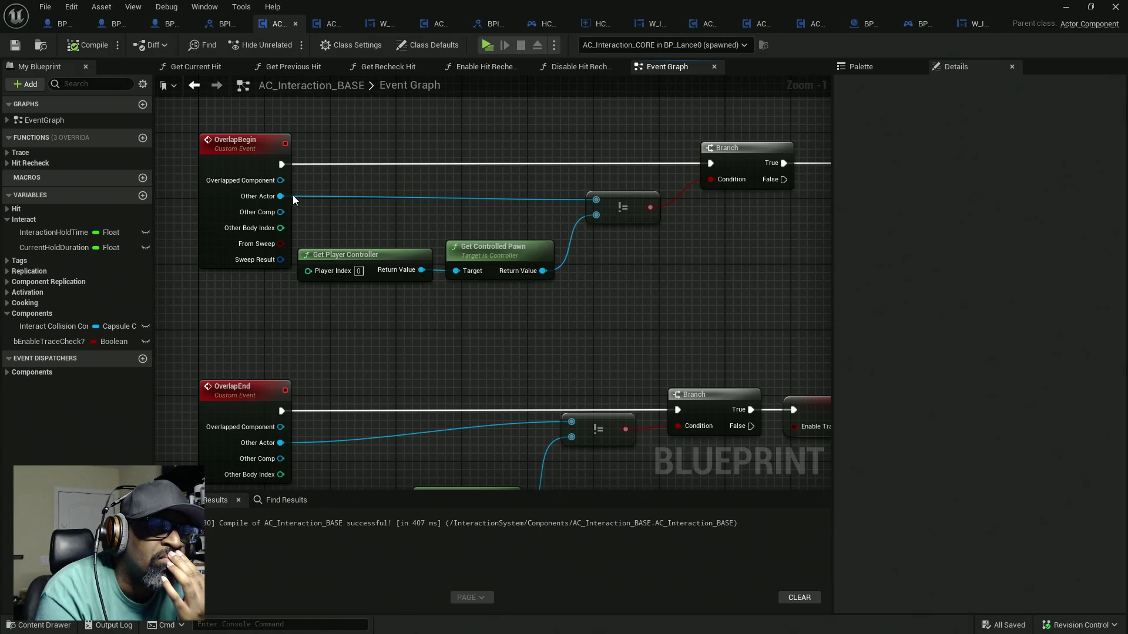
{"action": "left_click_drag", "start_coordinate": [279, 184], "coordinate": [342, 214]}
{"action": "type", "text": "get"}
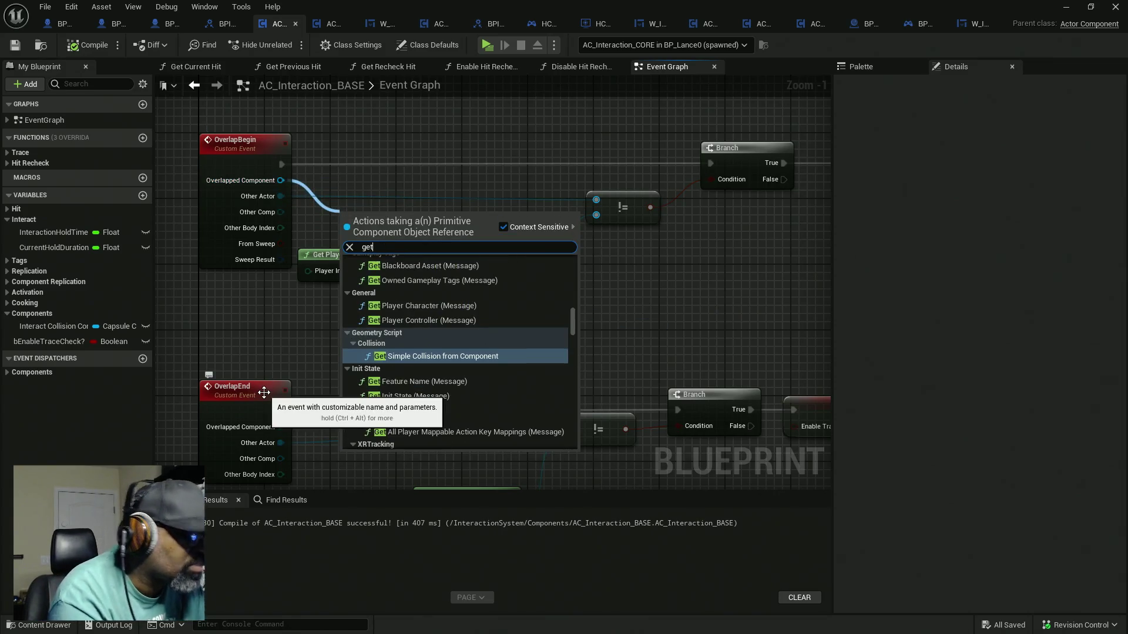
{"action": "type", "text": " actor"}
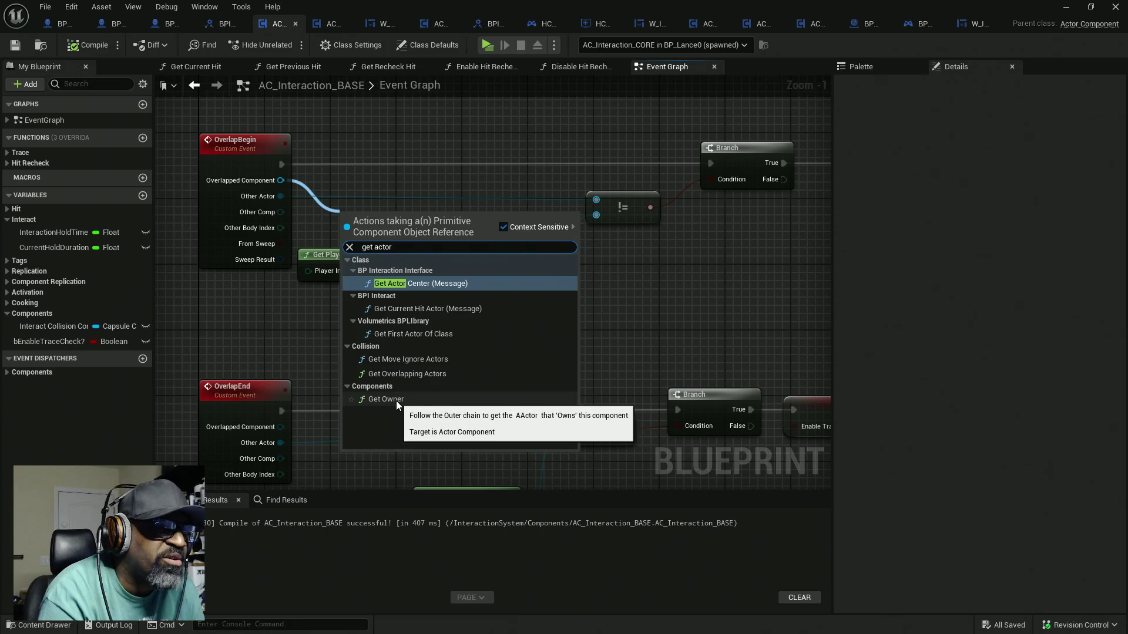
{"action": "left_click", "coordinate": [395, 401]}
{"action": "left_click_drag", "start_coordinate": [417, 221], "coordinate": [424, 207]}
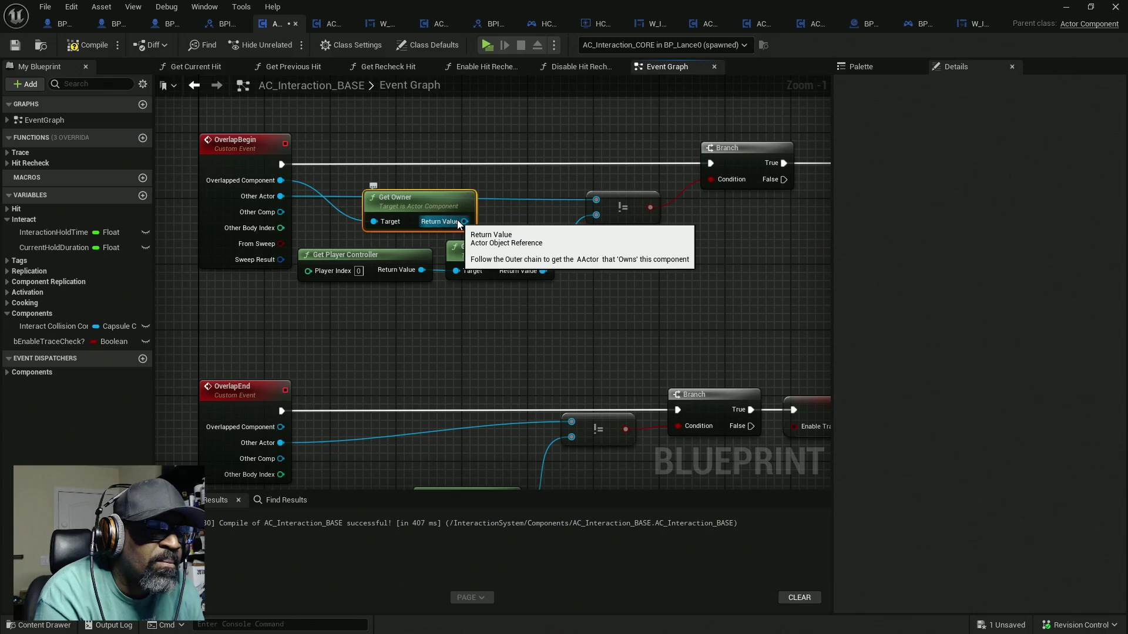
{"action": "left_click_drag", "start_coordinate": [464, 221], "coordinate": [595, 200]}
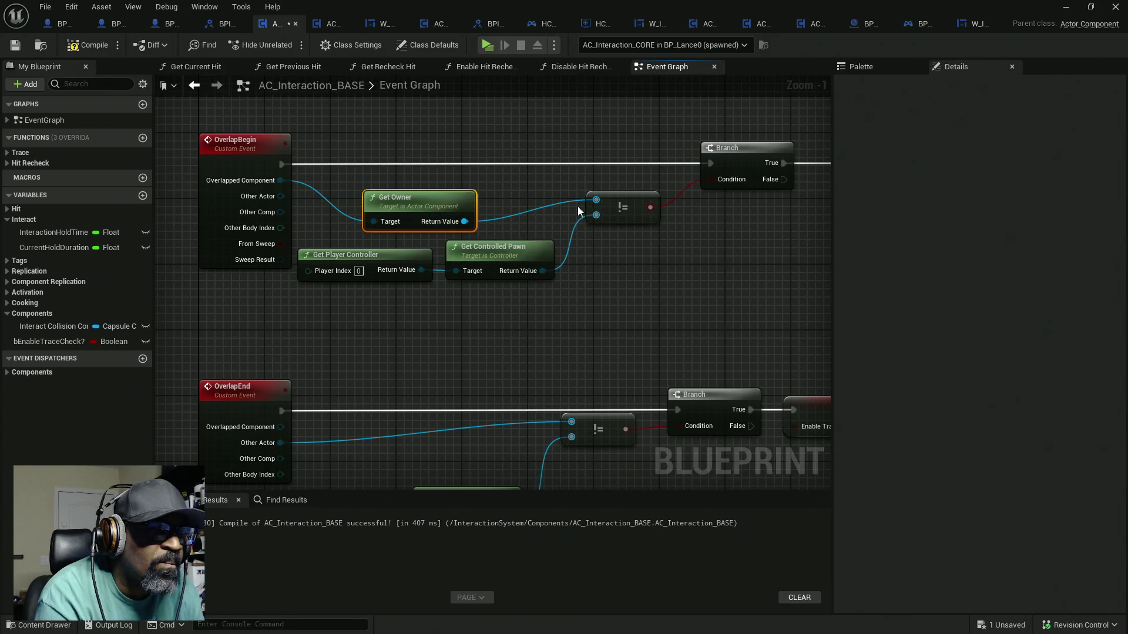
{"action": "left_click", "coordinate": [86, 51]}
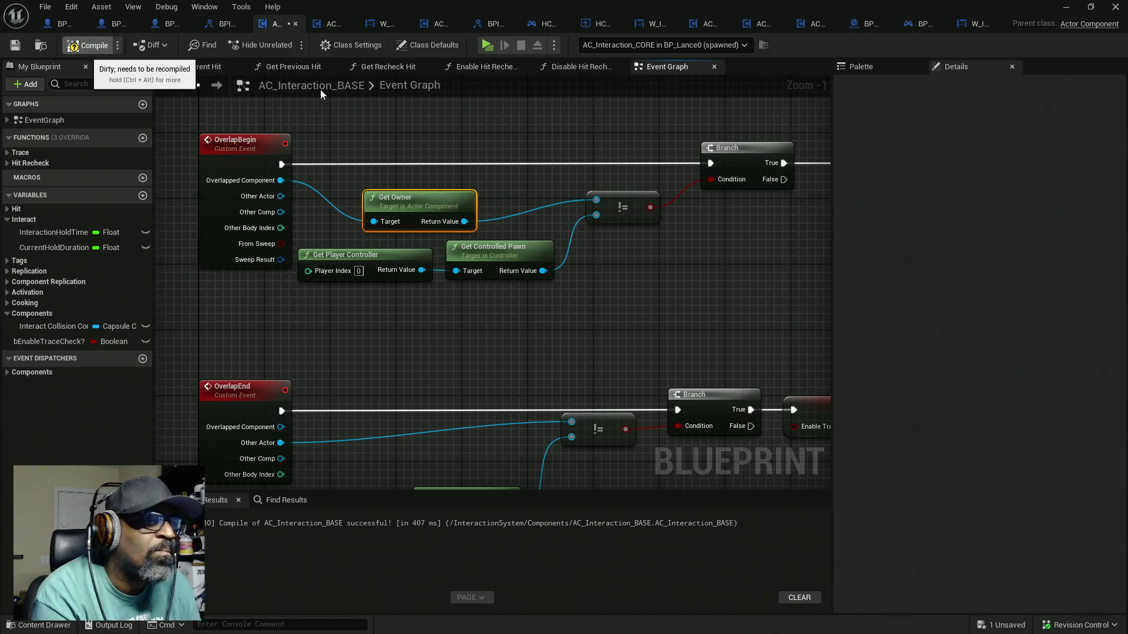
{"action": "key", "text": "ctrl+s"}
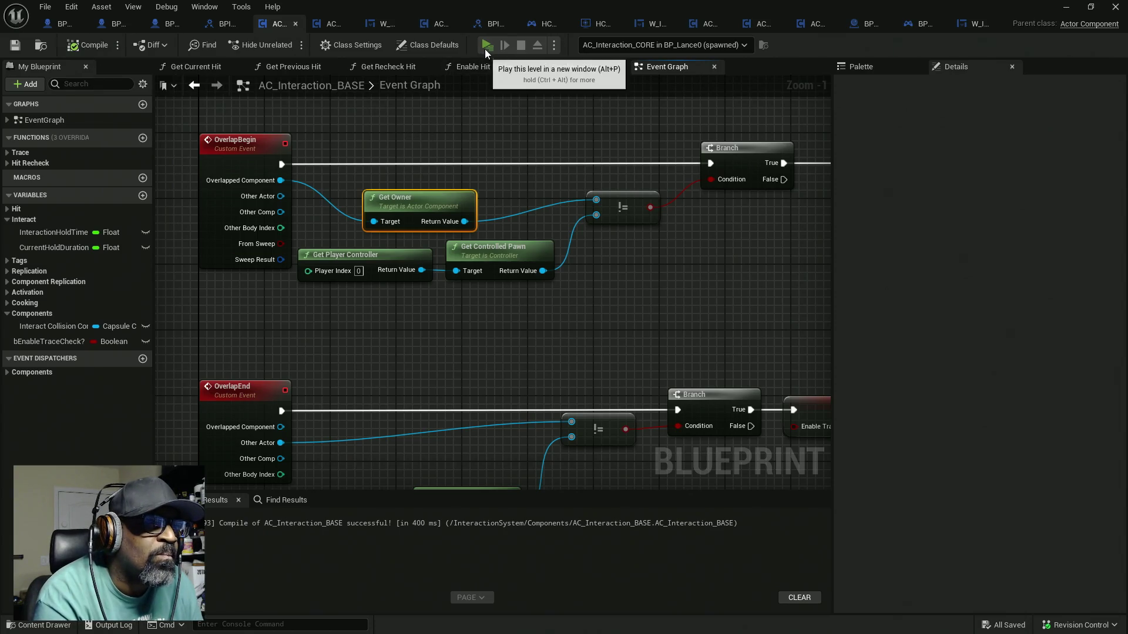
Test-play the level, then paste a copy of the Print String node near OverlapBegin
{"action": "key", "text": "alt+p"}
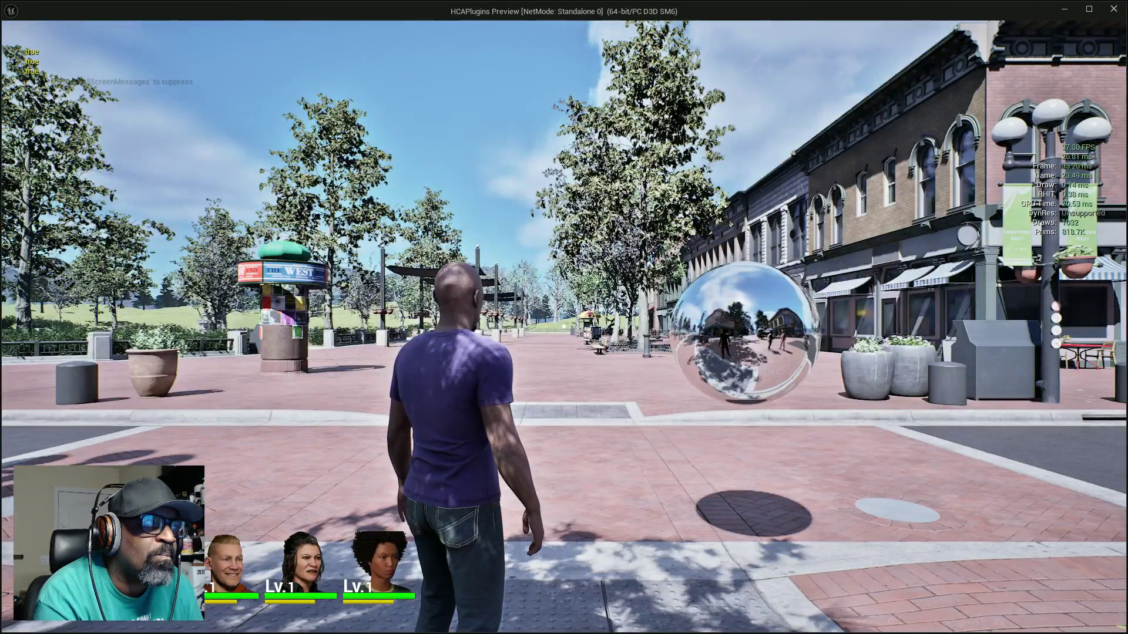
{"action": "key", "text": "Escape"}
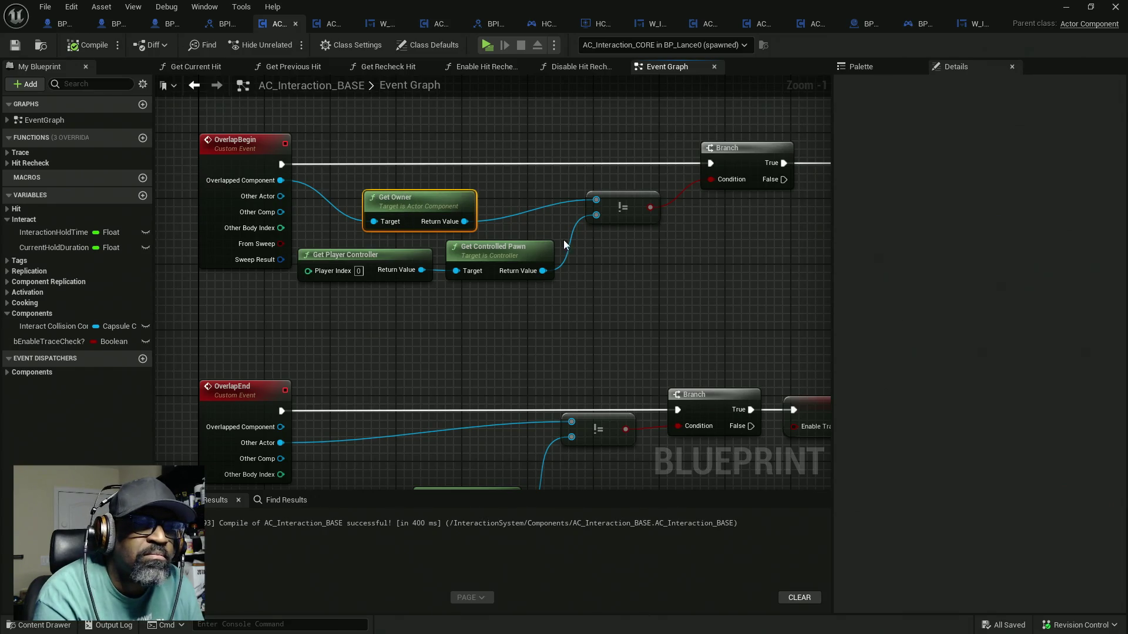
{"action": "mouse_move", "coordinate": [437, 189]}
{"action": "left_mouse_down"}
{"action": "mouse_move", "coordinate": [520, 238]}
{"action": "mouse_move", "coordinate": [316, 238]}
{"action": "mouse_move", "coordinate": [520, 238]}
{"action": "left_mouse_up"}
{"action": "left_click", "coordinate": [602, 184]}
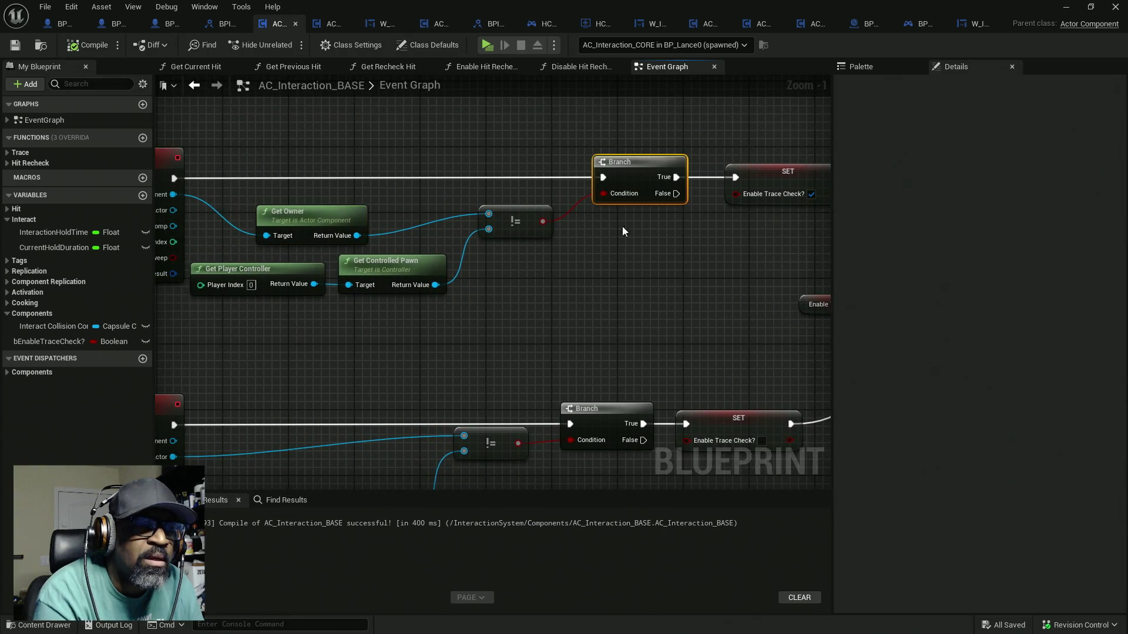
{"action": "left_click_drag", "start_coordinate": [829, 247], "coordinate": [599, 238]}
{"action": "left_click_drag", "start_coordinate": [718, 226], "coordinate": [762, 271]}
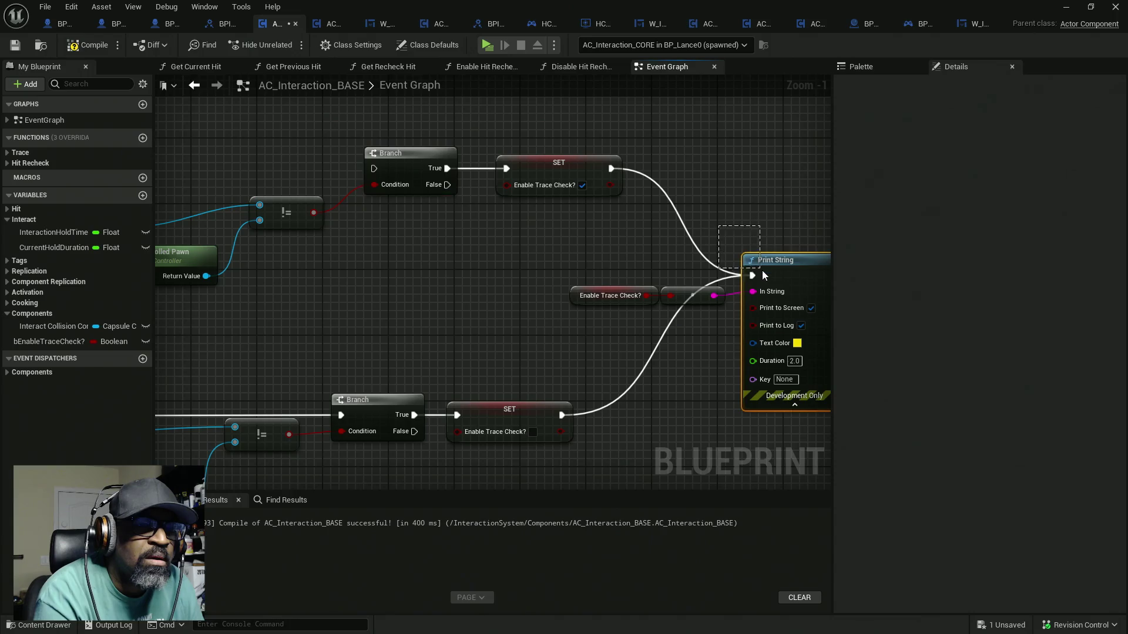
{"action": "left_click_drag", "start_coordinate": [413, 255], "coordinate": [620, 246]}
{"action": "left_click_drag", "start_coordinate": [367, 137], "coordinate": [509, 174]}
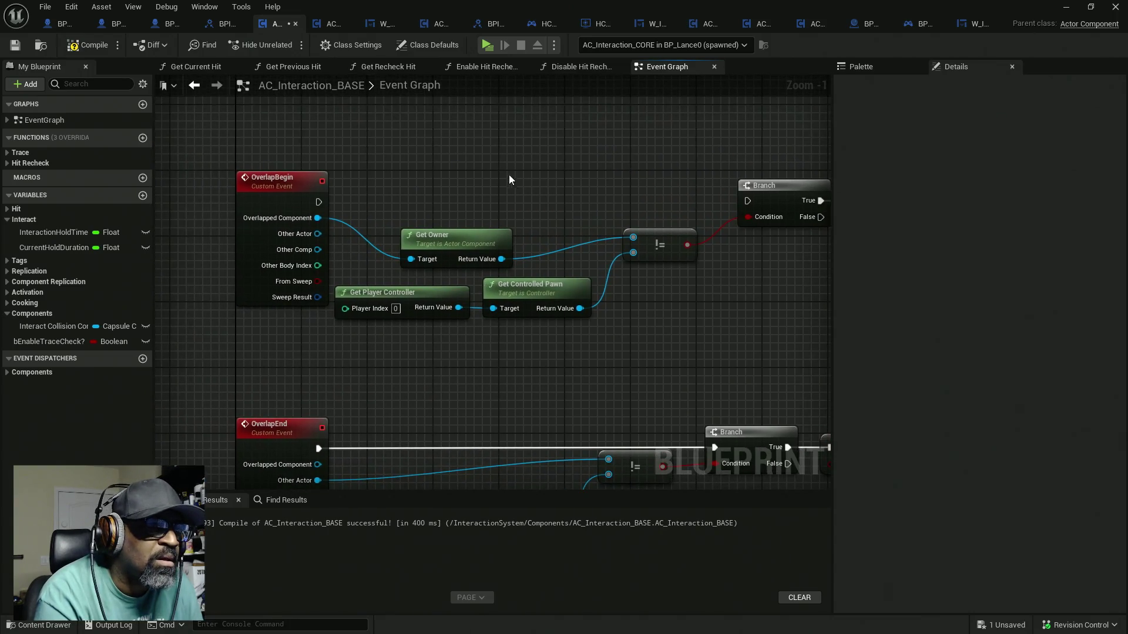
{"action": "key", "text": "ctrl+v"}
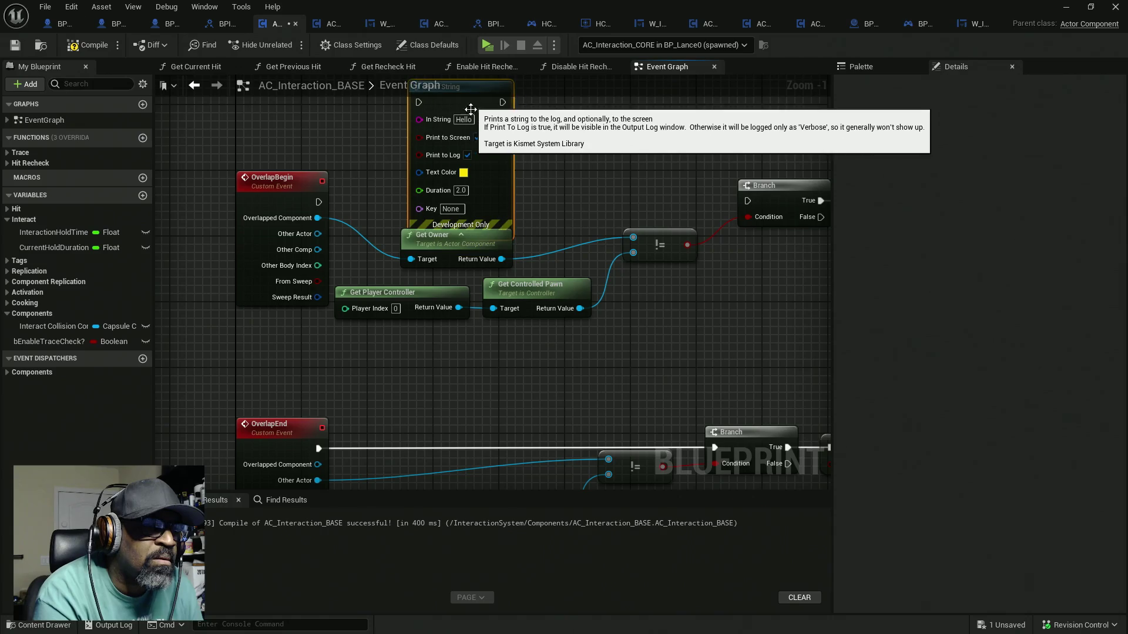
Run the pasted Print String from OverlapBegin and duplicate it into three copies
{"action": "left_click_drag", "start_coordinate": [470, 237], "coordinate": [470, 287]}
{"action": "mouse_move", "coordinate": [358, 236]}
{"action": "left_mouse_down"}
{"action": "mouse_move", "coordinate": [359, 273]}
{"action": "mouse_move", "coordinate": [332, 264]}
{"action": "mouse_move", "coordinate": [423, 139]}
{"action": "mouse_move", "coordinate": [424, 160]}
{"action": "left_mouse_up"}
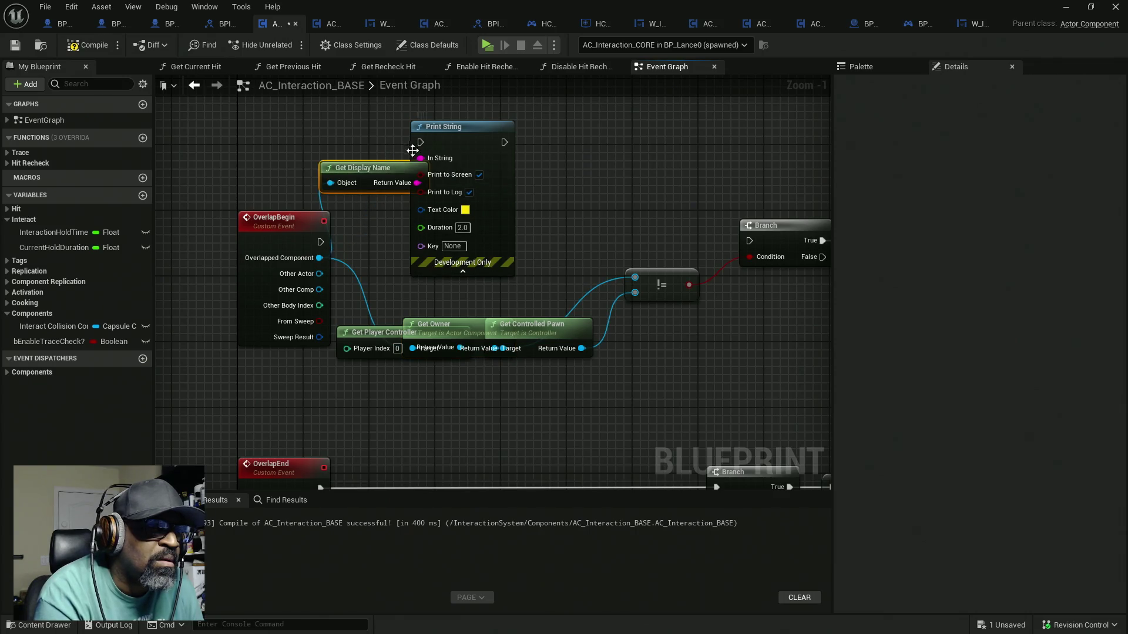
{"action": "left_click_drag", "start_coordinate": [356, 208], "coordinate": [320, 242]}
{"action": "left_click", "coordinate": [470, 135]}
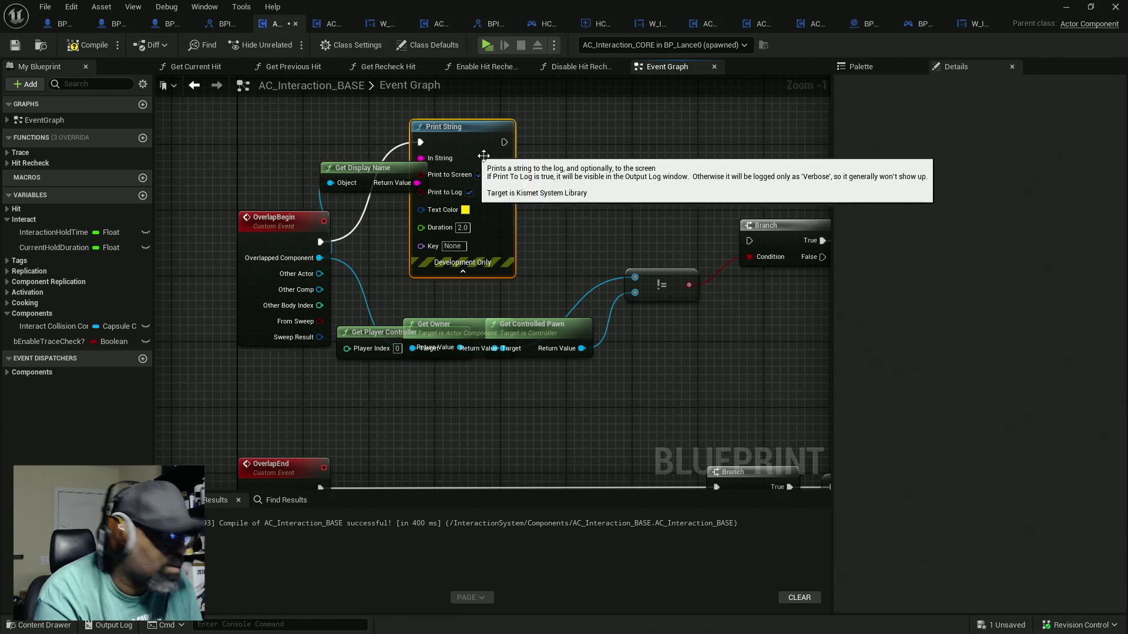
{"action": "key", "text": "ctrl+d"}
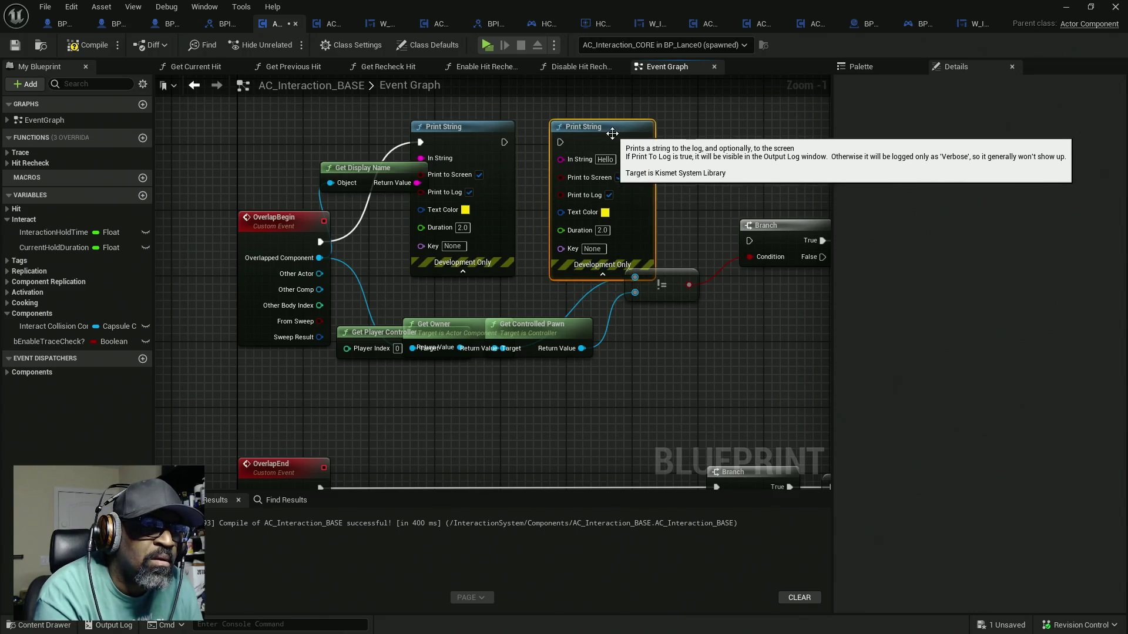
{"action": "key", "text": "ctrl+d"}
Chain the three Print Strings, feed an overlap value into the middle one, compile and test-play
{"action": "left_click_drag", "start_coordinate": [561, 142], "coordinate": [499, 144]}
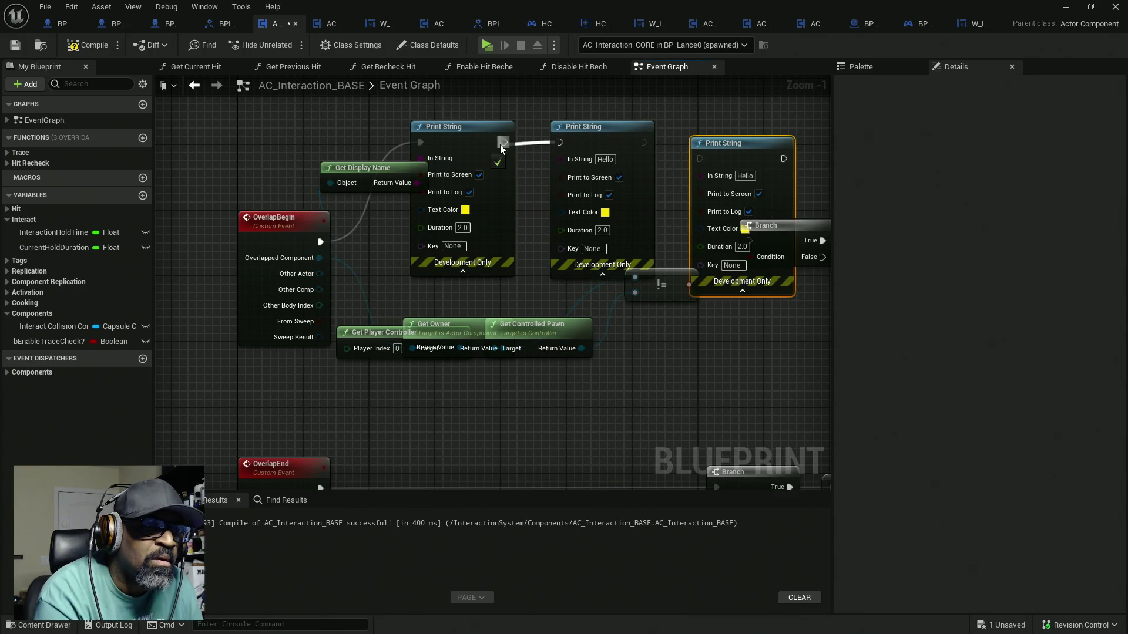
{"action": "left_click_drag", "start_coordinate": [645, 142], "coordinate": [703, 157]}
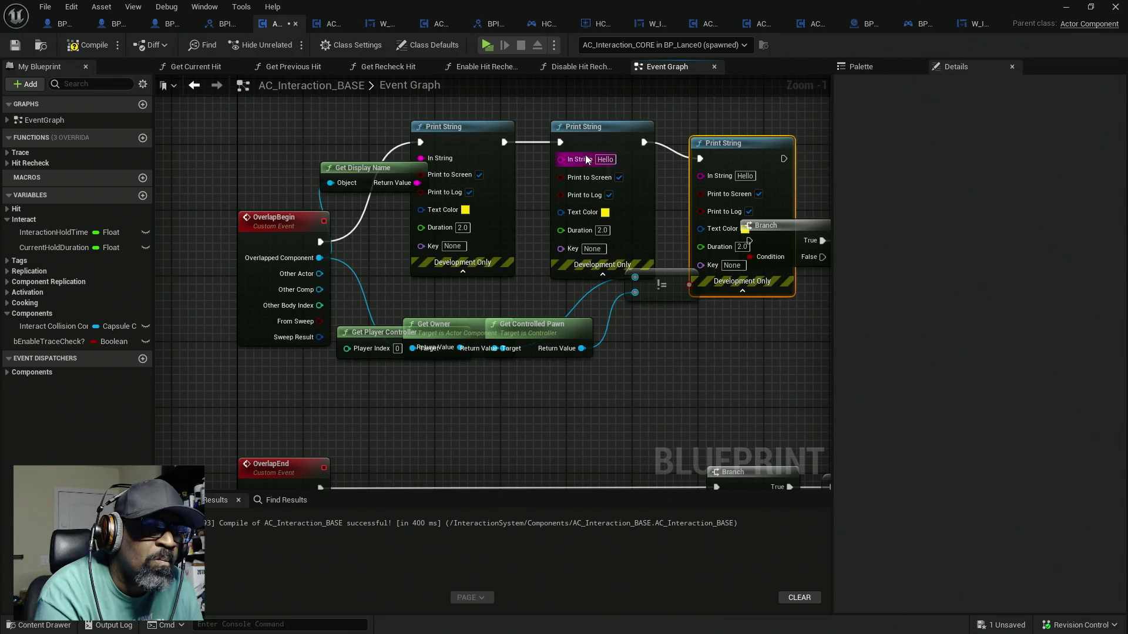
{"action": "mouse_move", "coordinate": [561, 160]}
{"action": "left_mouse_down"}
{"action": "mouse_move", "coordinate": [320, 277]}
{"action": "mouse_move", "coordinate": [636, 198]}
{"action": "mouse_move", "coordinate": [703, 178]}
{"action": "mouse_move", "coordinate": [726, 155]}
{"action": "left_mouse_up"}
{"action": "key", "text": "F7"}
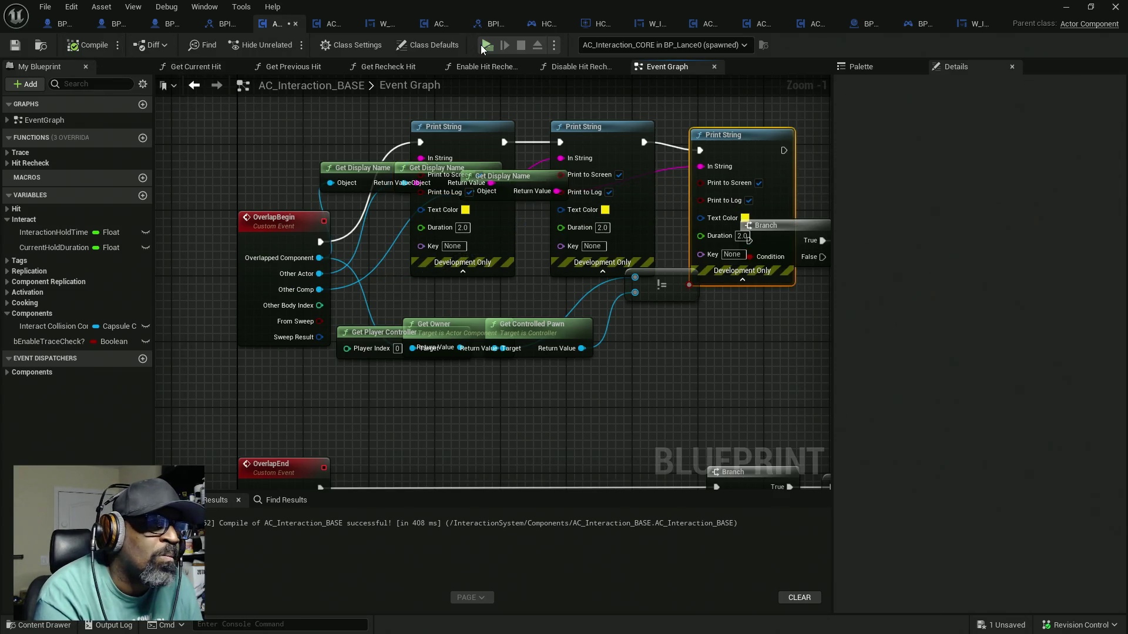
{"action": "key", "text": "alt+p"}
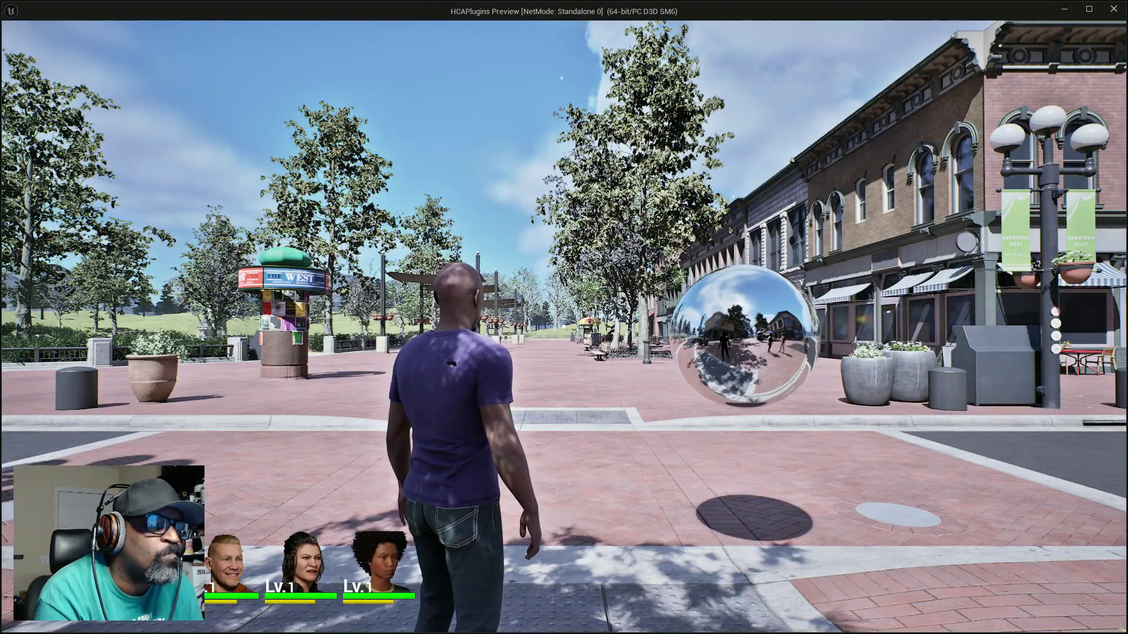
{"action": "key", "text": "Escape"}
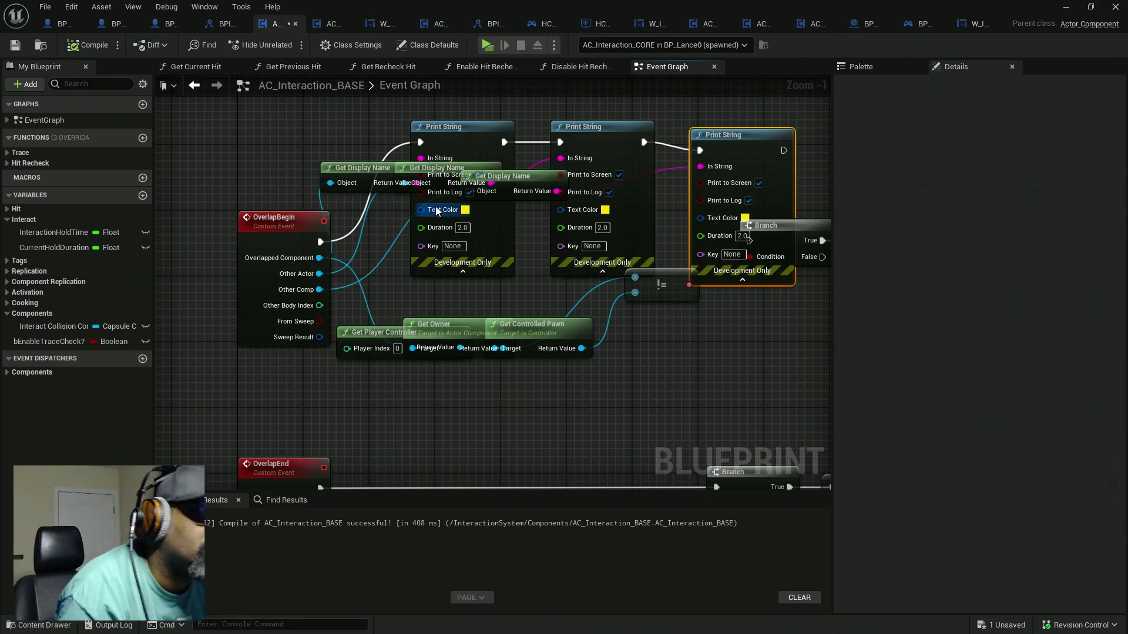
{"action": "left_click_drag", "start_coordinate": [781, 111], "coordinate": [393, 204]}
Delete the debug prints and the Get Player Controller and Get Controlled Pawn lookups
{"action": "key", "text": "Delete"}
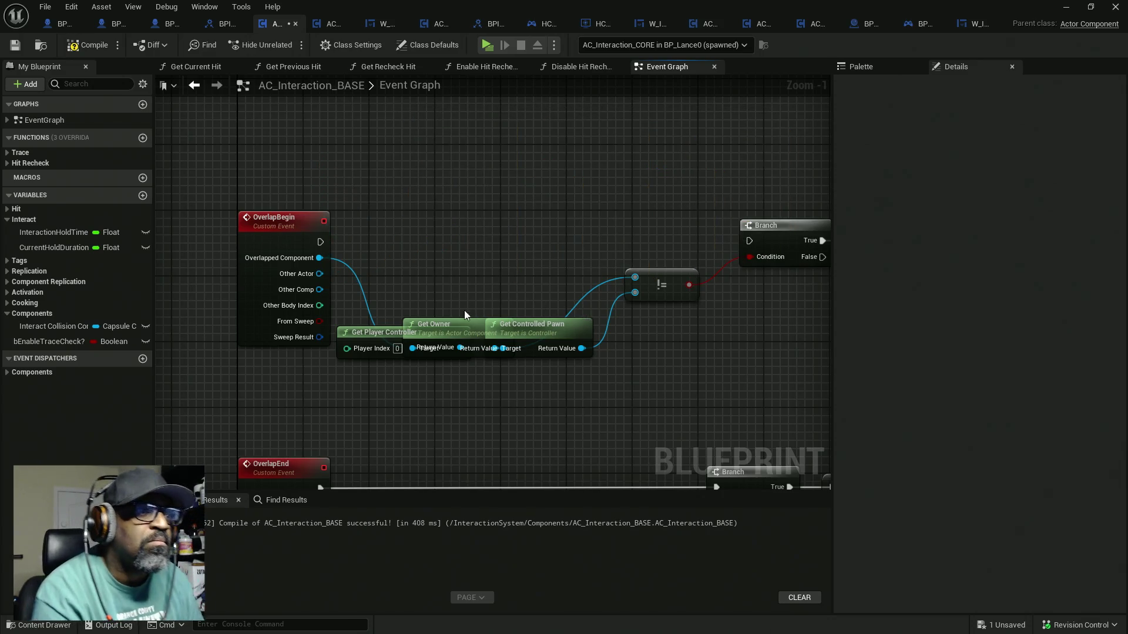
{"action": "mouse_move", "coordinate": [452, 322]}
{"action": "left_mouse_down"}
{"action": "mouse_move", "coordinate": [465, 274]}
{"action": "mouse_move", "coordinate": [443, 244]}
{"action": "left_mouse_up"}
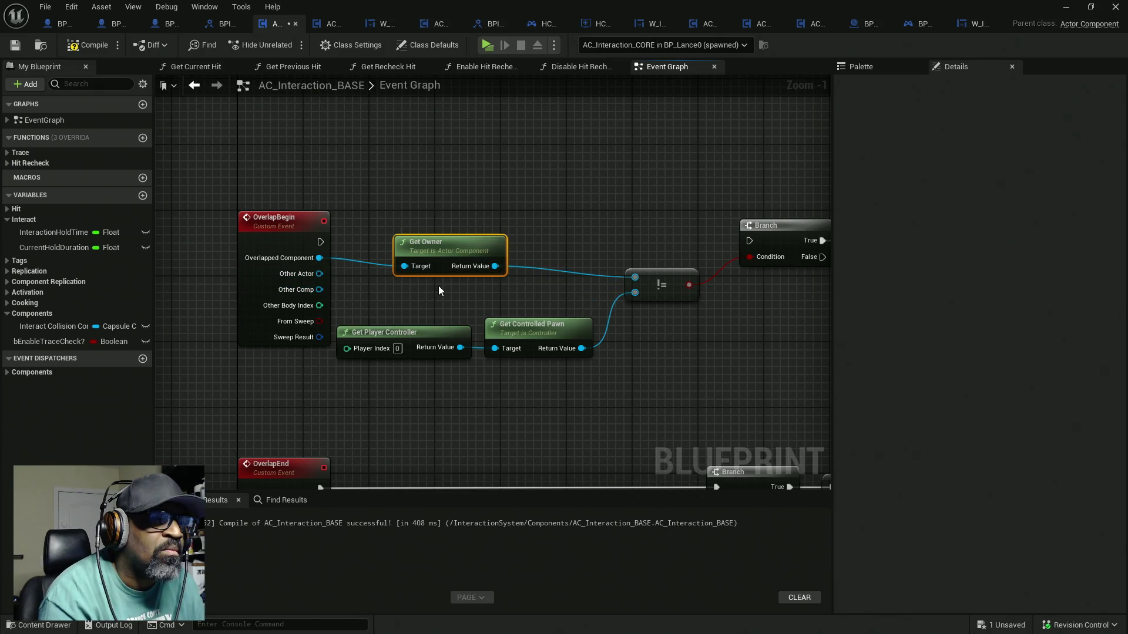
{"action": "left_click_drag", "start_coordinate": [419, 294], "coordinate": [547, 353]}
{"action": "key", "text": "Delete"}
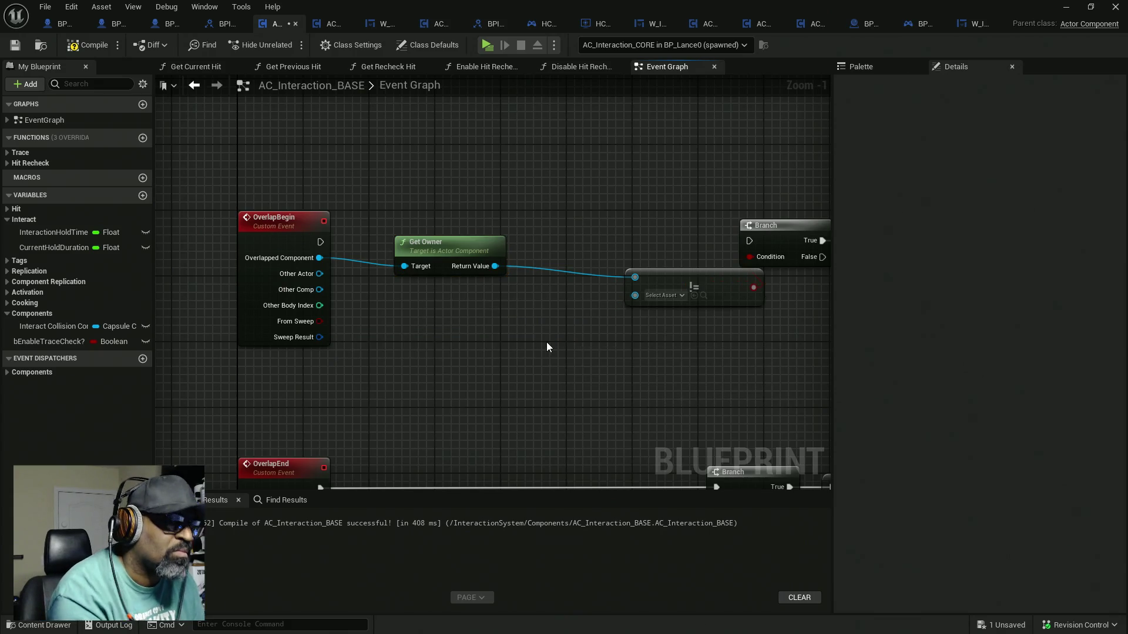
Add a second Get Owner node and wire it into the != comparison
{"action": "right_click", "coordinate": [478, 336]}
{"action": "type", "text": "get"}
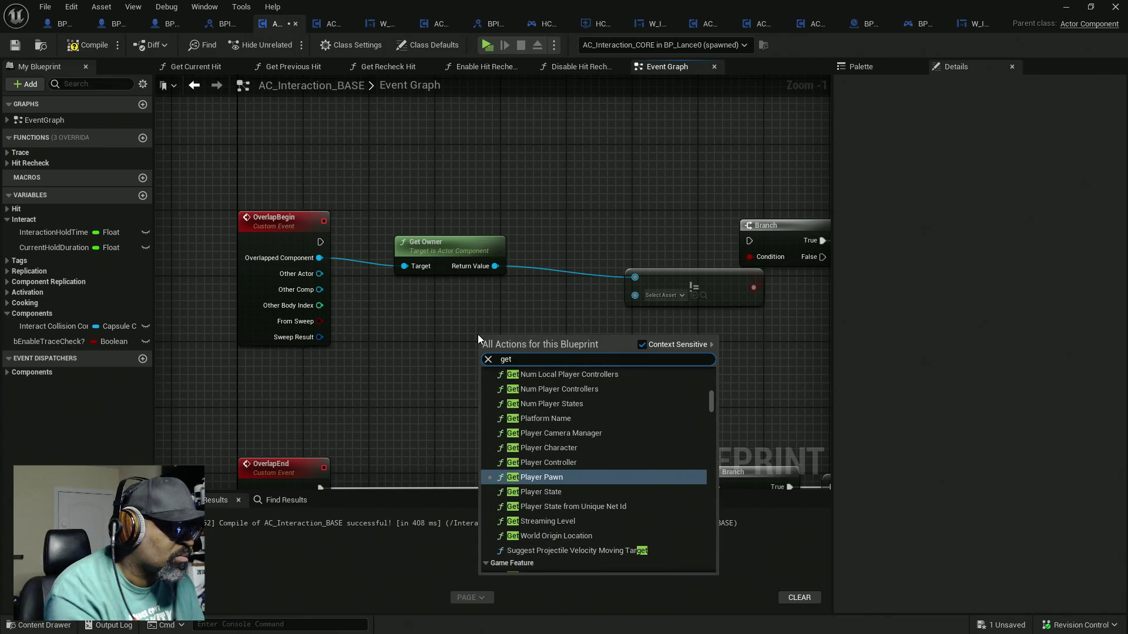
{"action": "type", "text": "owne"}
{"action": "key", "text": "Return"}
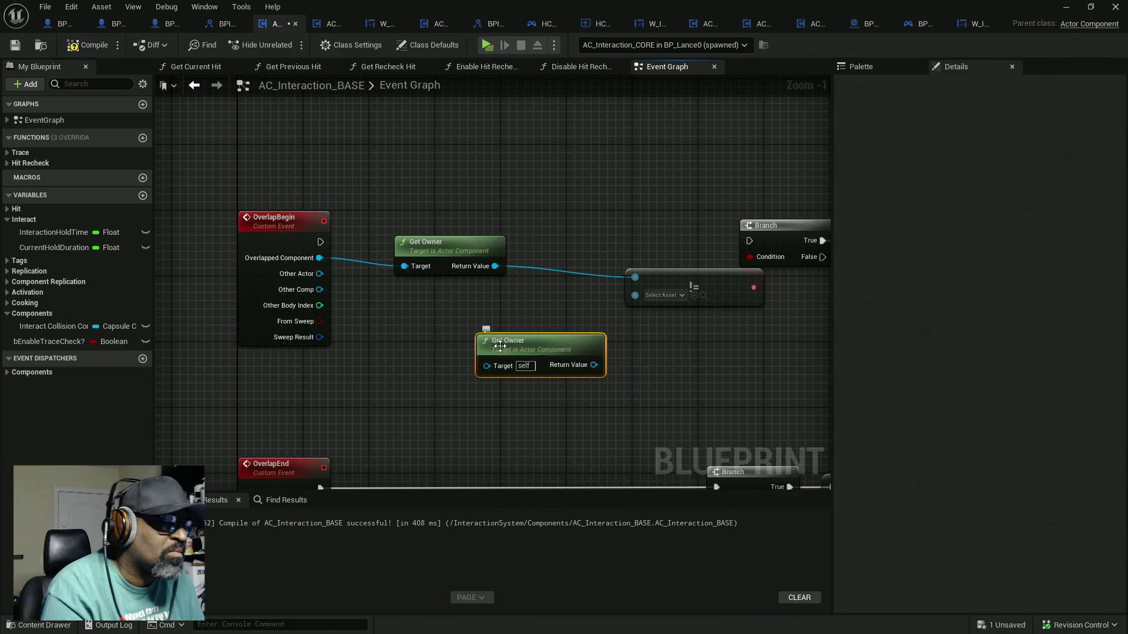
{"action": "left_click_drag", "start_coordinate": [591, 364], "coordinate": [635, 295]}
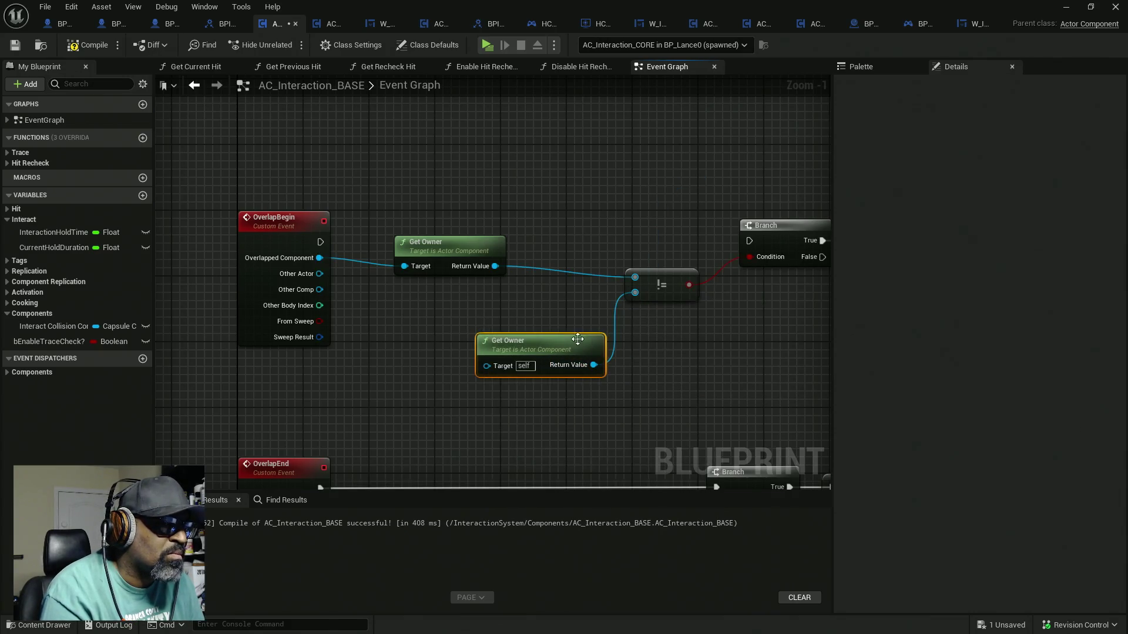
{"action": "left_click_drag", "start_coordinate": [572, 347], "coordinate": [488, 312]}
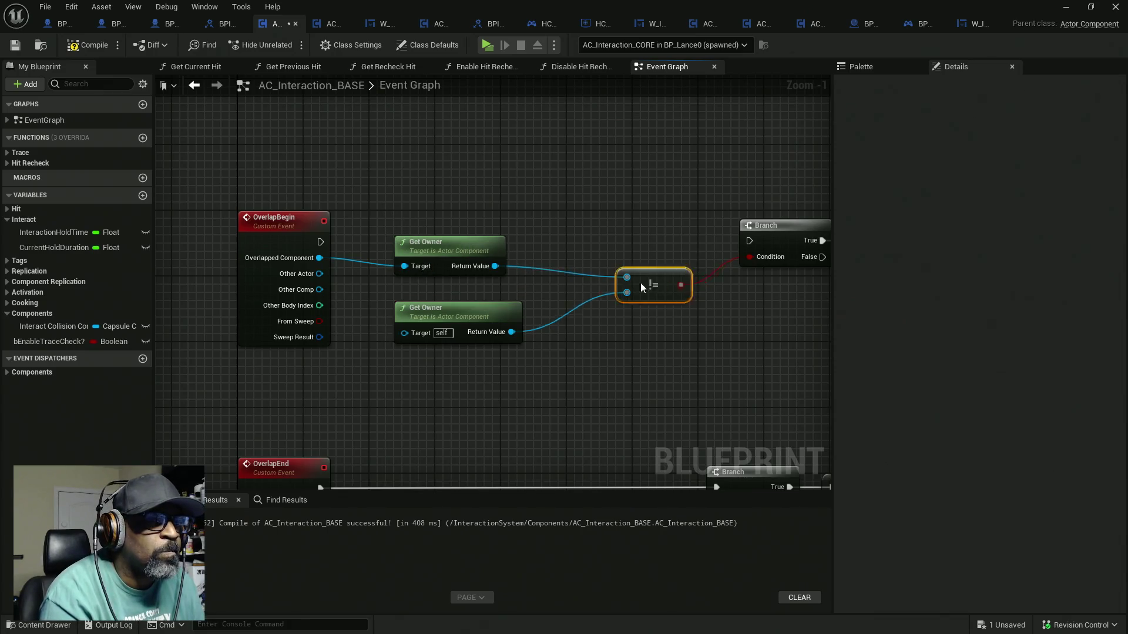
{"action": "left_click_drag", "start_coordinate": [661, 286], "coordinate": [573, 279]}
{"action": "mouse_move", "coordinate": [414, 218]}
{"action": "left_mouse_down"}
{"action": "mouse_move", "coordinate": [487, 291]}
{"action": "mouse_move", "coordinate": [569, 304]}
{"action": "left_mouse_up"}
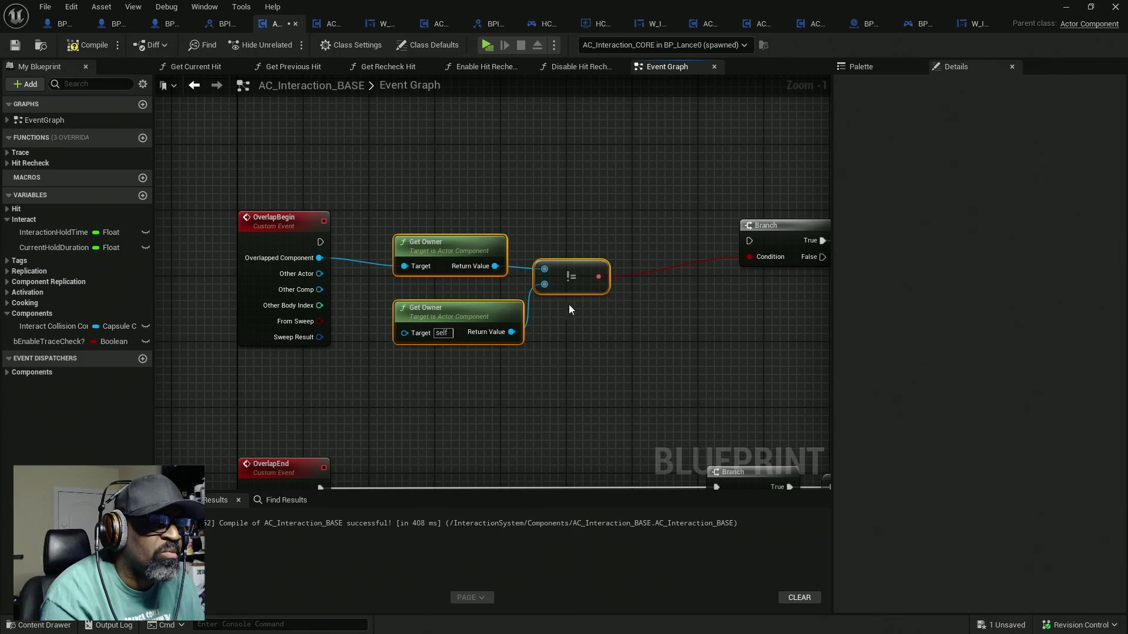
{"action": "scroll", "coordinate": [508, 296], "scroll_direction": "right", "scroll_amount": 5}
{"action": "left_click", "coordinate": [507, 296]}
{"action": "scroll", "coordinate": [587, 277], "scroll_direction": "right", "scroll_amount": 2}
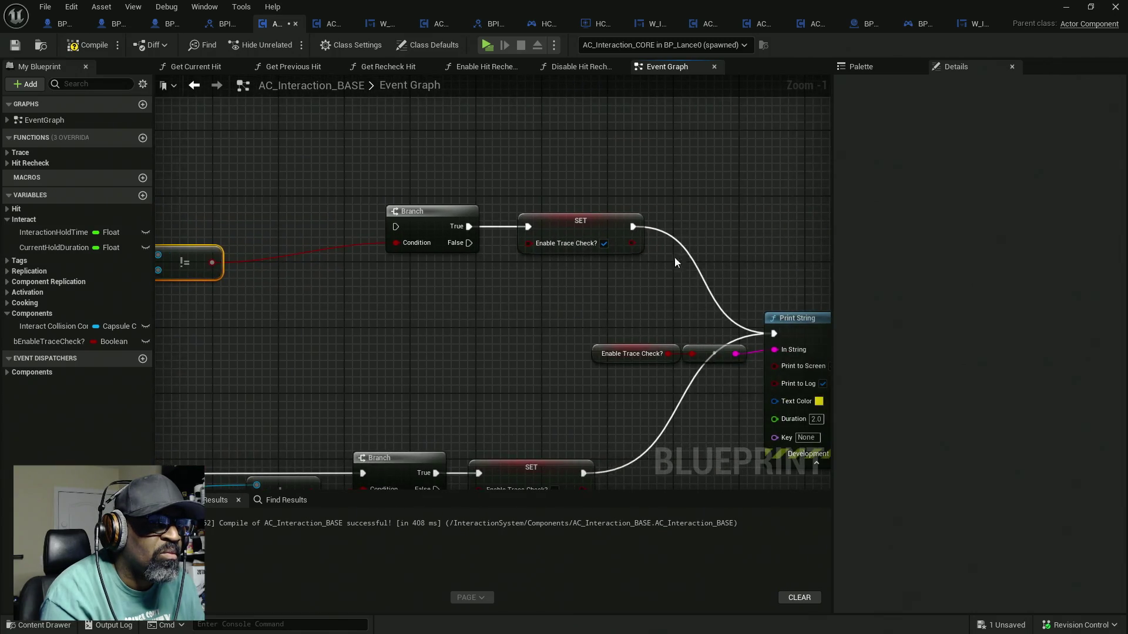
{"action": "scroll", "coordinate": [646, 282], "scroll_direction": "left", "scroll_amount": 4}
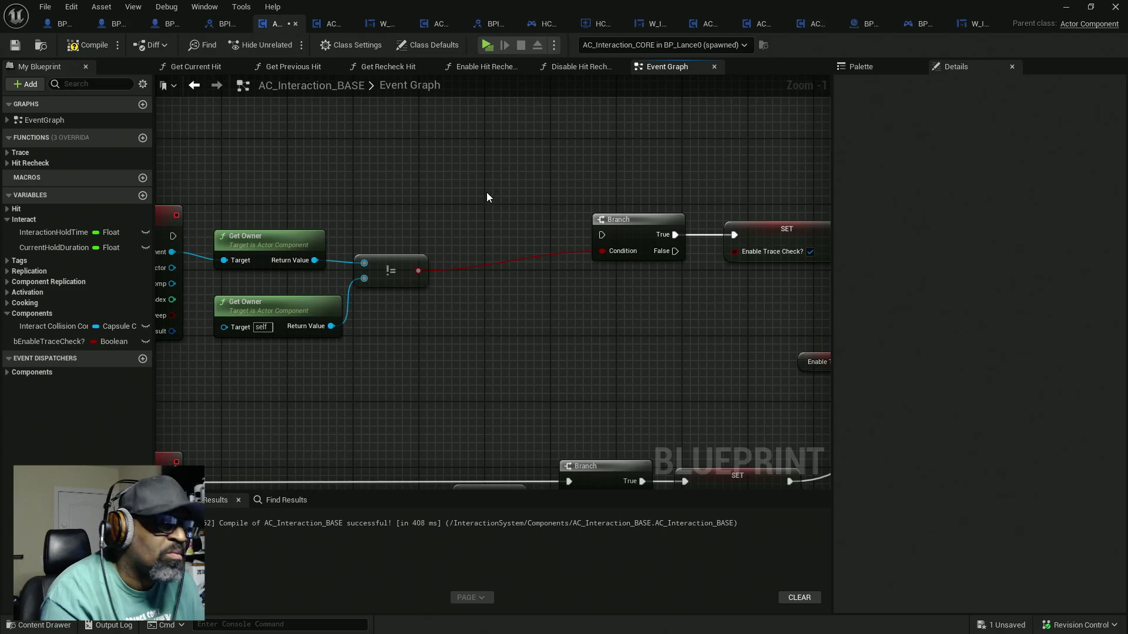
Paste a Print String run by OverlapBegin showing the != result, then compile and test-play
{"action": "key", "text": "ctrl+v"}
{"action": "scroll", "coordinate": [506, 200], "scroll_direction": "left", "scroll_amount": 2}
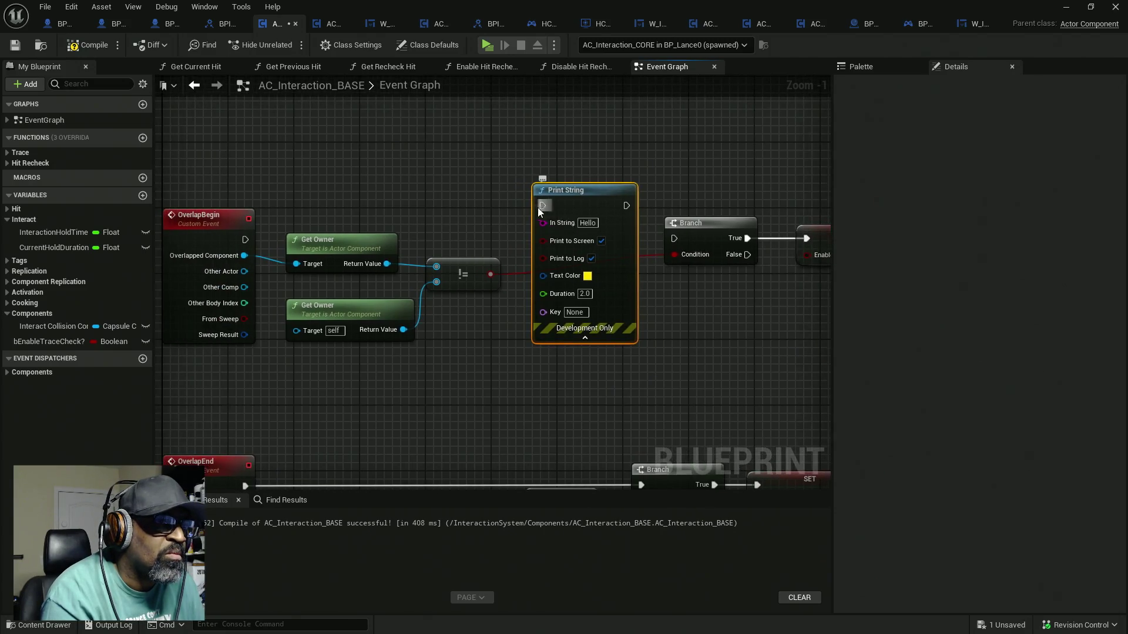
{"action": "left_click_drag", "start_coordinate": [542, 205], "coordinate": [245, 240]}
{"action": "left_click_drag", "start_coordinate": [490, 274], "coordinate": [543, 222]}
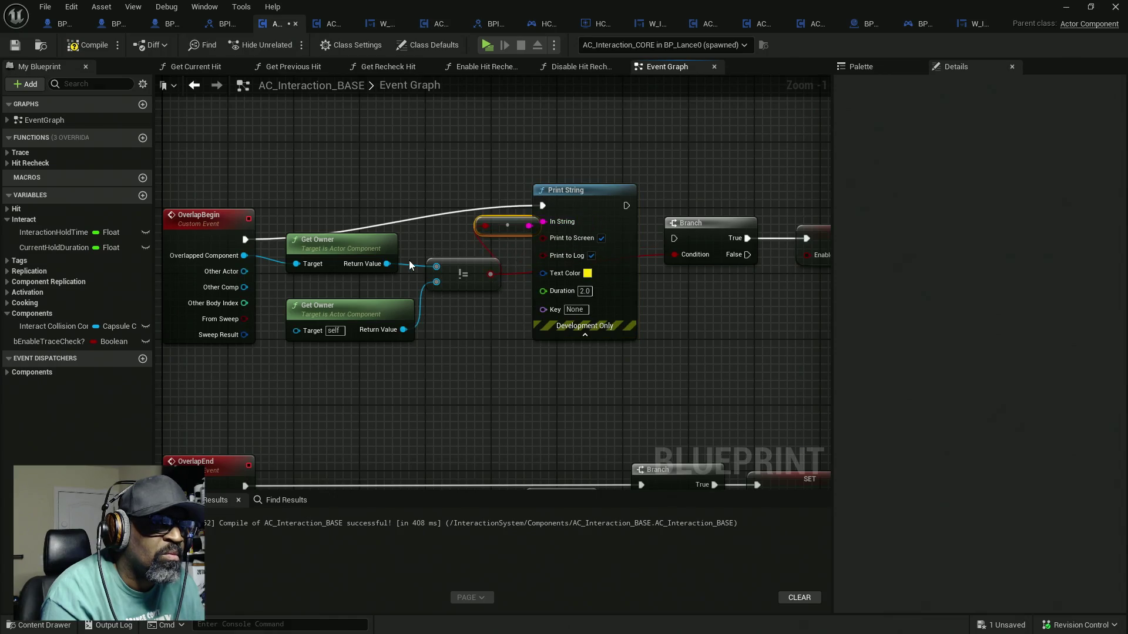
{"action": "left_click", "coordinate": [94, 51]}
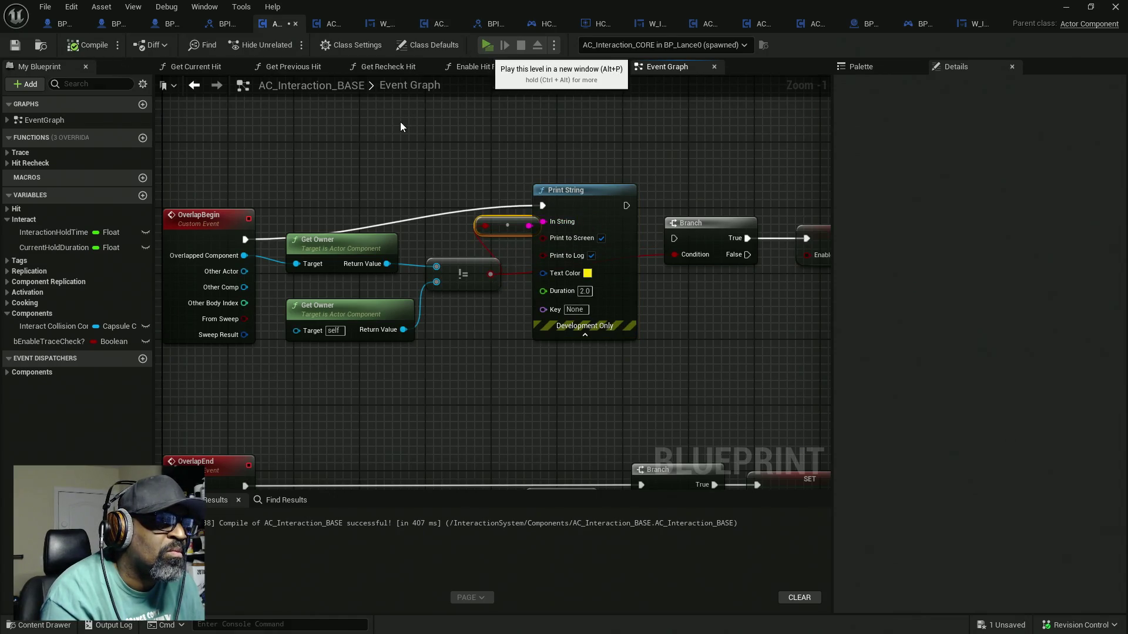
{"action": "key", "text": "alt+p"}
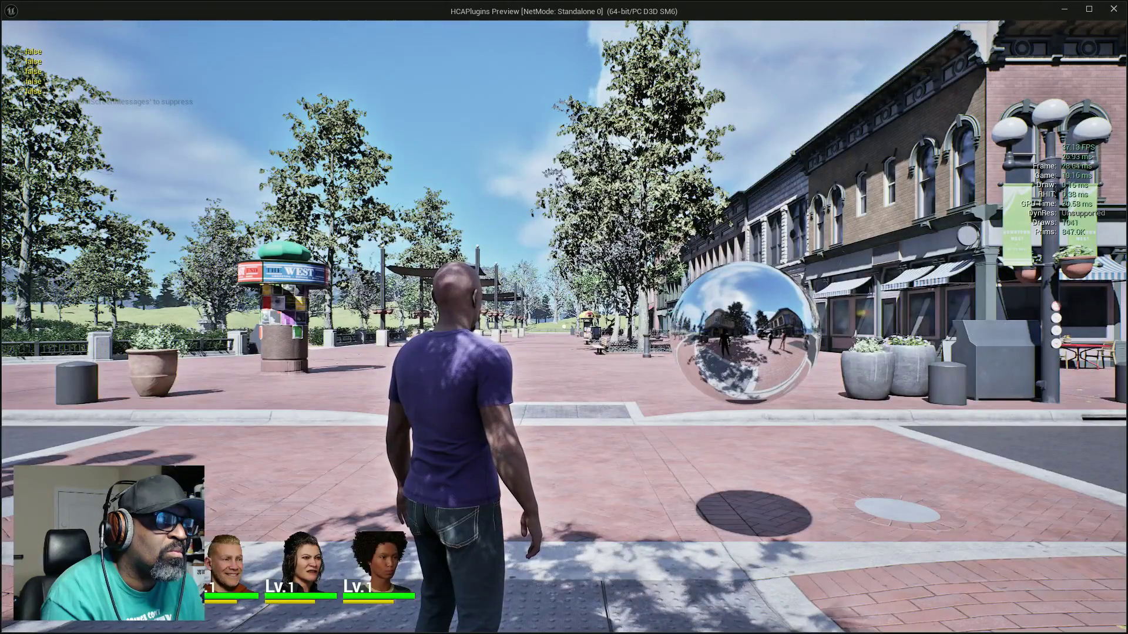
Drop the bool-to-string node so Print String shows the owner's display name, then recompile and test
{"action": "key", "text": "Escape"}
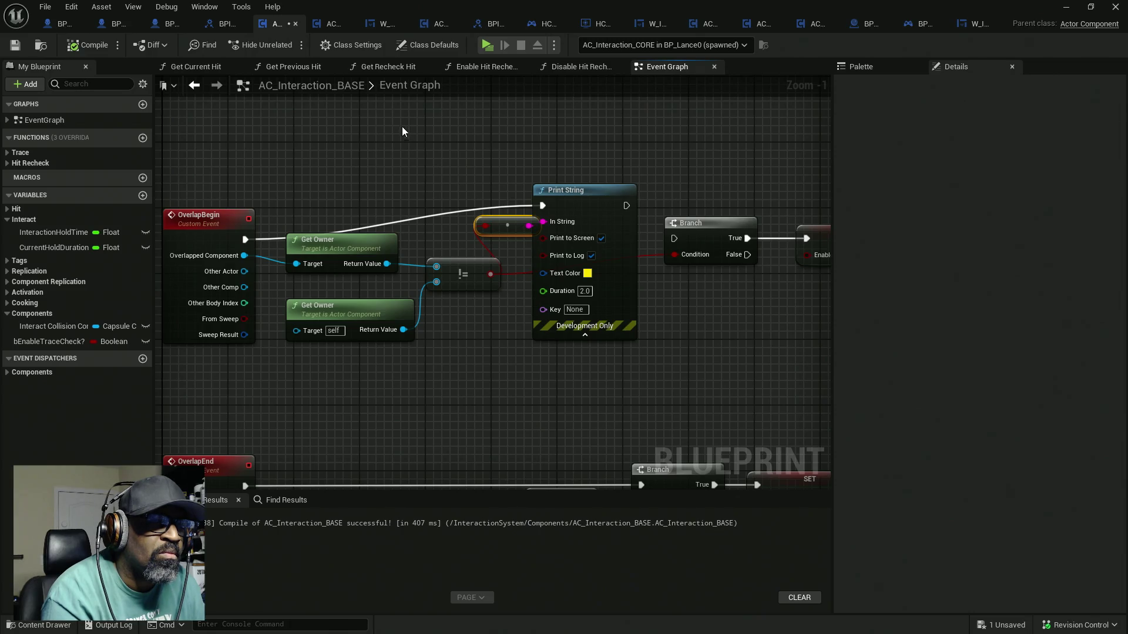
{"action": "left_click", "coordinate": [491, 216]}
{"action": "left_click", "coordinate": [507, 223]}
{"action": "key", "text": "Delete"}
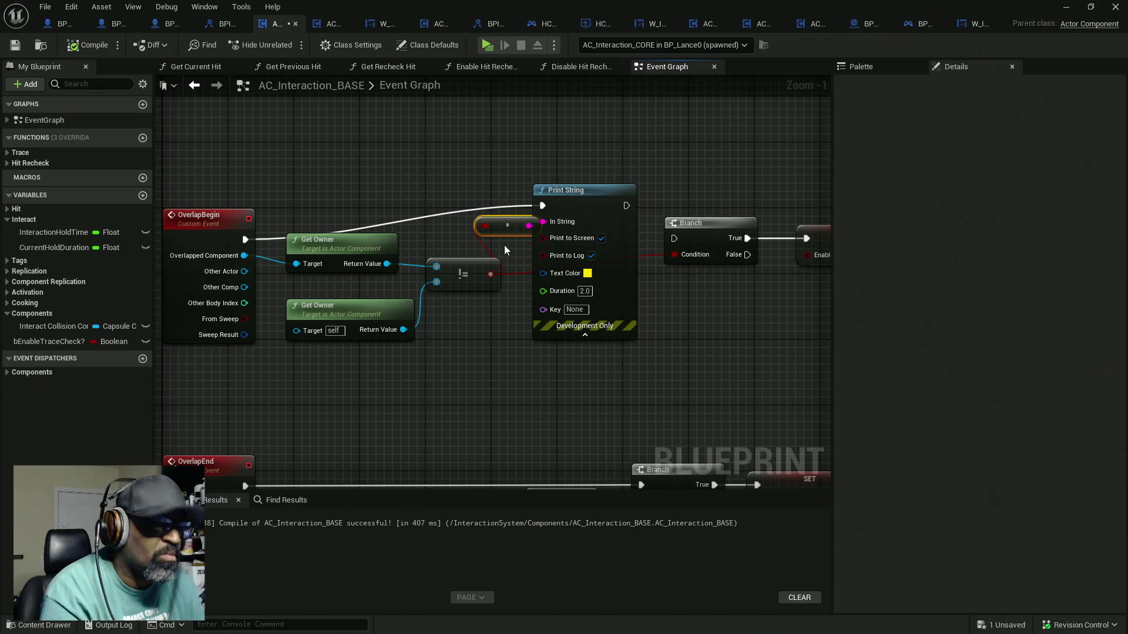
{"action": "mouse_move", "coordinate": [543, 222]}
{"action": "left_mouse_down"}
{"action": "mouse_move", "coordinate": [492, 221]}
{"action": "mouse_move", "coordinate": [387, 264]}
{"action": "left_mouse_up"}
{"action": "left_click", "coordinate": [83, 47]}
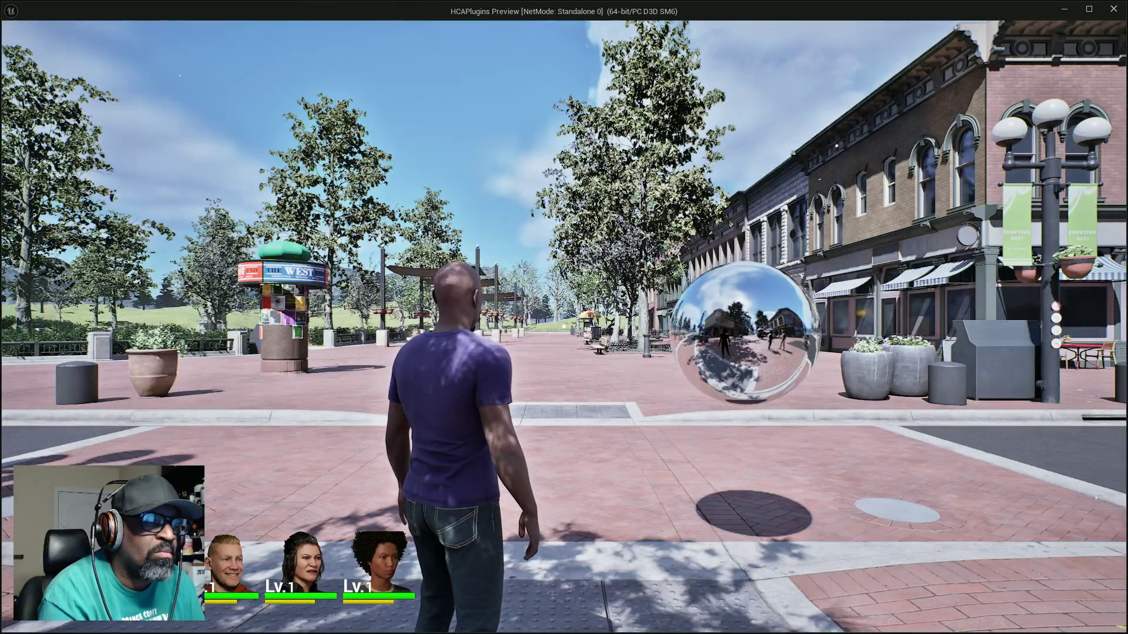
{"action": "key", "text": "w"}
{"action": "key", "text": "w"}
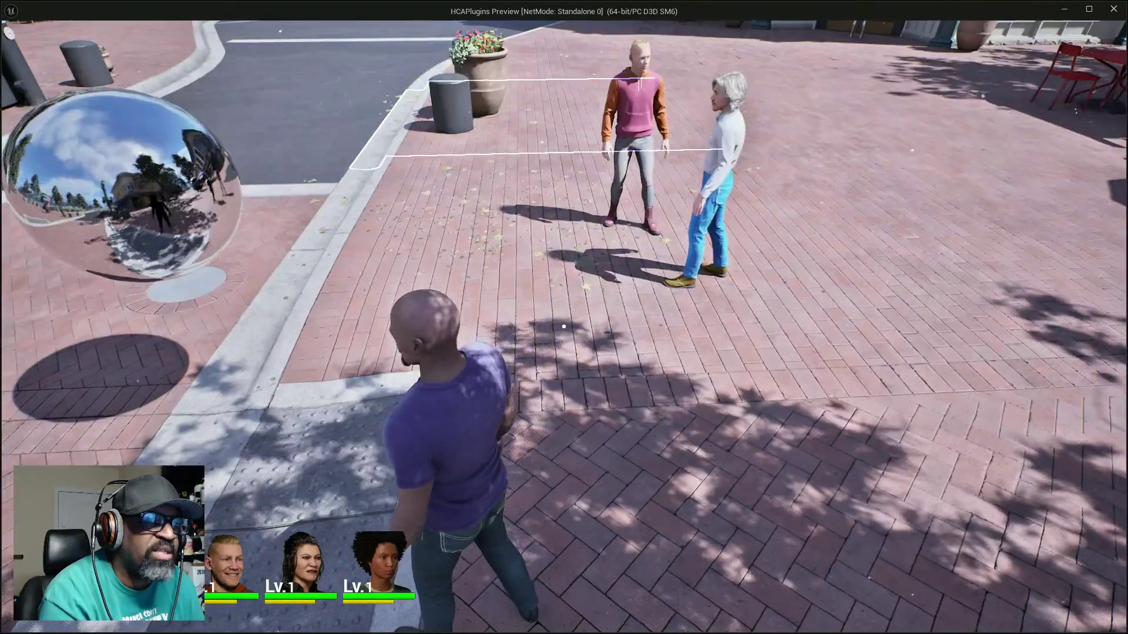
{"action": "key", "text": "Escape"}
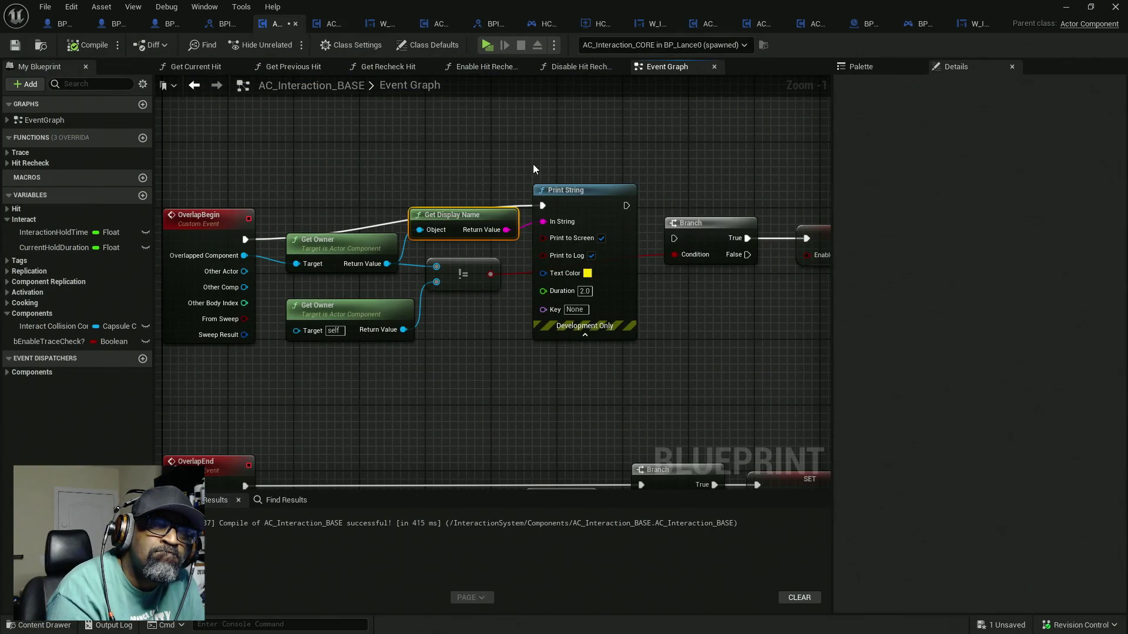
Break the exec link from Event Begin Play to Set Overlap Bindings
{"action": "scroll", "coordinate": [533, 164], "scroll_direction": "down", "scroll_amount": 5}
{"action": "scroll", "coordinate": [528, 182], "scroll_direction": "up", "scroll_amount": 4}
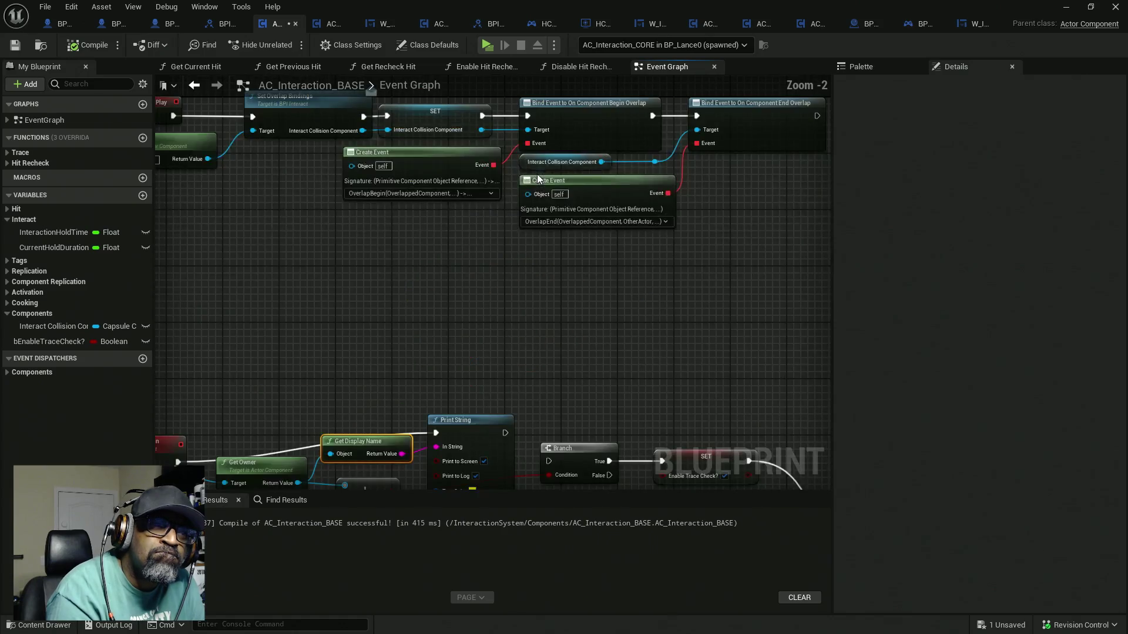
{"action": "scroll", "coordinate": [486, 252], "scroll_direction": "down", "scroll_amount": 1}
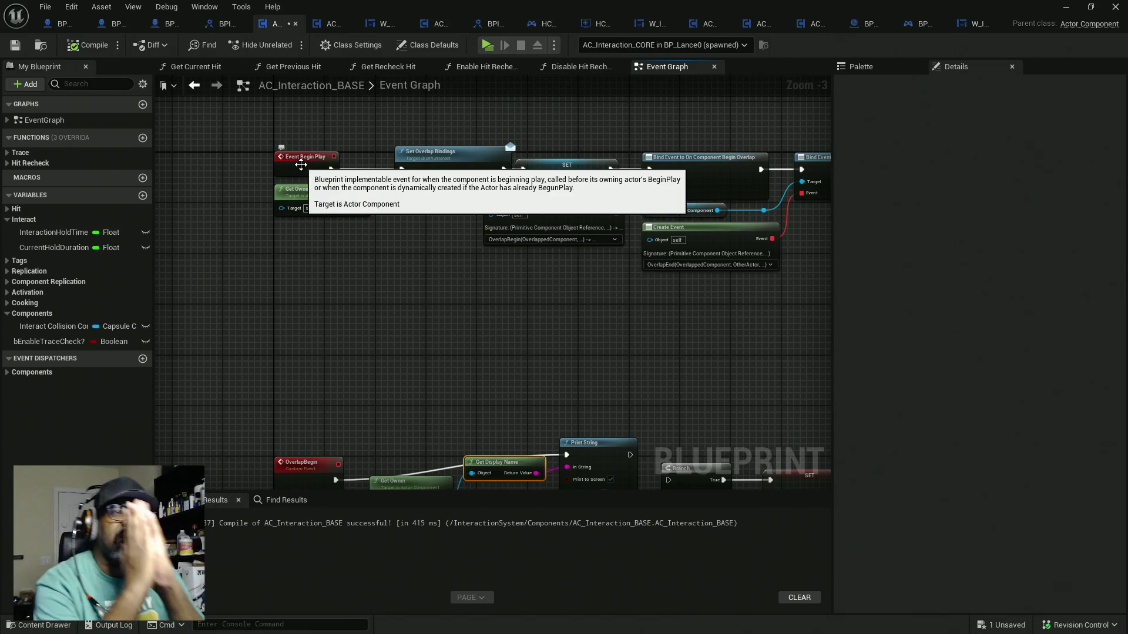
{"action": "scroll", "coordinate": [451, 200], "scroll_direction": "down", "scroll_amount": 3}
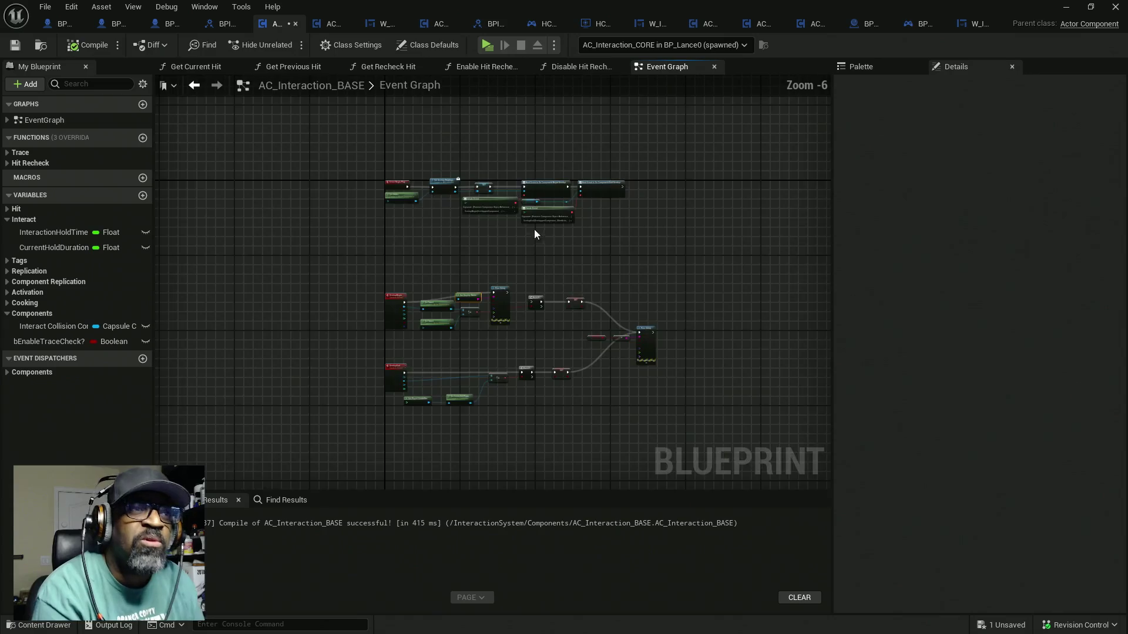
{"action": "mouse_move", "coordinate": [588, 160]}
{"action": "left_mouse_down"}
{"action": "mouse_move", "coordinate": [405, 221]}
{"action": "mouse_move", "coordinate": [338, 225]}
{"action": "mouse_move", "coordinate": [458, 189]}
{"action": "left_mouse_up"}
{"action": "scroll", "coordinate": [346, 194], "scroll_direction": "up", "scroll_amount": 4}
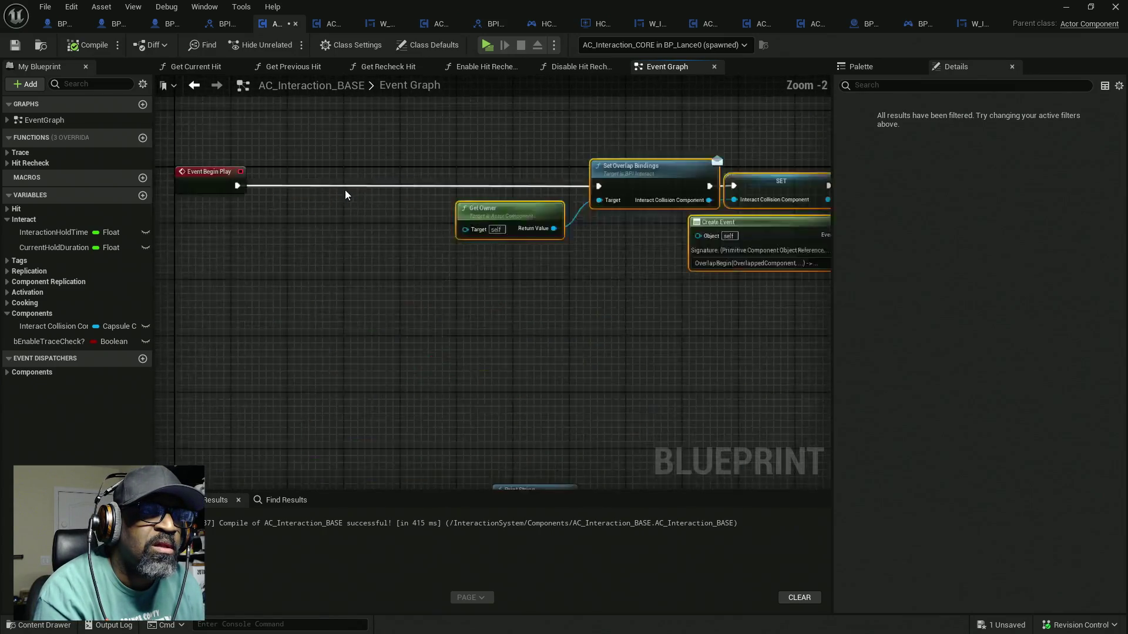
{"action": "scroll", "coordinate": [345, 194], "scroll_direction": "up", "scroll_amount": 2}
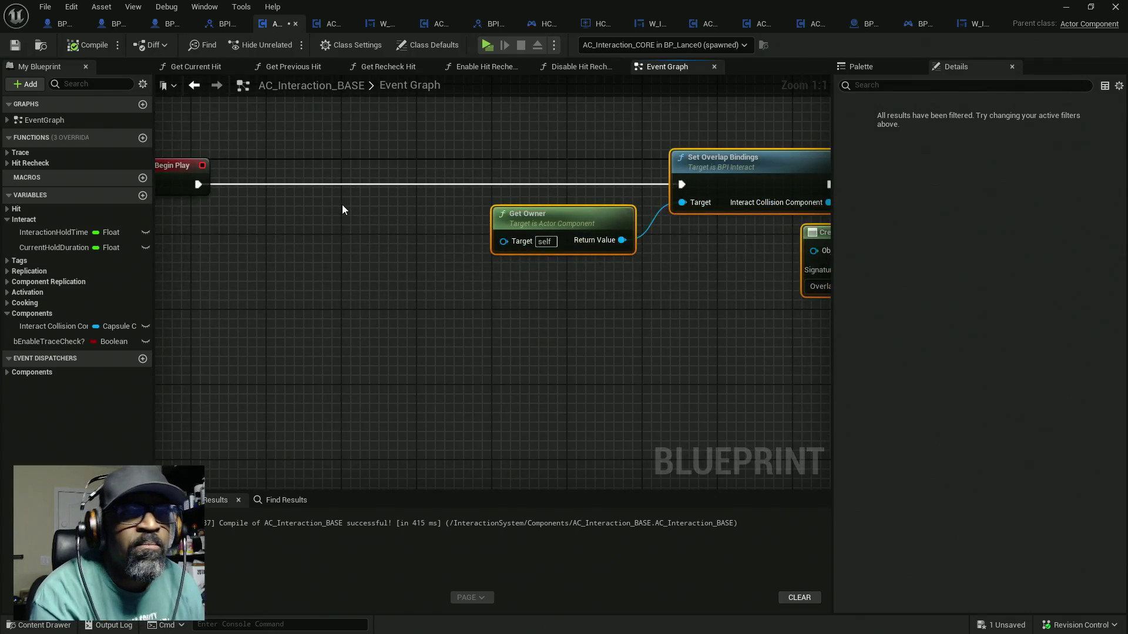
{"action": "left_click_drag", "start_coordinate": [301, 232], "coordinate": [355, 238]}
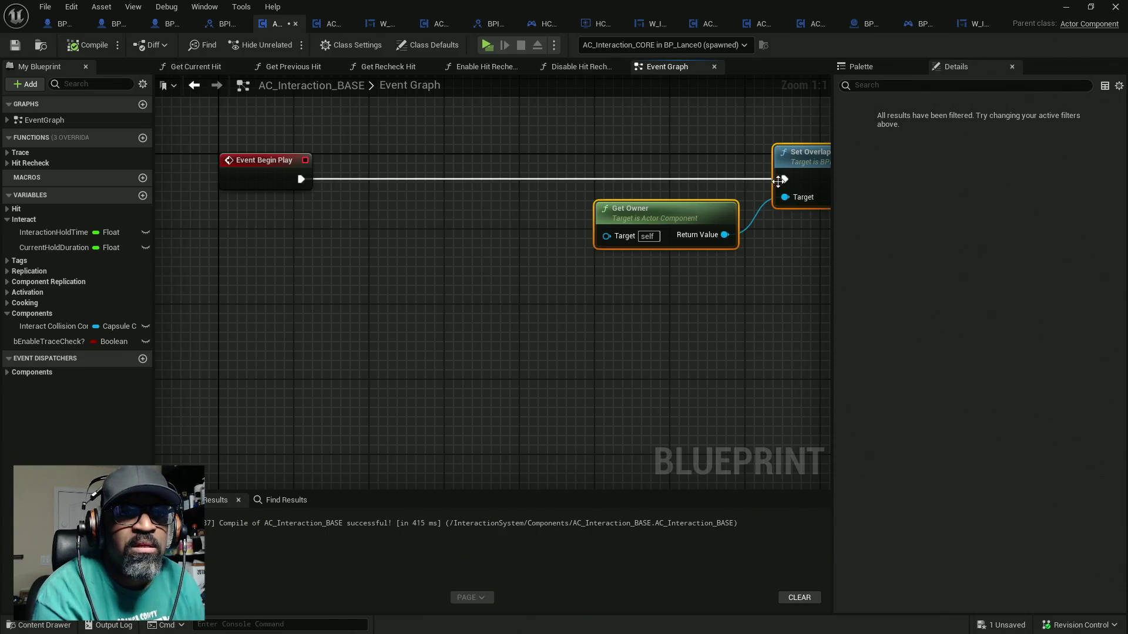
{"action": "left_click", "coordinate": [729, 180], "text": "alt"}
Move the overlap-binding nodes down and left, clearing space after Event Begin Play
{"action": "mouse_move", "coordinate": [746, 203]}
{"action": "left_mouse_down"}
{"action": "mouse_move", "coordinate": [511, 244]}
{"action": "mouse_move", "coordinate": [526, 237]}
{"action": "left_mouse_up"}
{"action": "scroll", "coordinate": [661, 183], "scroll_direction": "down", "scroll_amount": 7}
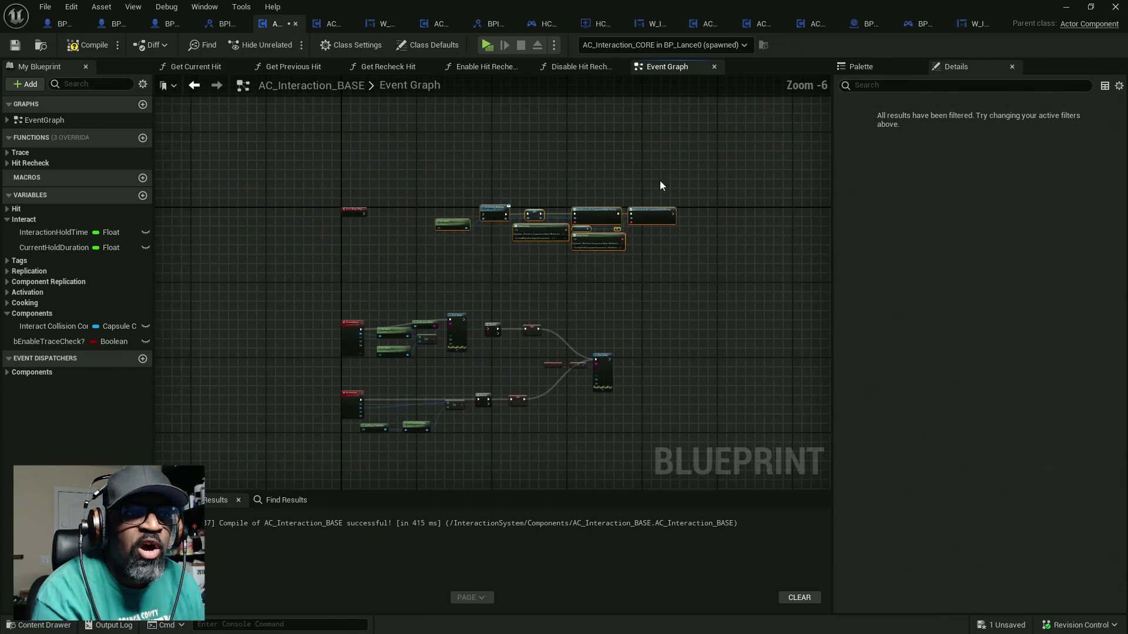
{"action": "left_click_drag", "start_coordinate": [671, 173], "coordinate": [456, 244]}
{"action": "left_click_drag", "start_coordinate": [496, 213], "coordinate": [415, 244]}
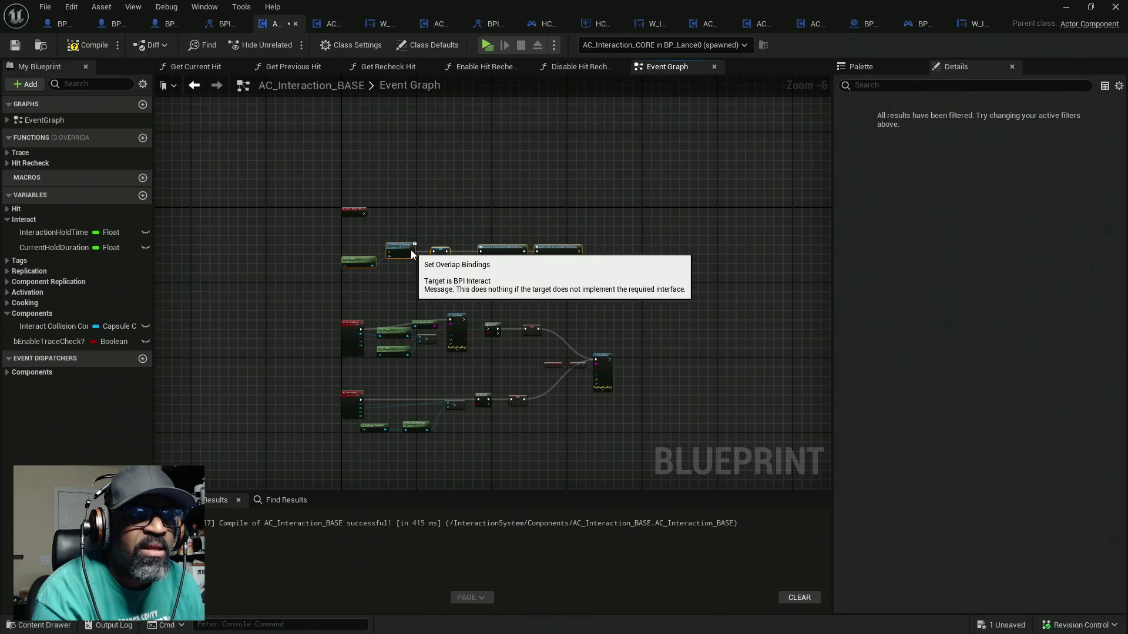
{"action": "scroll", "coordinate": [383, 217], "scroll_direction": "up", "scroll_amount": 7}
{"action": "right_click", "coordinate": [387, 218]}
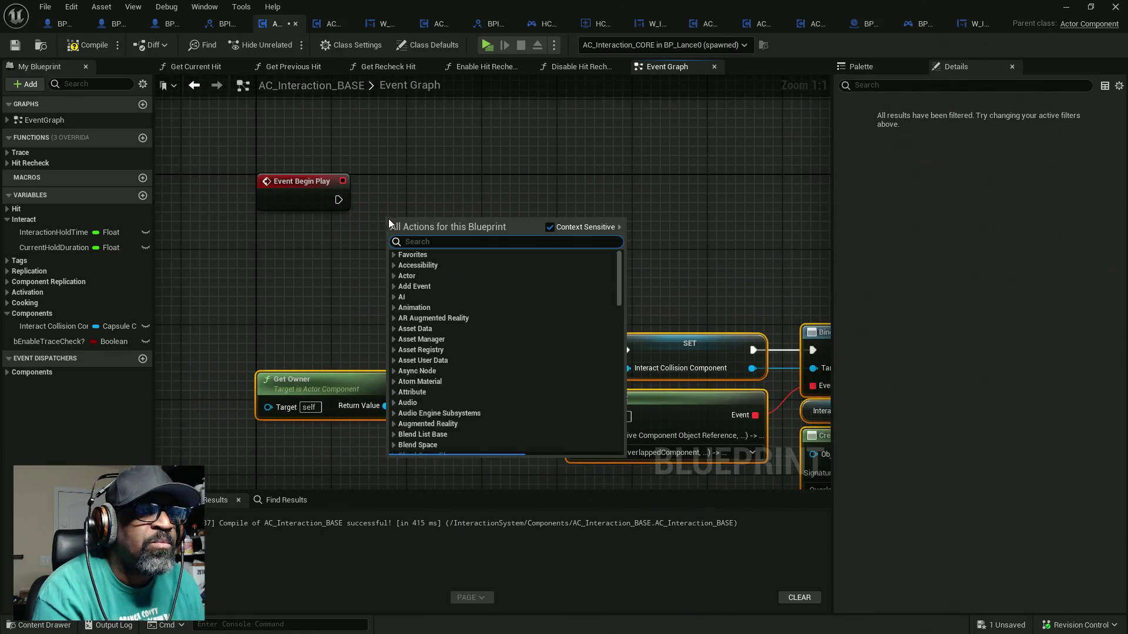
{"action": "type", "text": "get owner"}
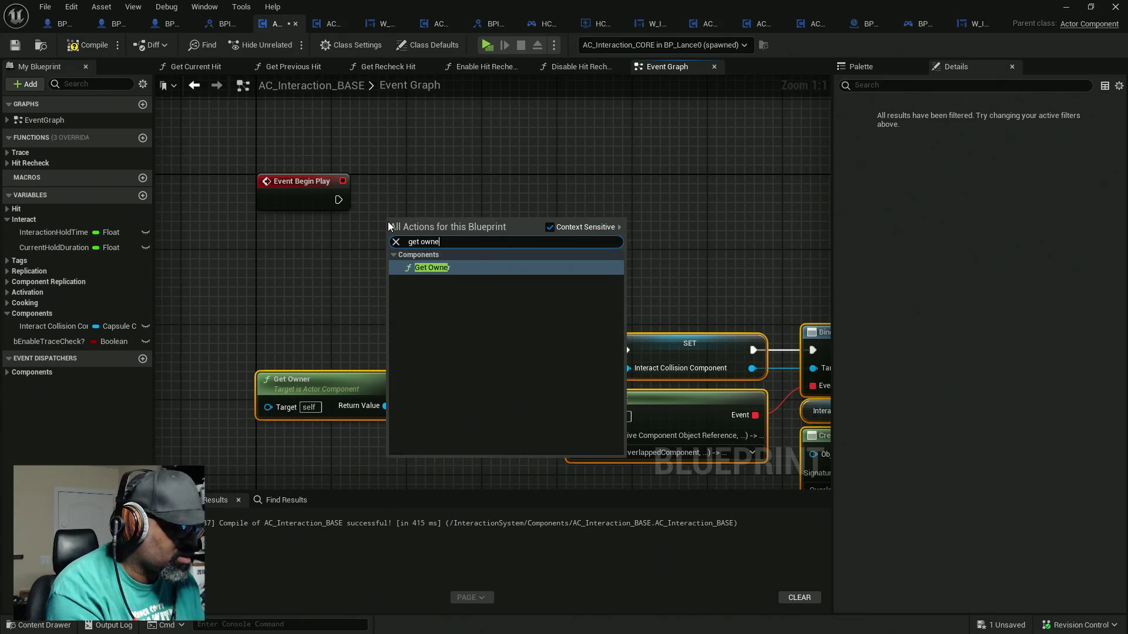
{"action": "key", "text": "Return"}
{"action": "mouse_move", "coordinate": [447, 226]}
{"action": "left_mouse_down"}
{"action": "mouse_move", "coordinate": [319, 246]}
{"action": "mouse_move", "coordinate": [442, 207]}
{"action": "left_mouse_up"}
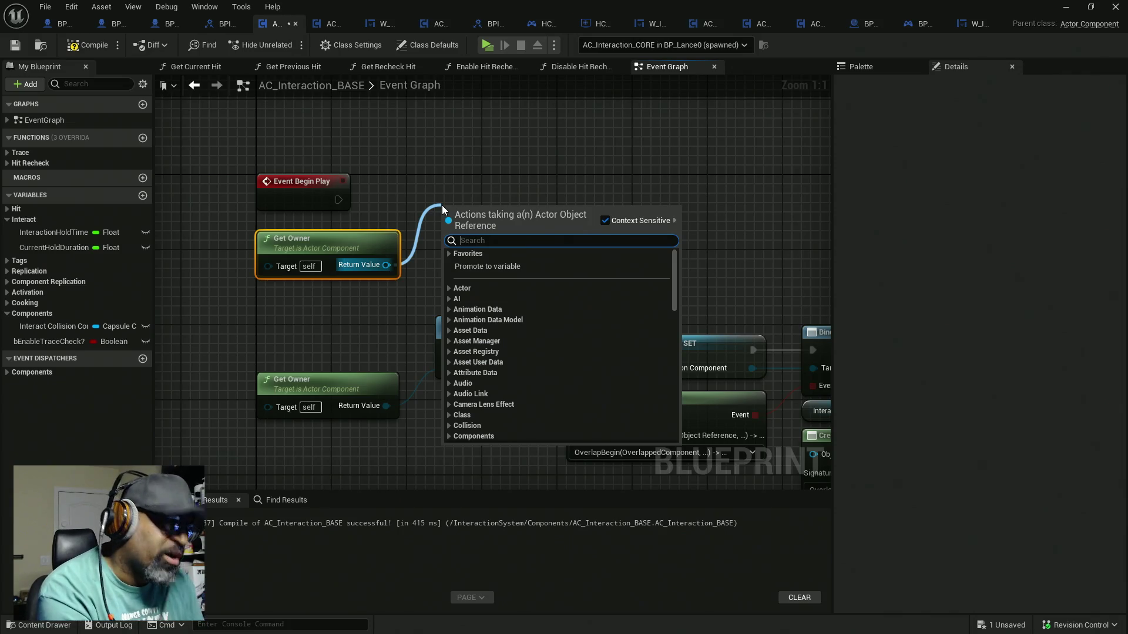
{"action": "type", "text": "casto to p"}
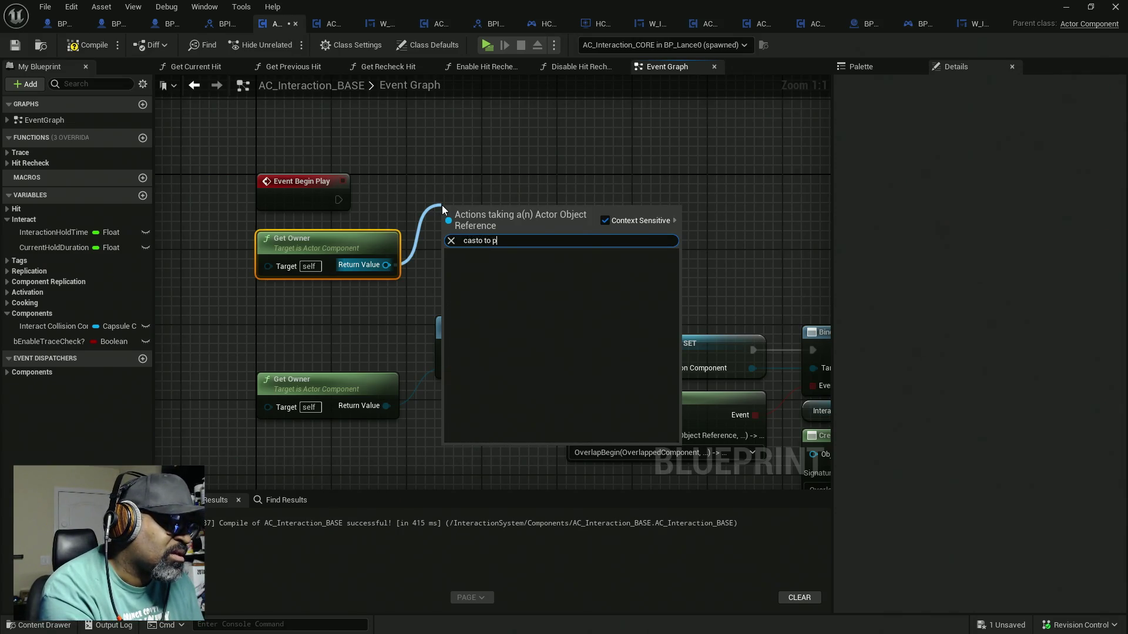
{"action": "type", "text": "lay"}
{"action": "key", "text": "BackSpace"}
{"action": "key", "text": "BackSpace"}
{"action": "key", "text": "BackSpace"}
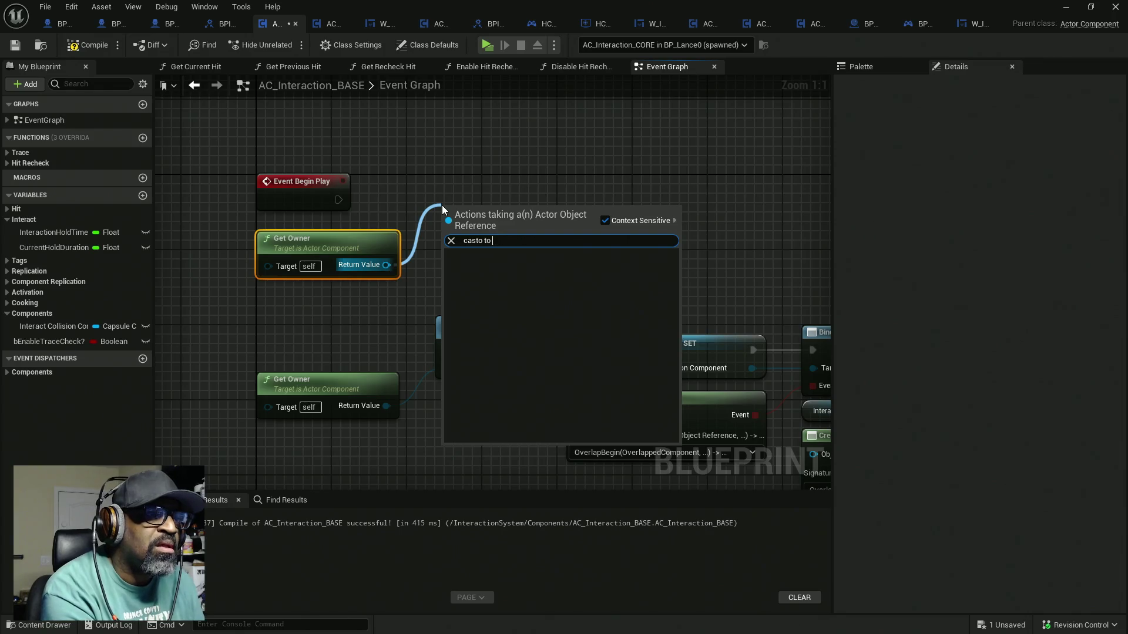
{"action": "key", "text": "BackSpace"}
{"action": "key", "text": "BackSpace"}
{"action": "key", "text": "BackSpace"}
{"action": "type", "text": "to pawn"}
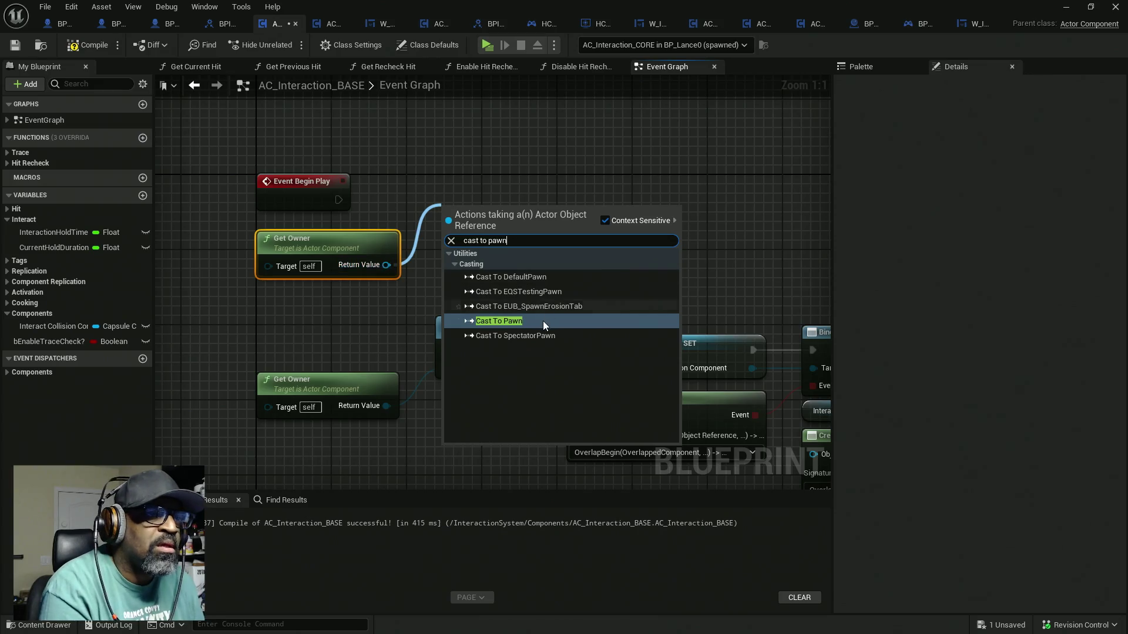
{"action": "left_click", "coordinate": [517, 320]}
{"action": "left_click_drag", "start_coordinate": [446, 228], "coordinate": [339, 200]}
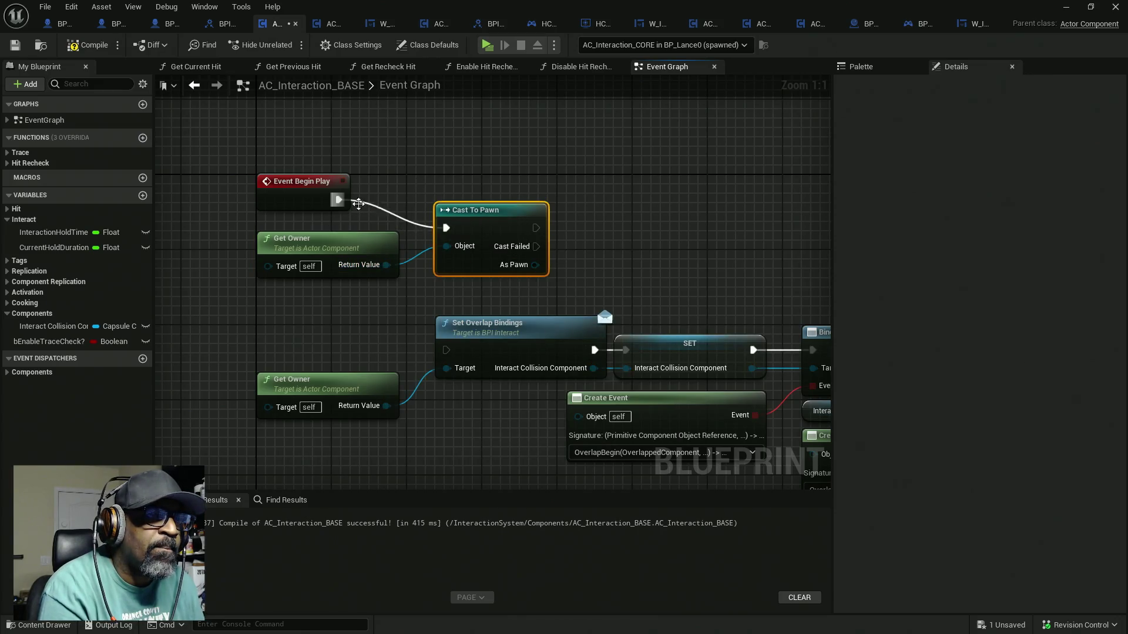
{"action": "left_click_drag", "start_coordinate": [471, 213], "coordinate": [442, 185]}
{"action": "scroll", "coordinate": [597, 273], "scroll_direction": "down", "scroll_amount": 5}
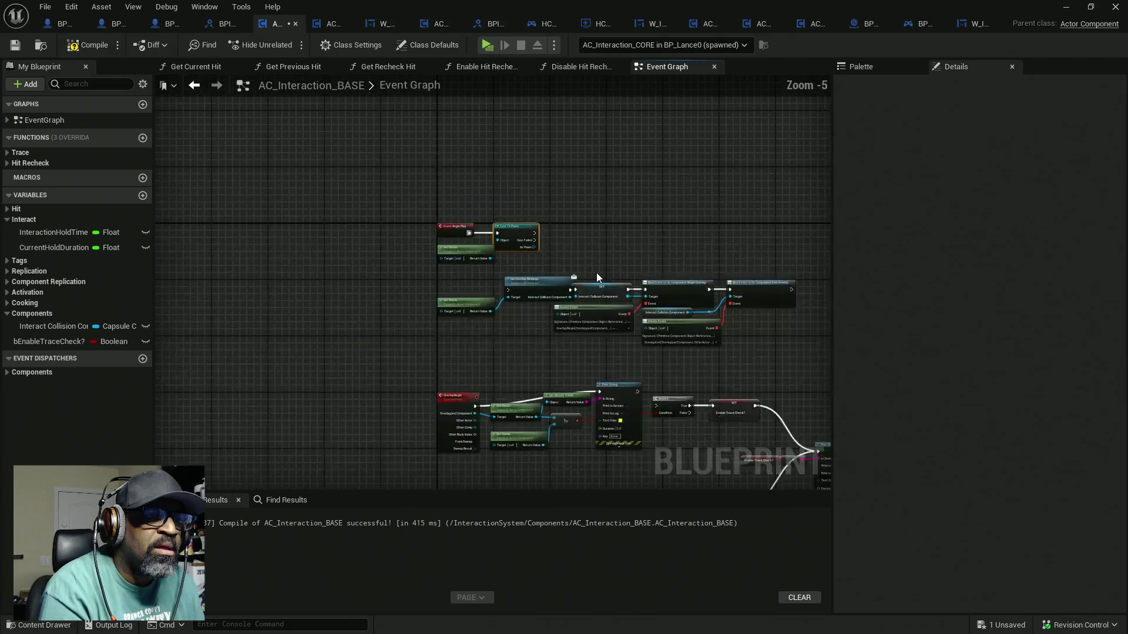
{"action": "left_click_drag", "start_coordinate": [671, 242], "coordinate": [306, 310]}
{"action": "scroll", "coordinate": [501, 230], "scroll_direction": "down", "scroll_amount": 3}
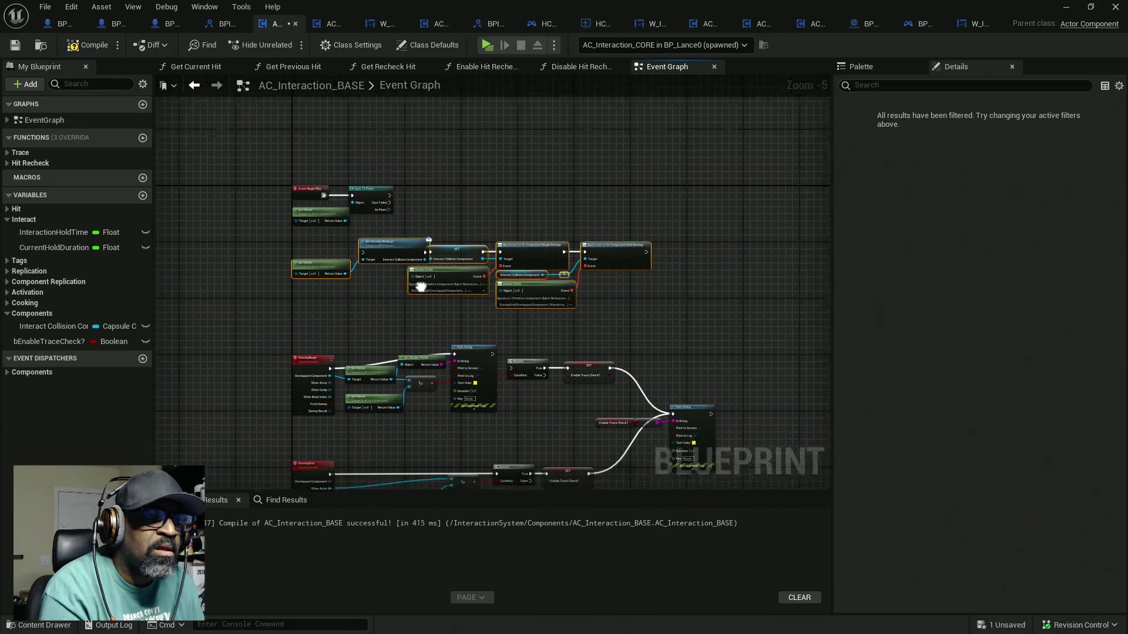
{"action": "mouse_move", "coordinate": [642, 333]}
{"action": "left_mouse_down"}
{"action": "mouse_move", "coordinate": [423, 194]}
{"action": "mouse_move", "coordinate": [450, 206]}
{"action": "mouse_move", "coordinate": [454, 234]}
{"action": "left_mouse_up"}
{"action": "scroll", "coordinate": [450, 176], "scroll_direction": "up", "scroll_amount": 7}
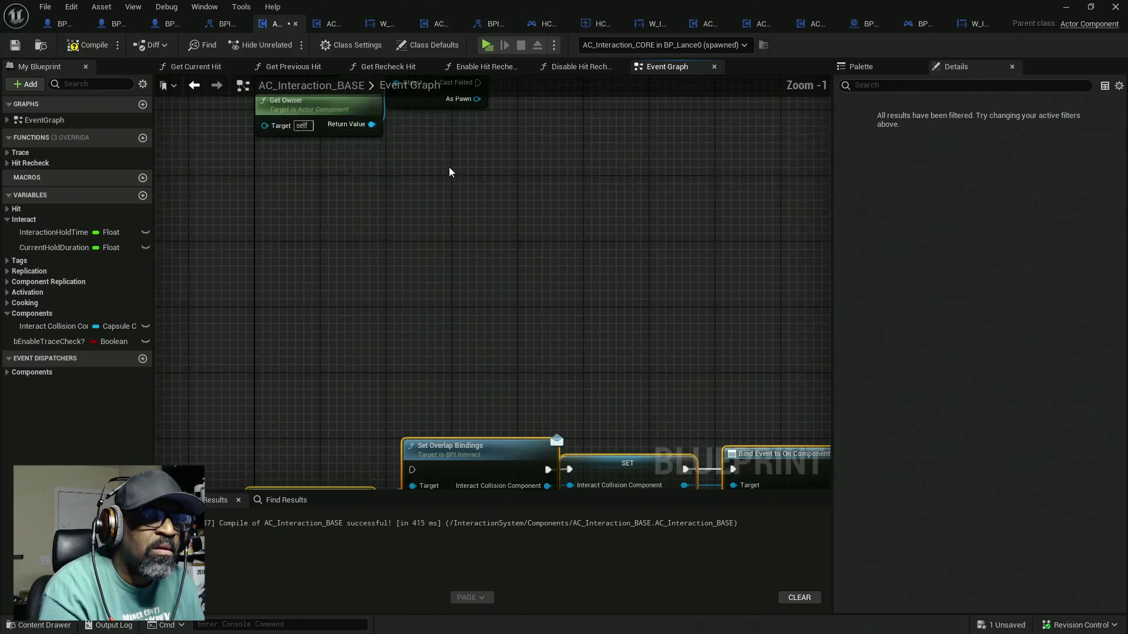
{"action": "left_click_drag", "start_coordinate": [445, 183], "coordinate": [481, 190]}
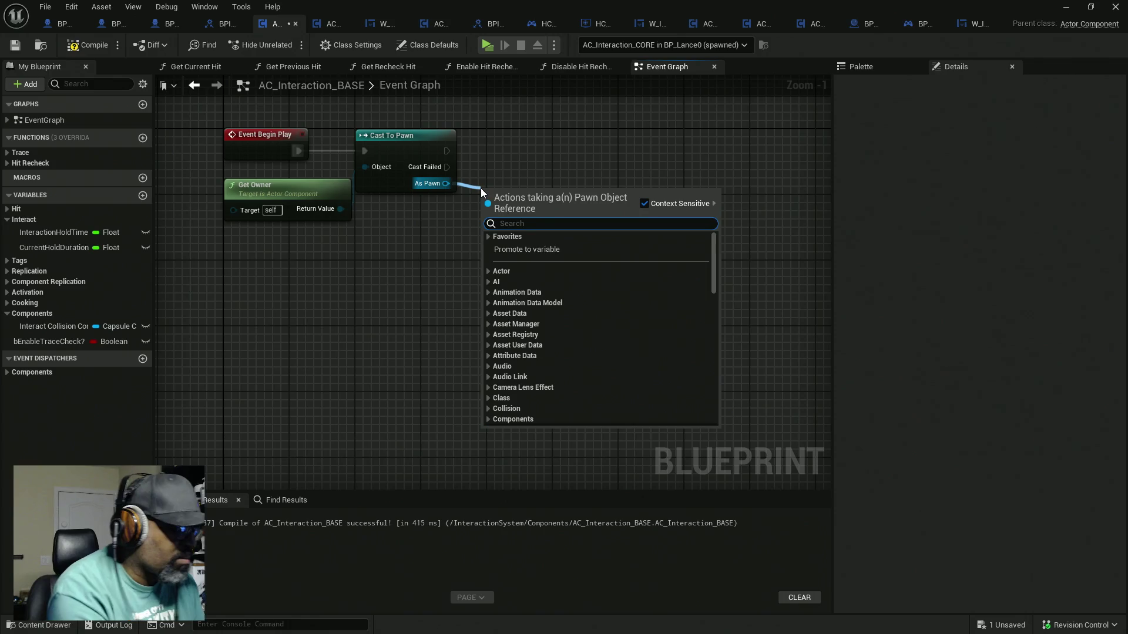
{"action": "type", "text": "bind poss"}
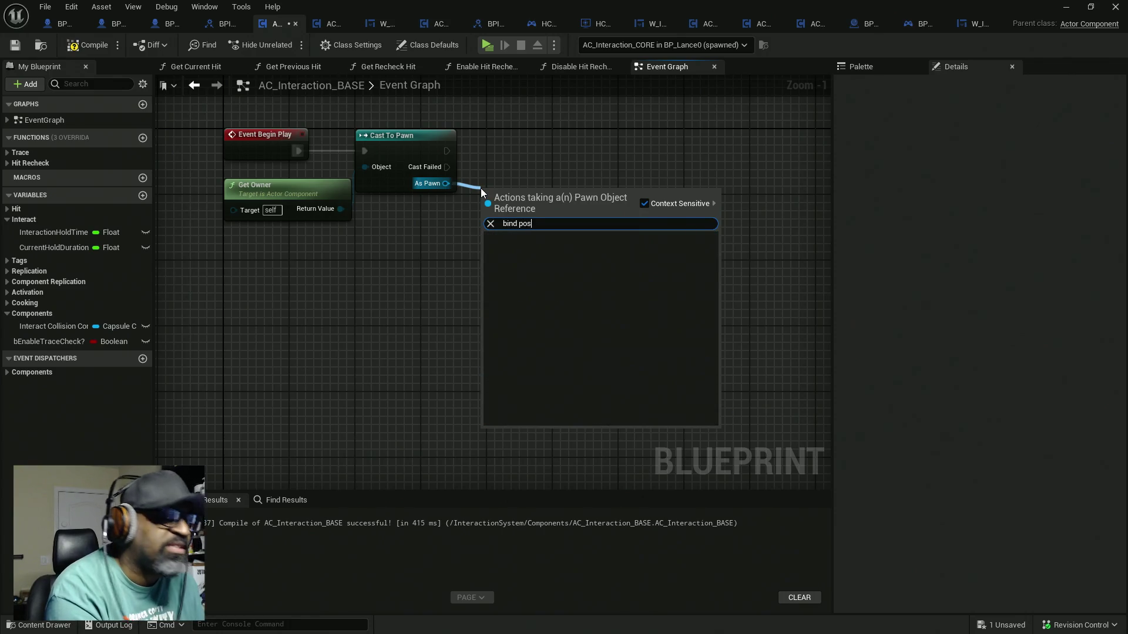
{"action": "key", "text": "BackSpace"}
{"action": "key", "text": "BackSpace"}
{"action": "key", "text": "BackSpace"}
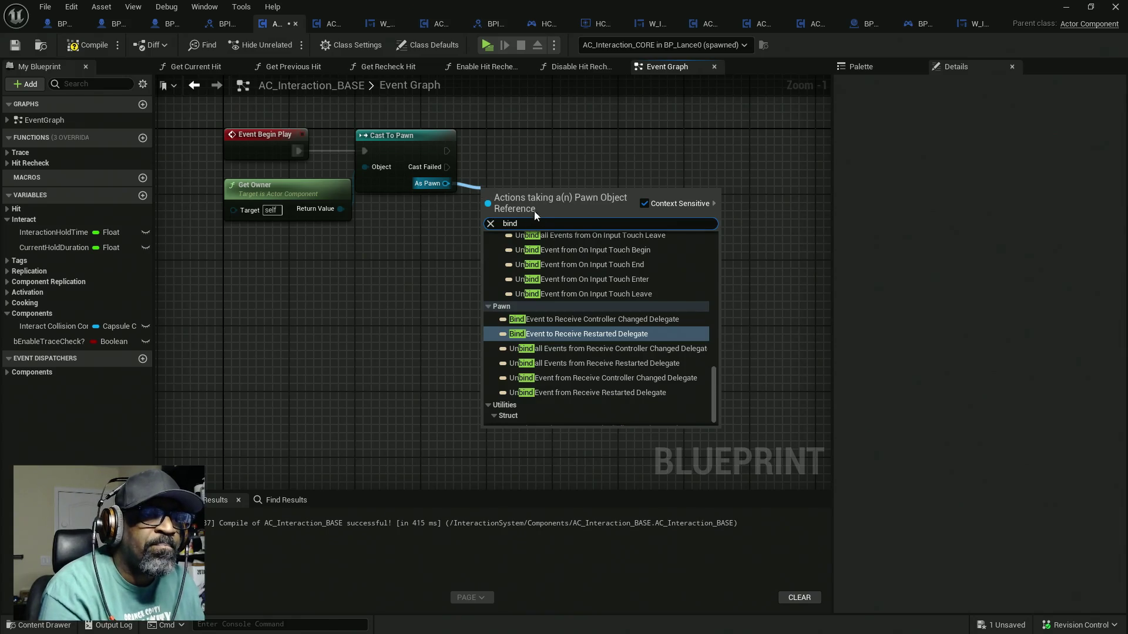
{"action": "scroll", "coordinate": [582, 303], "scroll_direction": "up", "scroll_amount": 2}
{"action": "scroll", "coordinate": [583, 304], "scroll_direction": "up", "scroll_amount": 3}
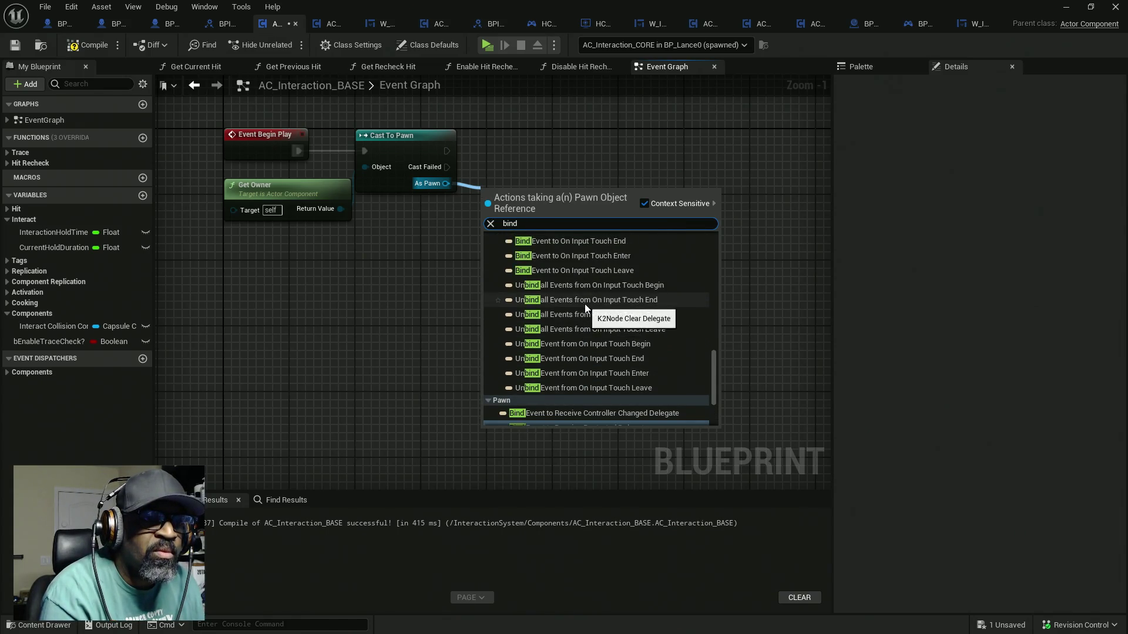
{"action": "scroll", "coordinate": [617, 325], "scroll_direction": "up", "scroll_amount": 2}
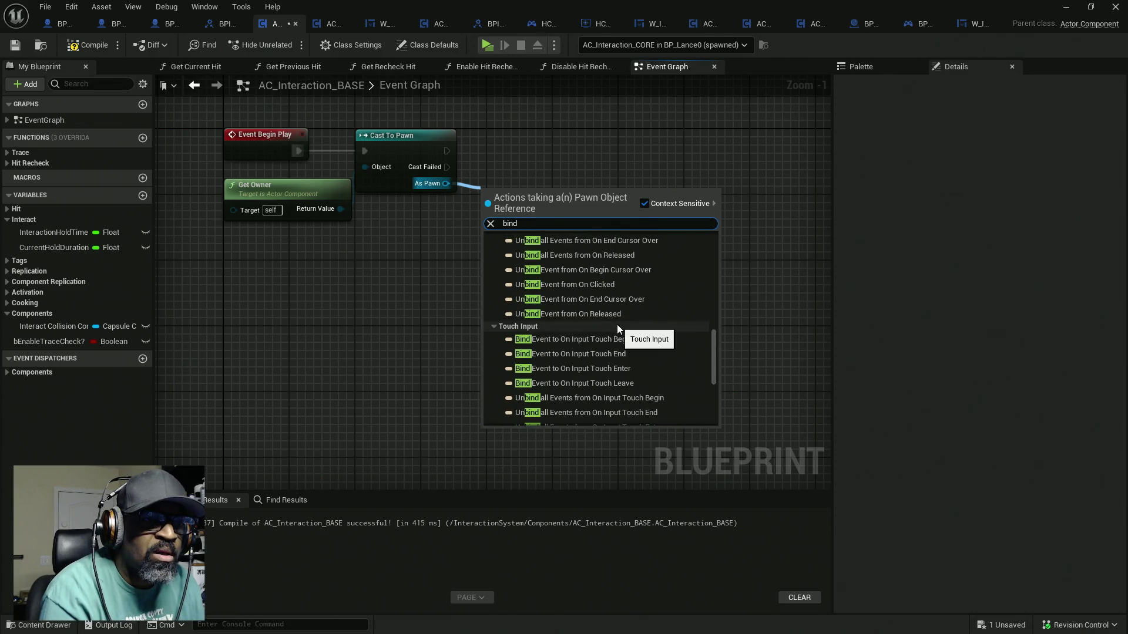
{"action": "scroll", "coordinate": [617, 325], "scroll_direction": "up", "scroll_amount": 3}
{"action": "scroll", "coordinate": [625, 336], "scroll_direction": "up", "scroll_amount": 3}
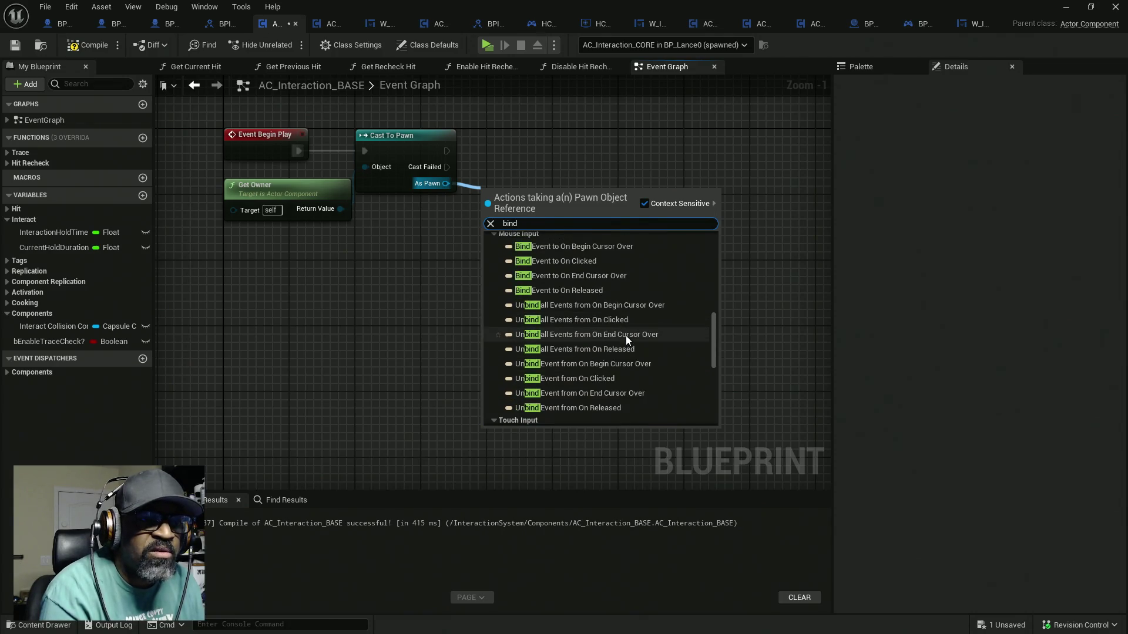
{"action": "scroll", "coordinate": [626, 339], "scroll_direction": "up", "scroll_amount": 5}
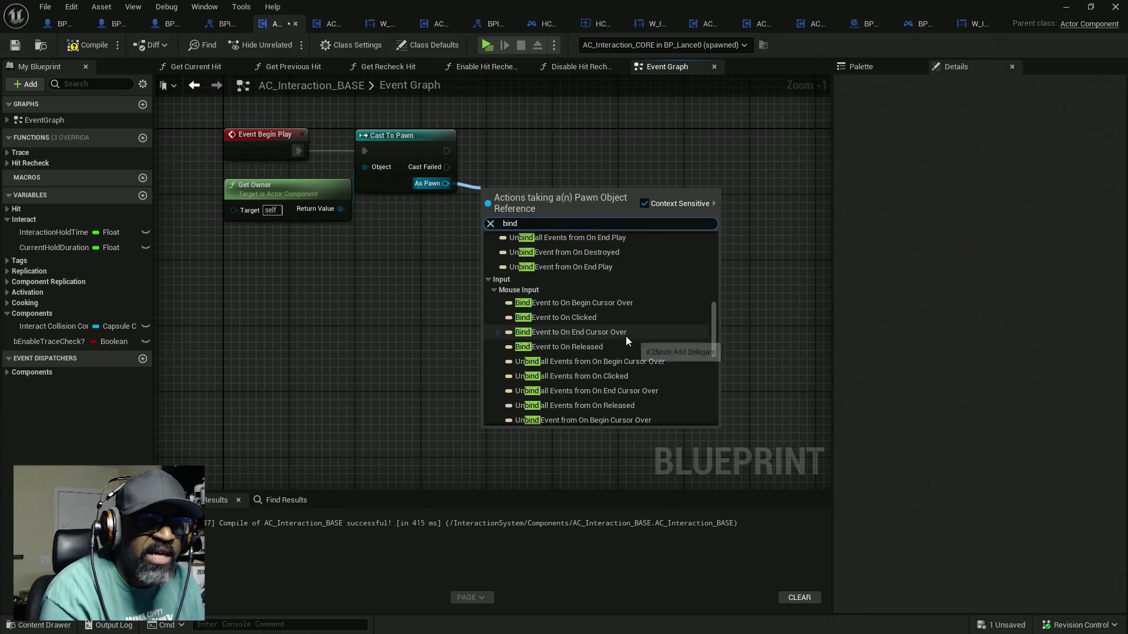
{"action": "scroll", "coordinate": [626, 341], "scroll_direction": "up", "scroll_amount": 8}
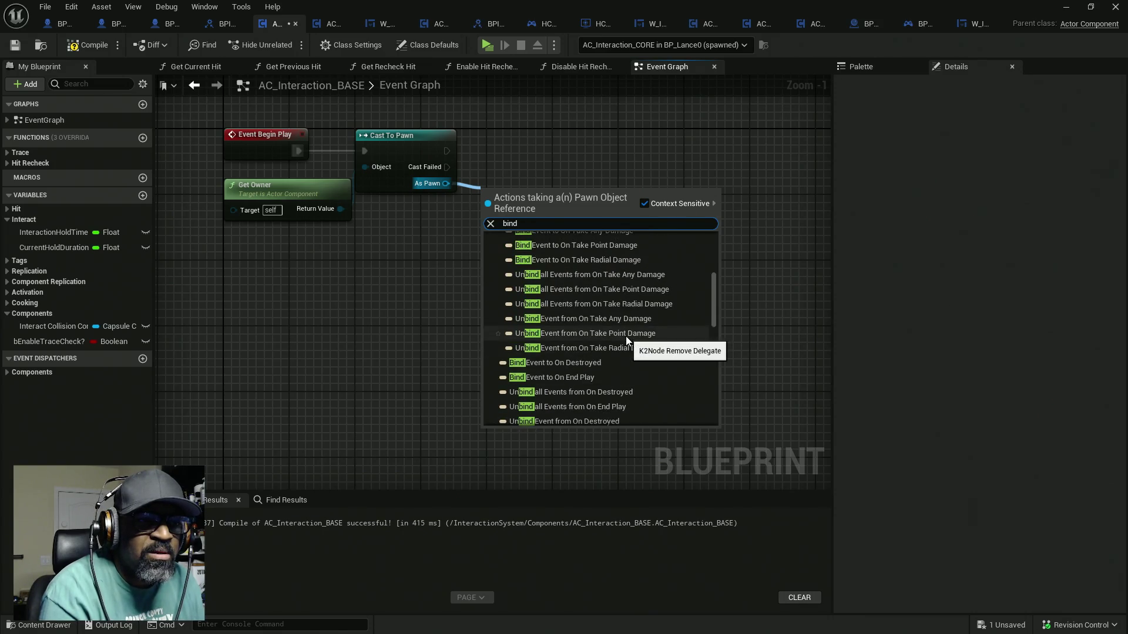
{"action": "scroll", "coordinate": [626, 339], "scroll_direction": "up", "scroll_amount": 3}
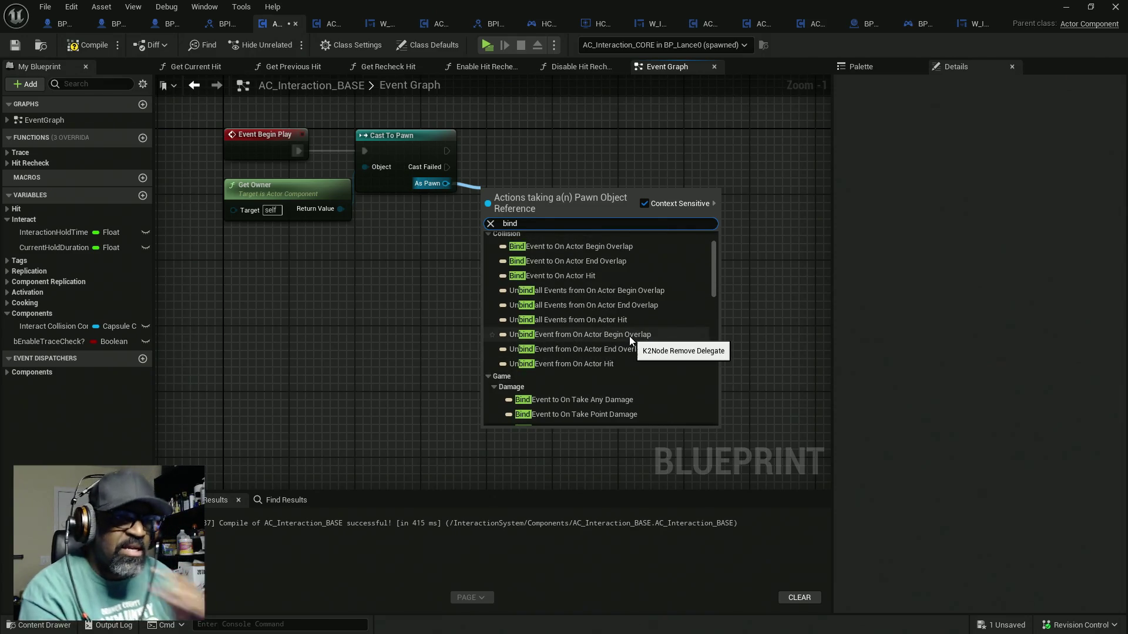
{"action": "scroll", "coordinate": [631, 341], "scroll_direction": "up", "scroll_amount": 1}
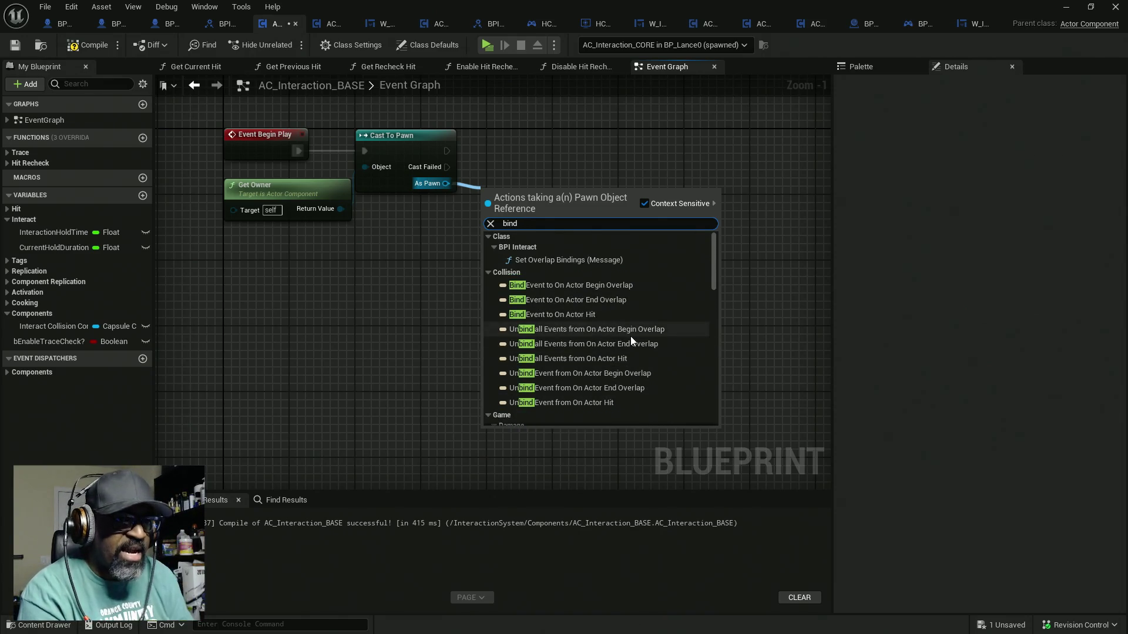
{"action": "left_click", "coordinate": [538, 156]}
{"action": "left_click_drag", "start_coordinate": [502, 120], "coordinate": [424, 269]}
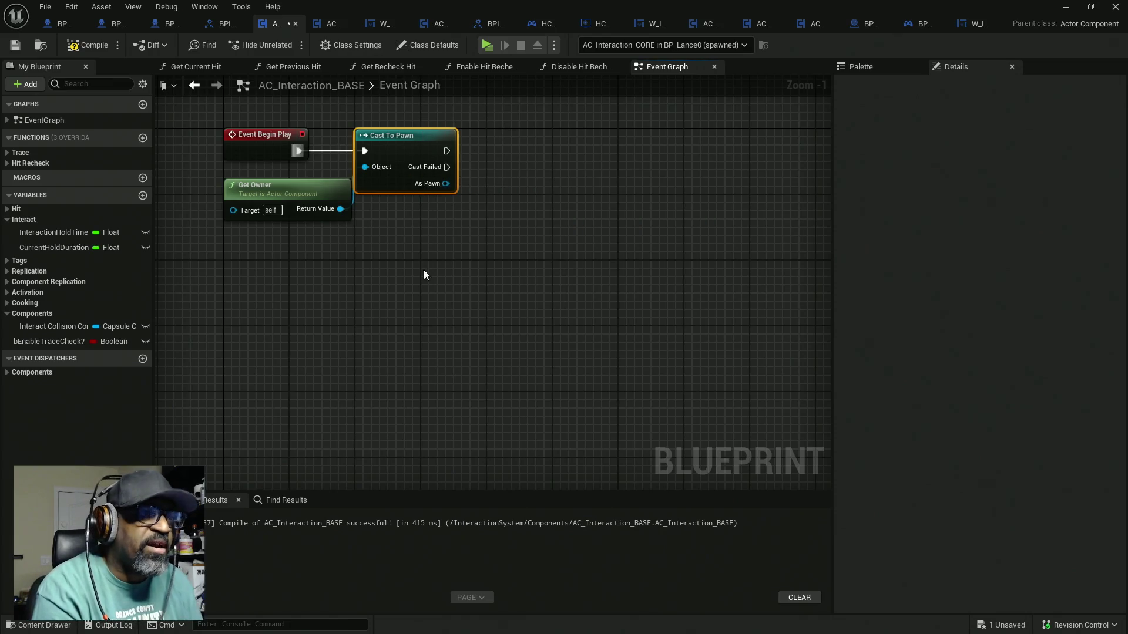
Replace Cast To Pawn with Cast To Character fed by Get Owner and run from Event Begin Play
{"action": "key", "text": "Delete"}
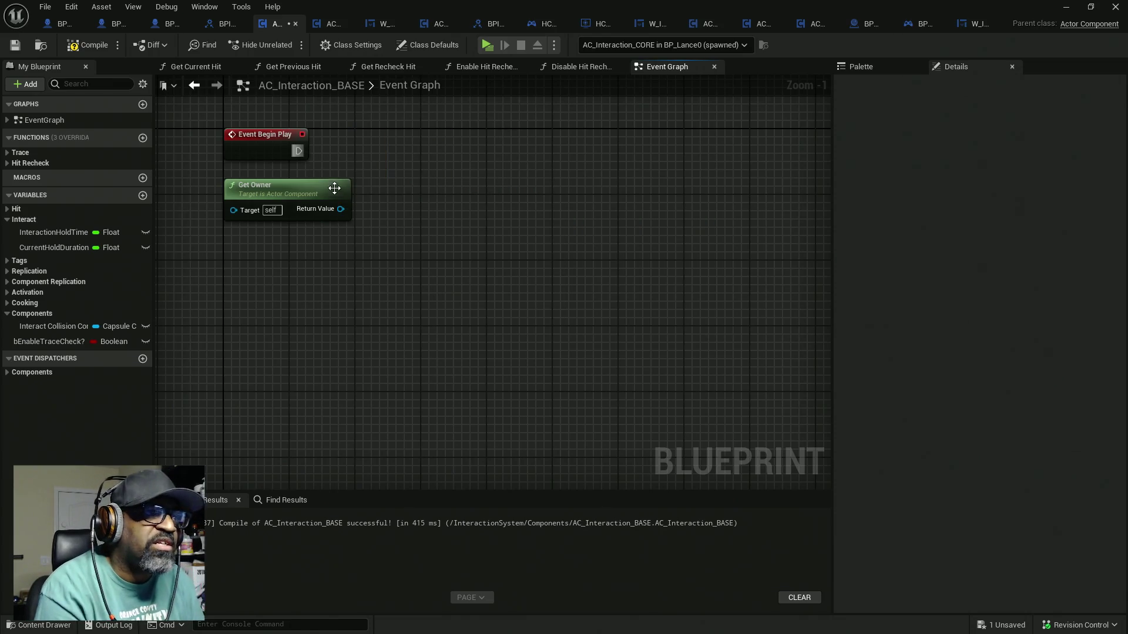
{"action": "left_click_drag", "start_coordinate": [340, 209], "coordinate": [385, 194]}
{"action": "type", "text": "cast"}
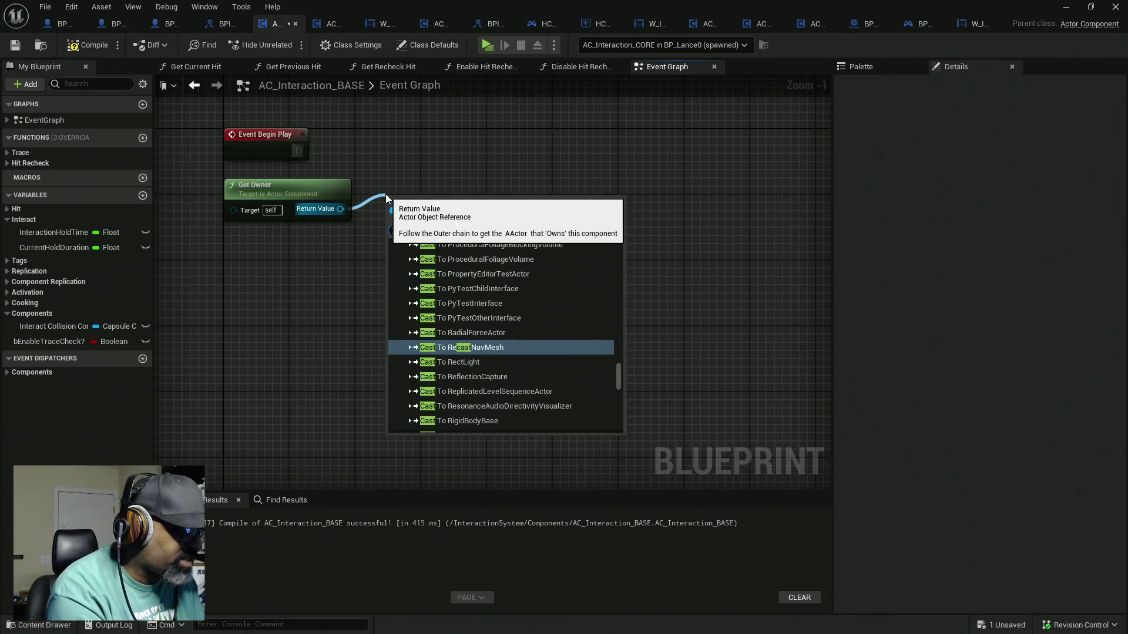
{"action": "type", "text": " to"}
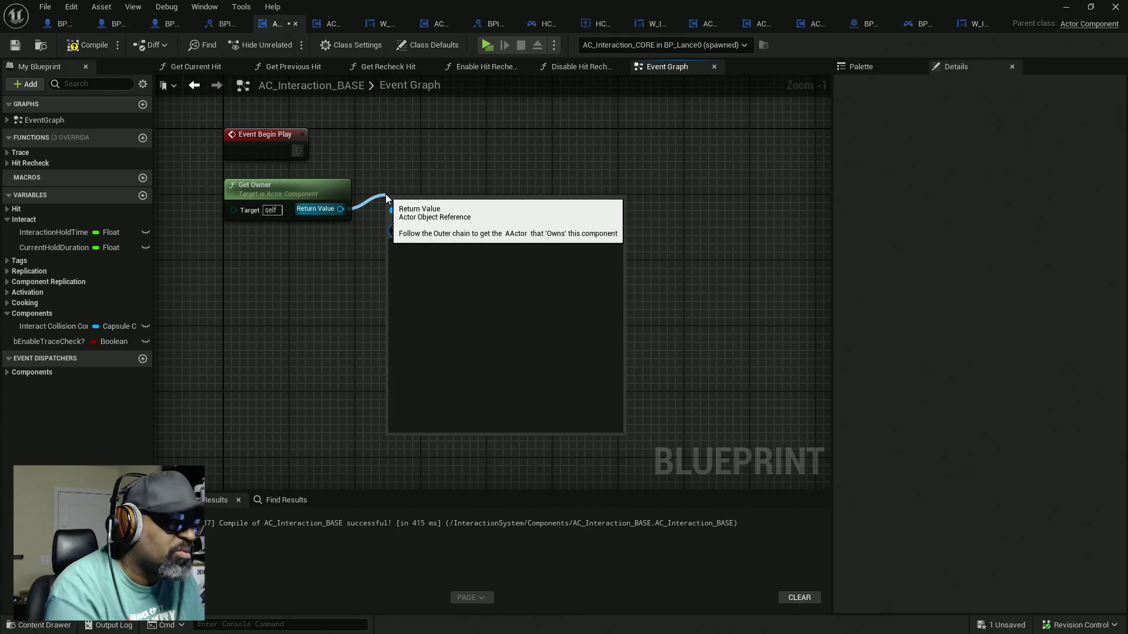
{"action": "key", "text": "BackSpace"}
{"action": "type", "text": "t"}
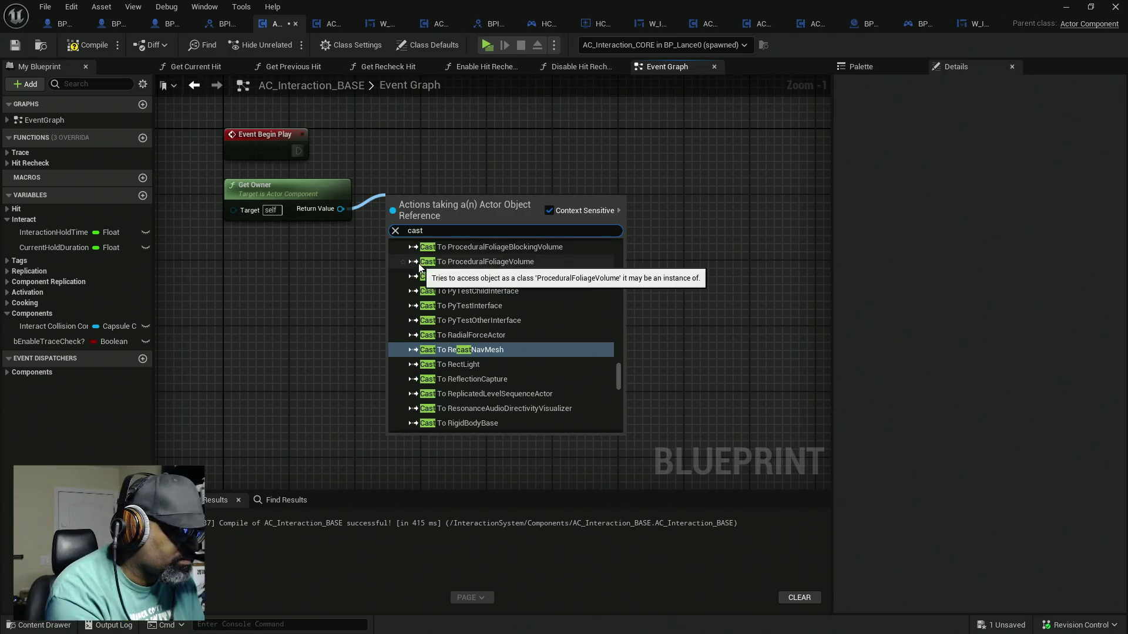
{"action": "type", "text": "ocharacter"}
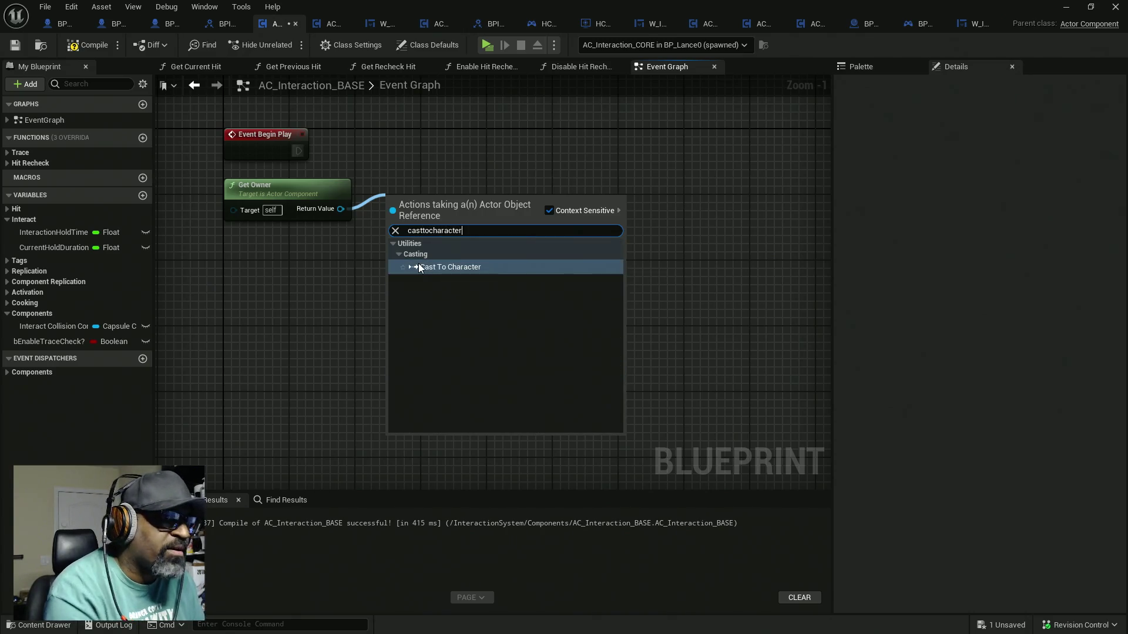
{"action": "key", "text": "Return"}
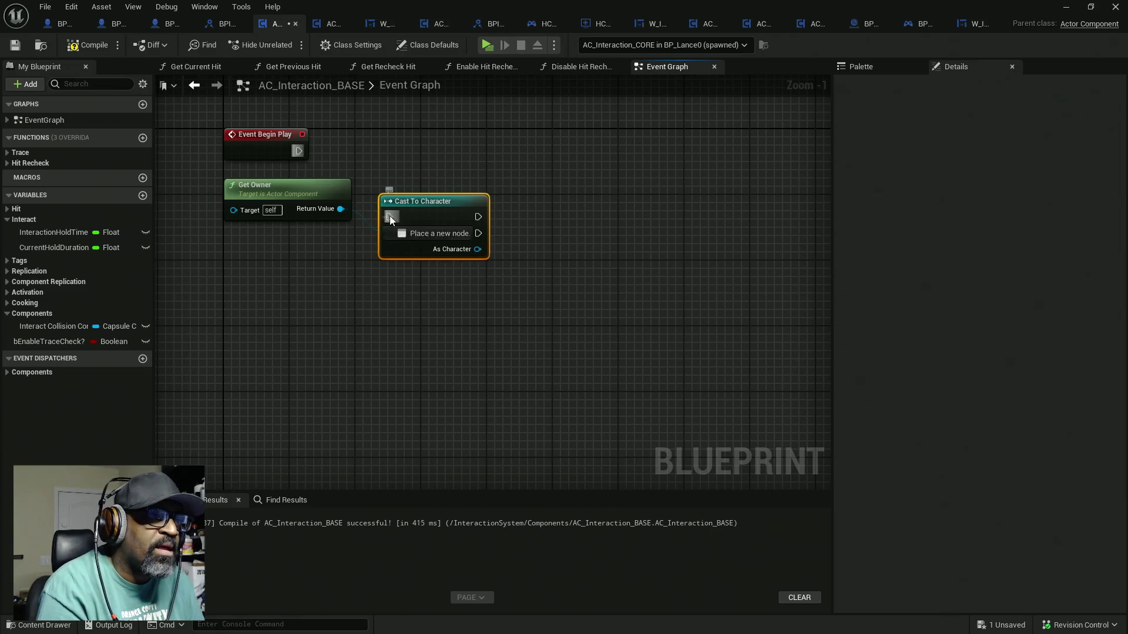
{"action": "mouse_move", "coordinate": [389, 217]}
{"action": "left_mouse_down"}
{"action": "mouse_move", "coordinate": [298, 151]}
{"action": "mouse_move", "coordinate": [402, 137]}
{"action": "left_mouse_up"}
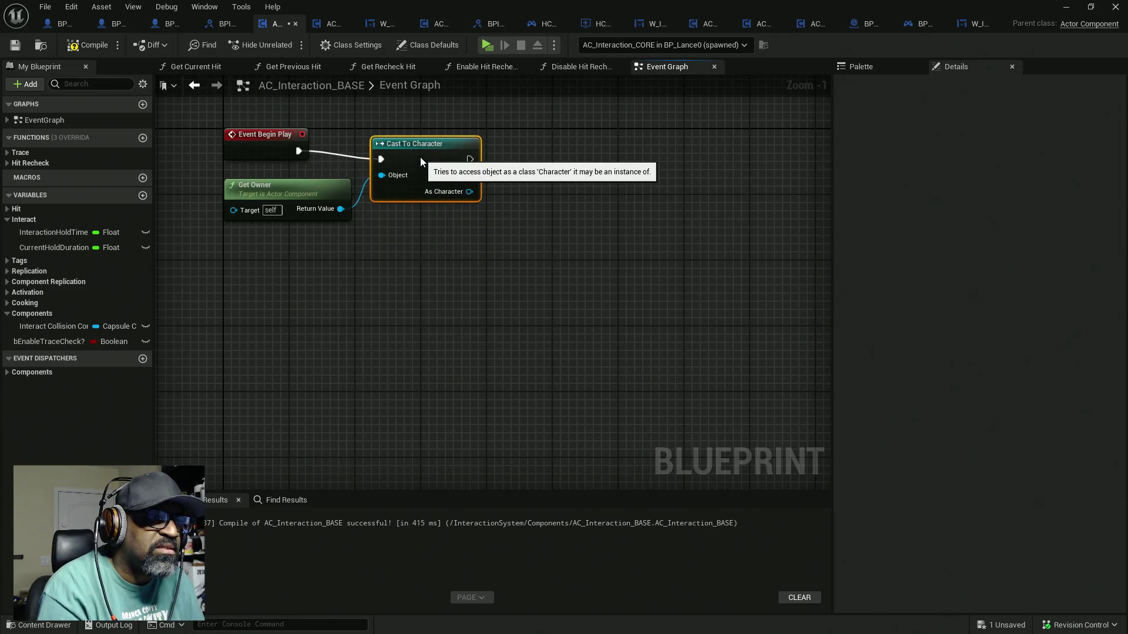
Search As Character's actions for a possession bind, then close the search without adding anything
{"action": "left_click_drag", "start_coordinate": [460, 185], "coordinate": [510, 221]}
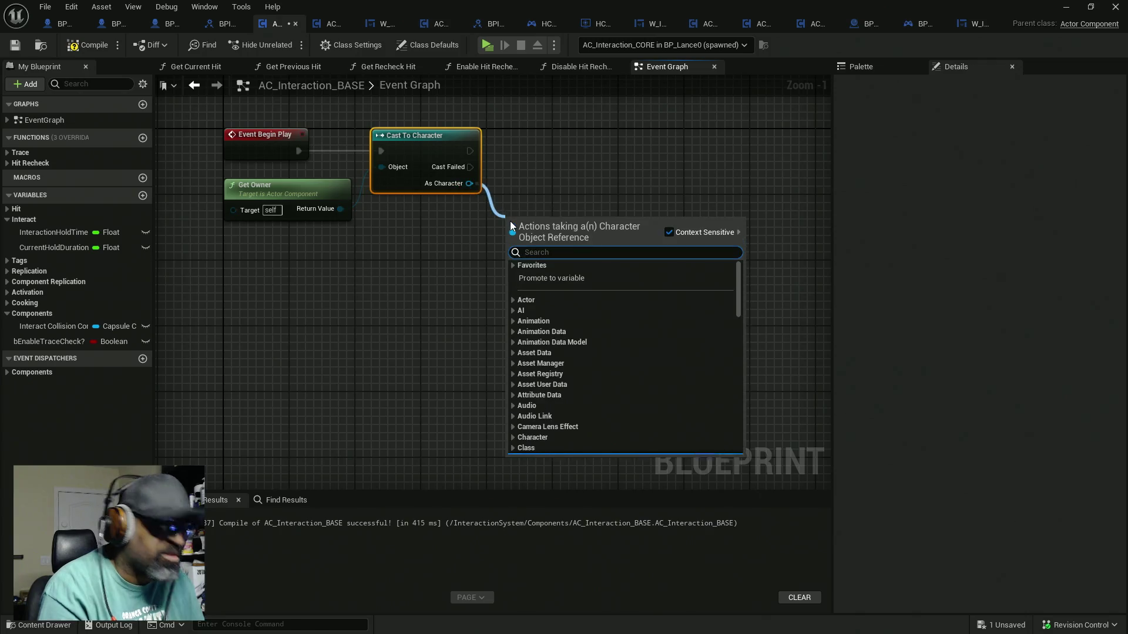
{"action": "type", "text": "poss"}
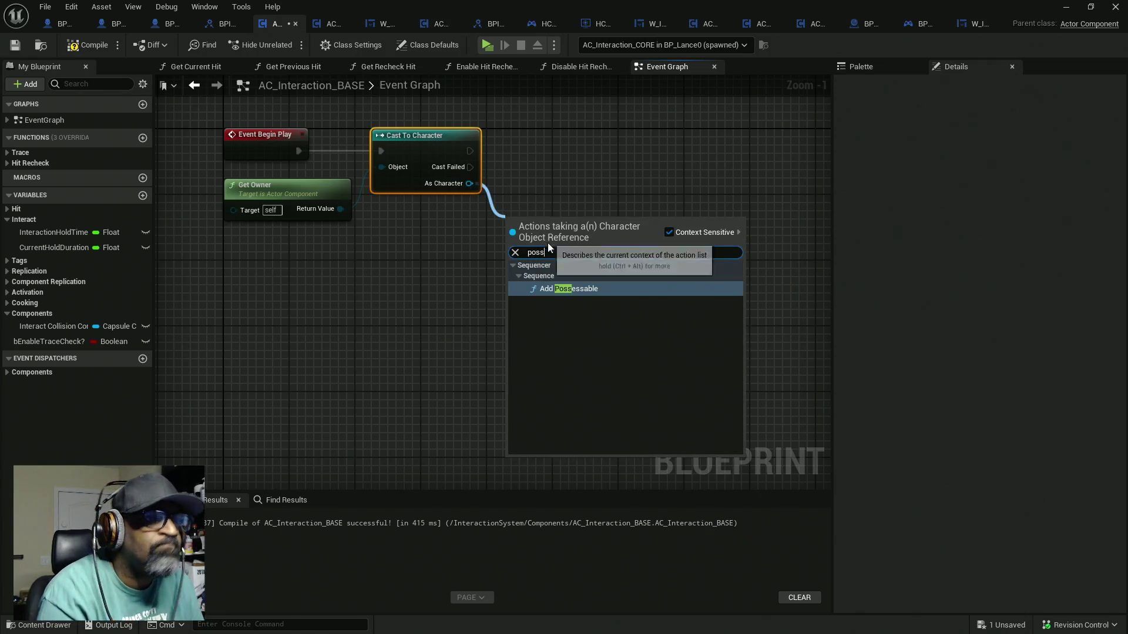
{"action": "left_click", "coordinate": [603, 186]}
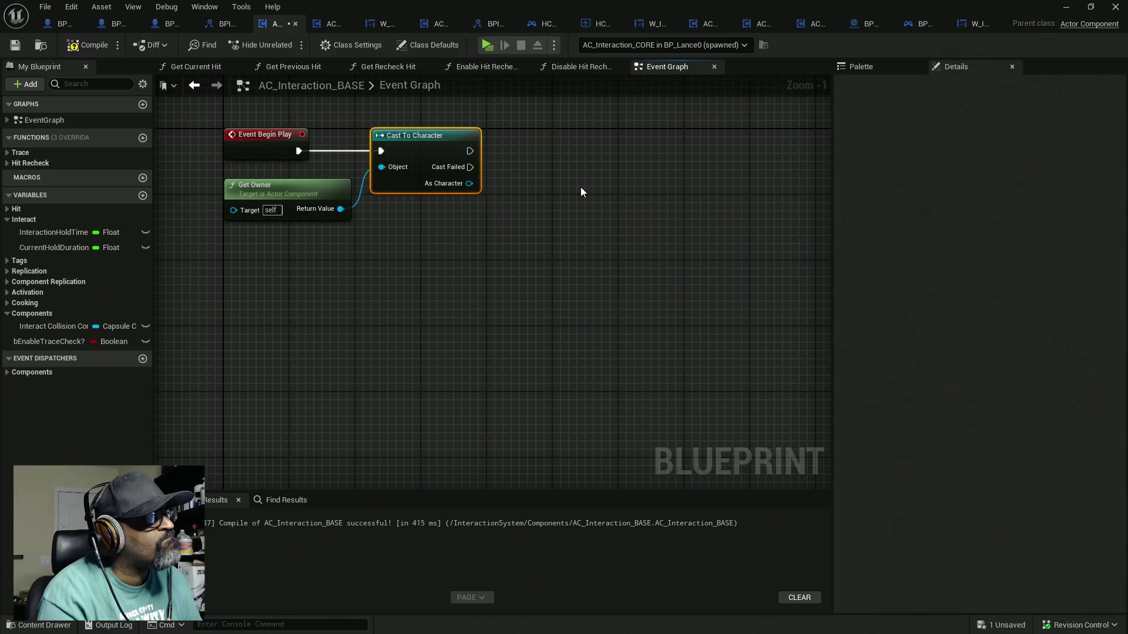
{"action": "left_click_drag", "start_coordinate": [469, 183], "coordinate": [503, 206]}
{"action": "left_click_drag", "start_coordinate": [952, 5], "coordinate": [941, 7]}
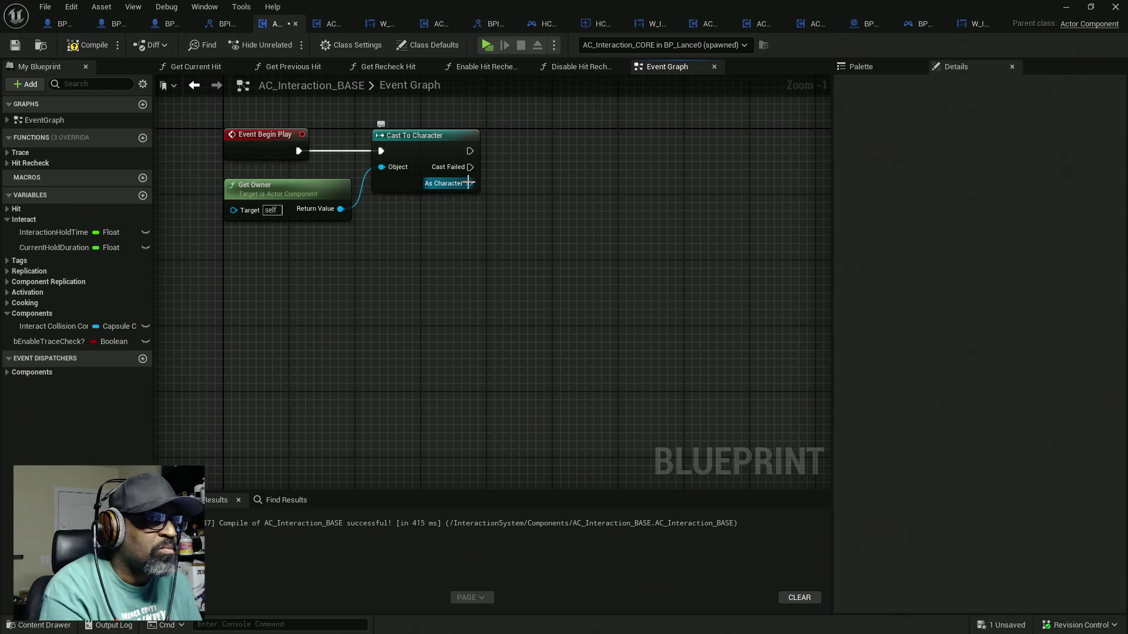
{"action": "left_click_drag", "start_coordinate": [470, 184], "coordinate": [506, 226]}
{"action": "type", "text": "bii"}
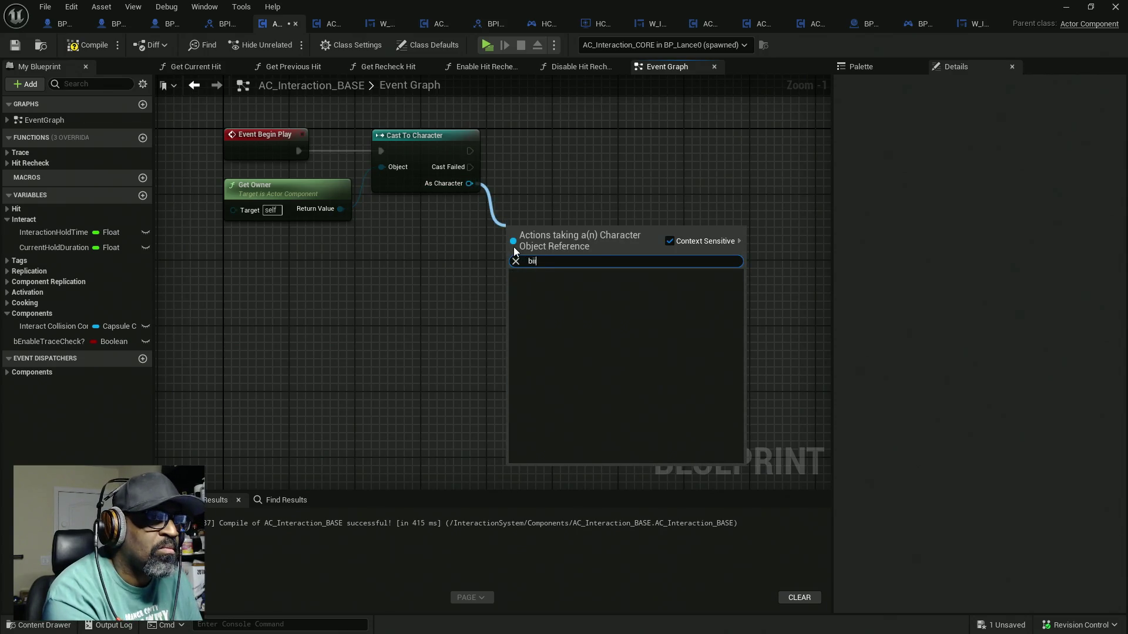
{"action": "type", "text": "ns"}
{"action": "key", "text": "BackSpace"}
{"action": "type", "text": "d"}
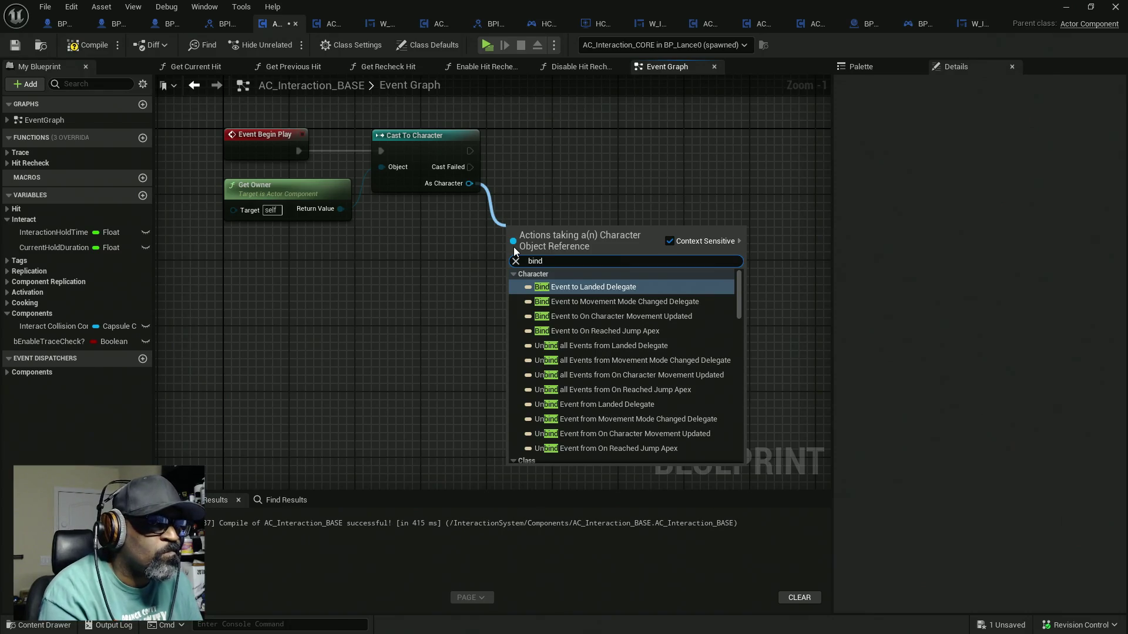
{"action": "type", "text": " po"}
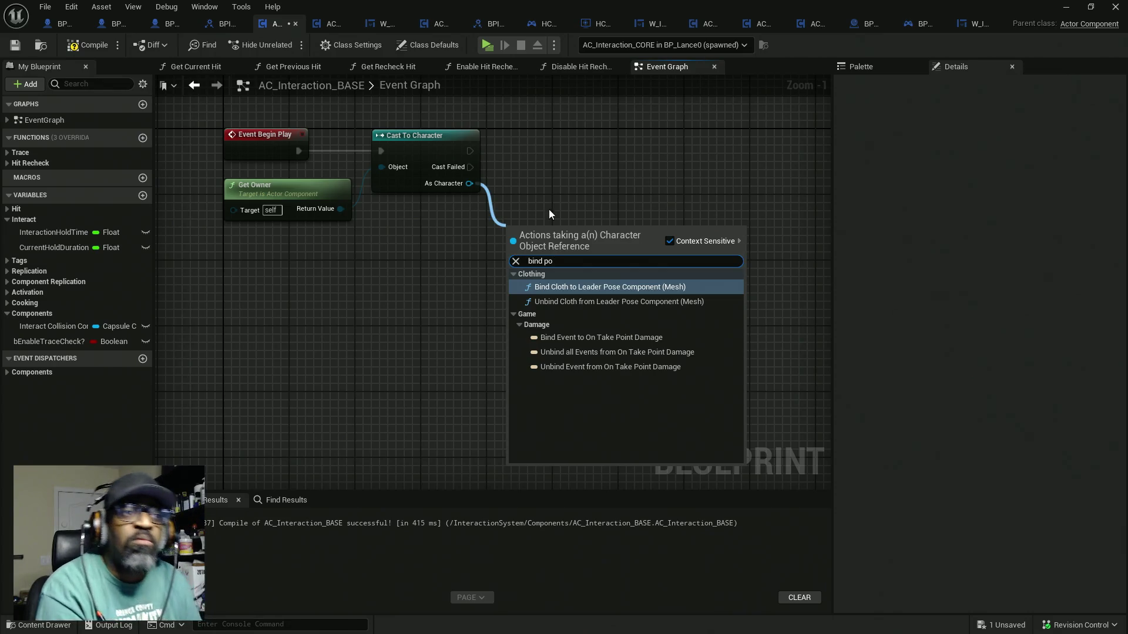
{"action": "key", "text": "Escape"}
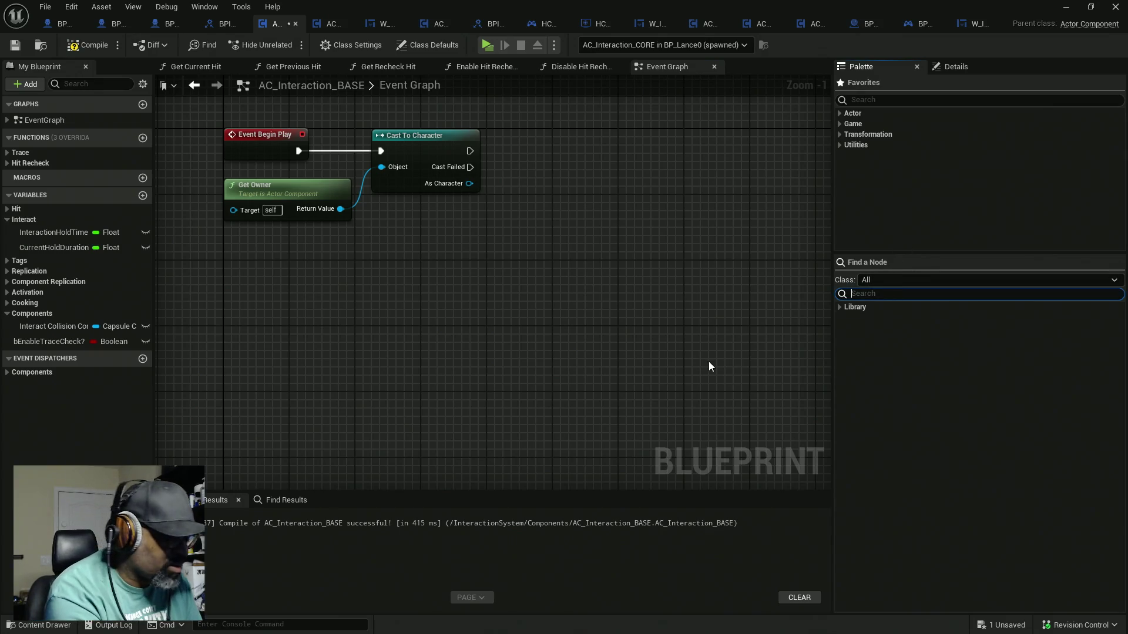
Search the Palette for 'pos' and add a Bind Event to On Possessed Pawn Changed node
{"action": "type", "text": "bind poss"}
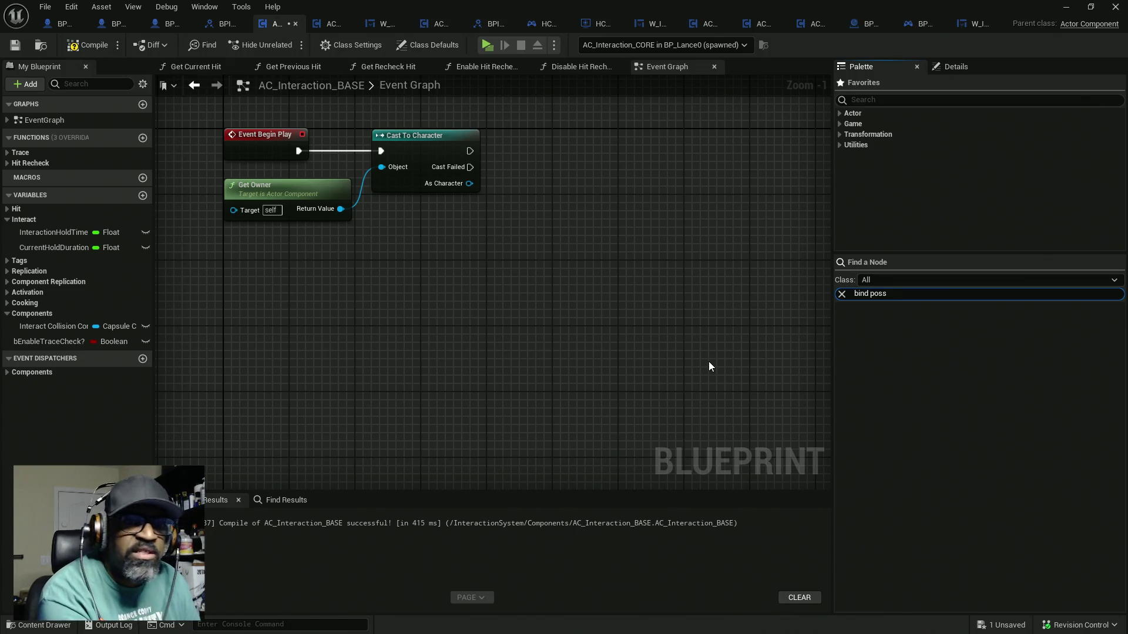
{"action": "key", "text": "BackSpace"}
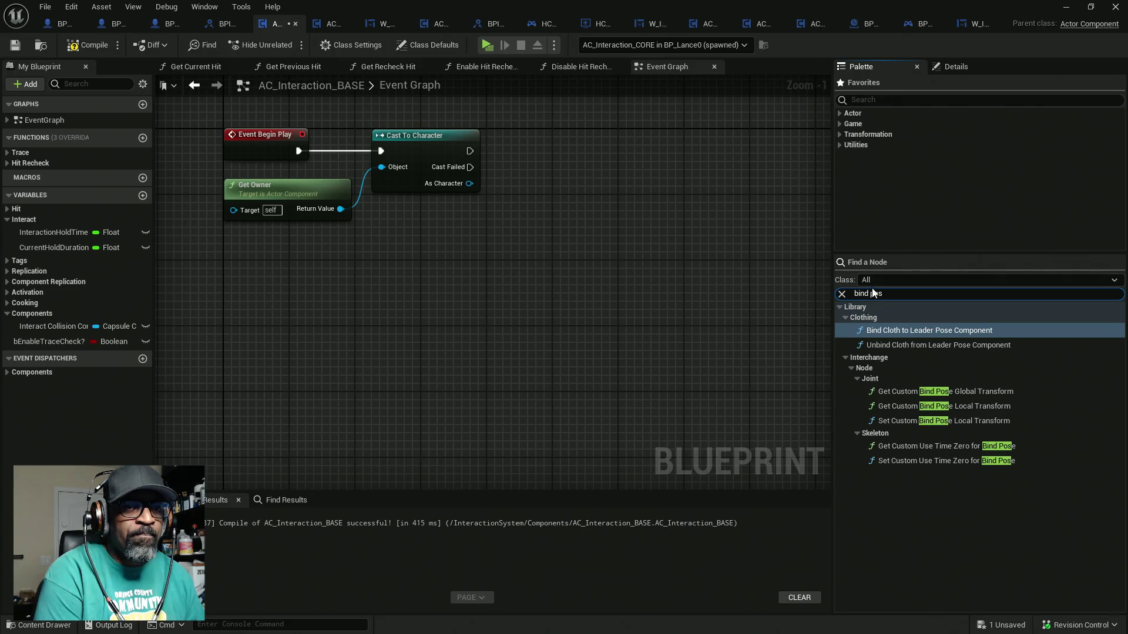
{"action": "key", "text": "BackSpace"}
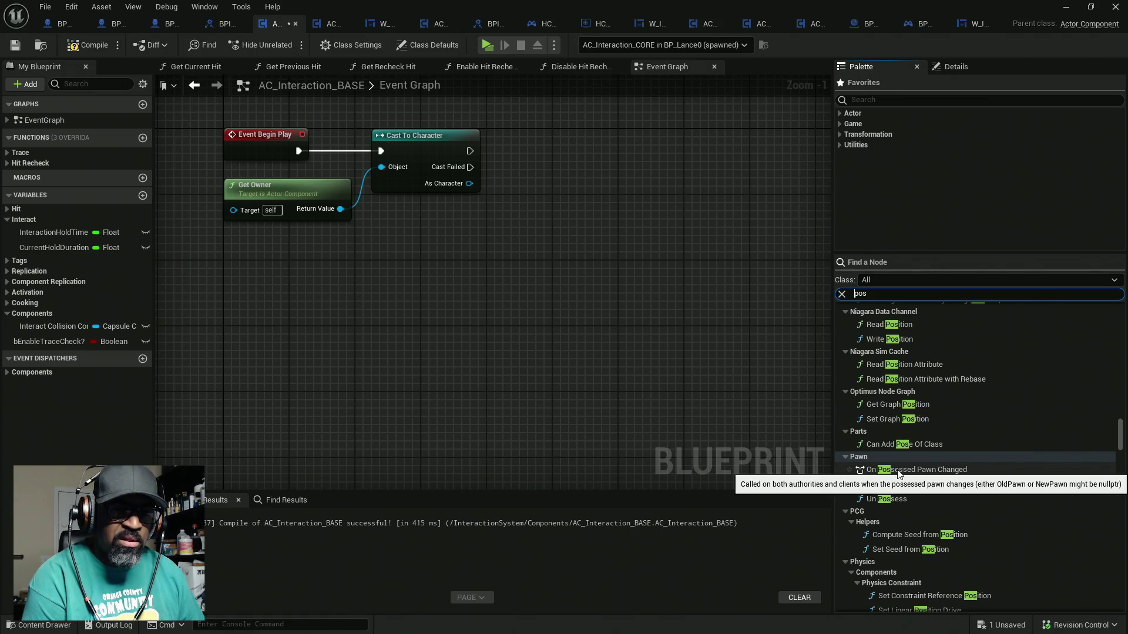
{"action": "mouse_move", "coordinate": [897, 473]}
{"action": "left_mouse_down"}
{"action": "mouse_move", "coordinate": [644, 364]}
{"action": "mouse_move", "coordinate": [563, 353]}
{"action": "left_mouse_up"}
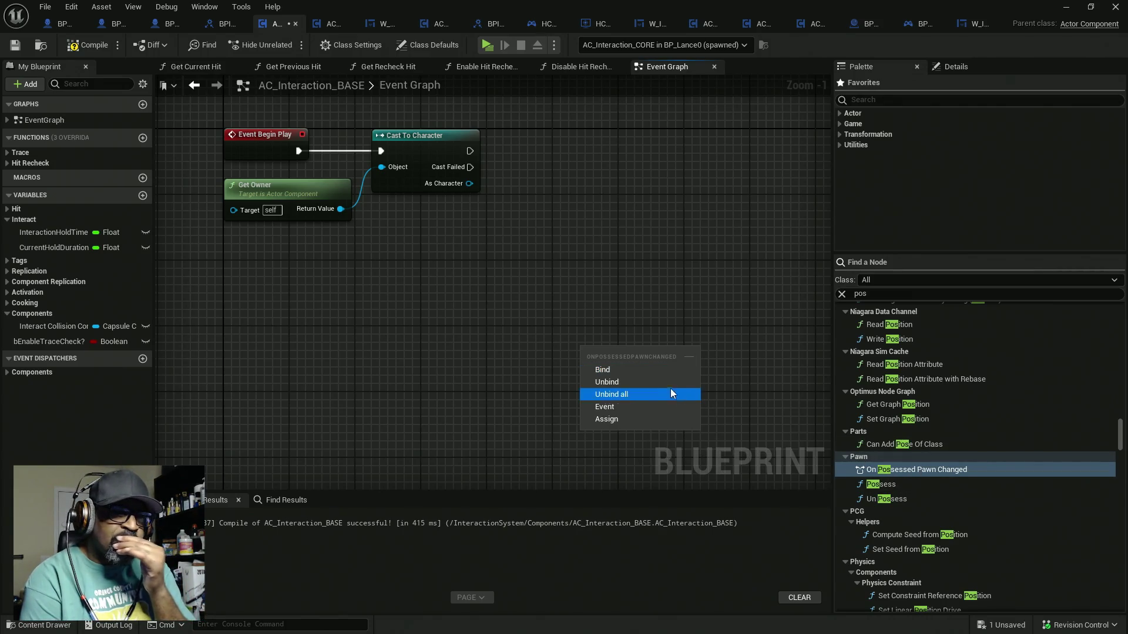
{"action": "left_click", "coordinate": [622, 369]}
Feed the bind a Create Event with a new Old Pawn/New Pawn custom event placed alongside
{"action": "mouse_move", "coordinate": [630, 368]}
{"action": "left_mouse_down"}
{"action": "mouse_move", "coordinate": [538, 275]}
{"action": "mouse_move", "coordinate": [572, 219]}
{"action": "left_mouse_up"}
{"action": "left_click_drag", "start_coordinate": [533, 252], "coordinate": [442, 289]}
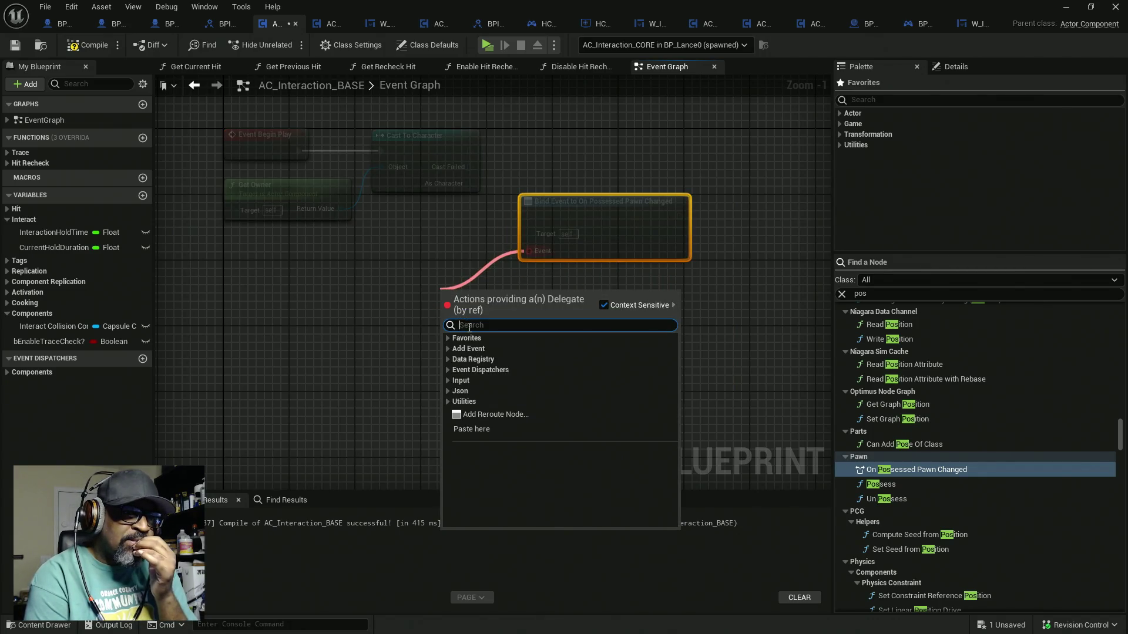
{"action": "type", "text": "create"}
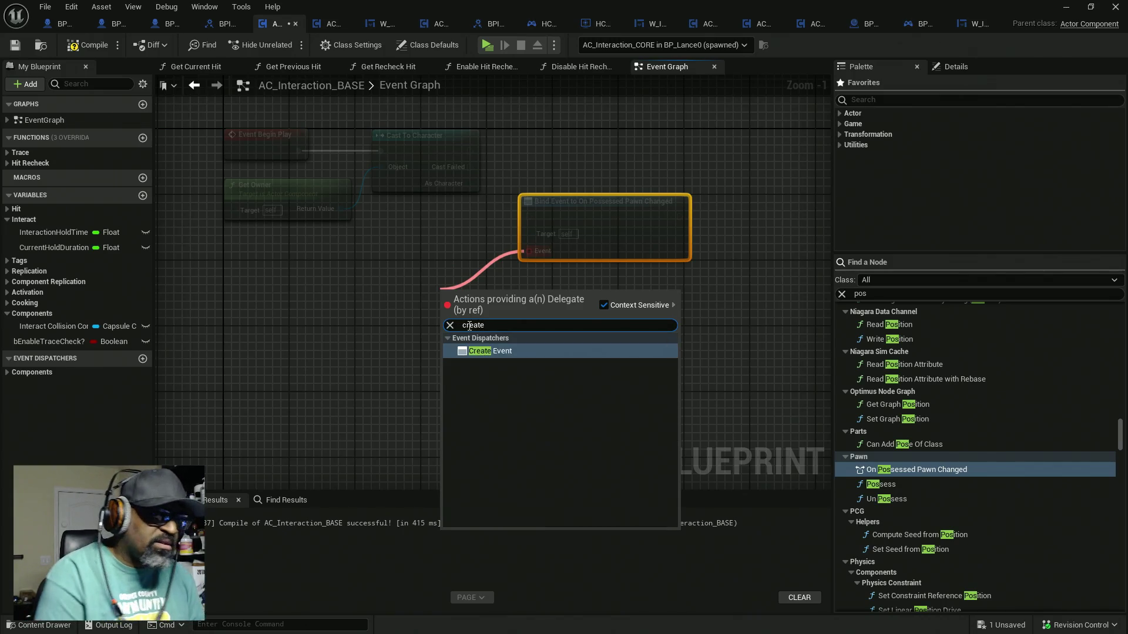
{"action": "left_click", "coordinate": [503, 352]}
{"action": "left_click", "coordinate": [508, 339]}
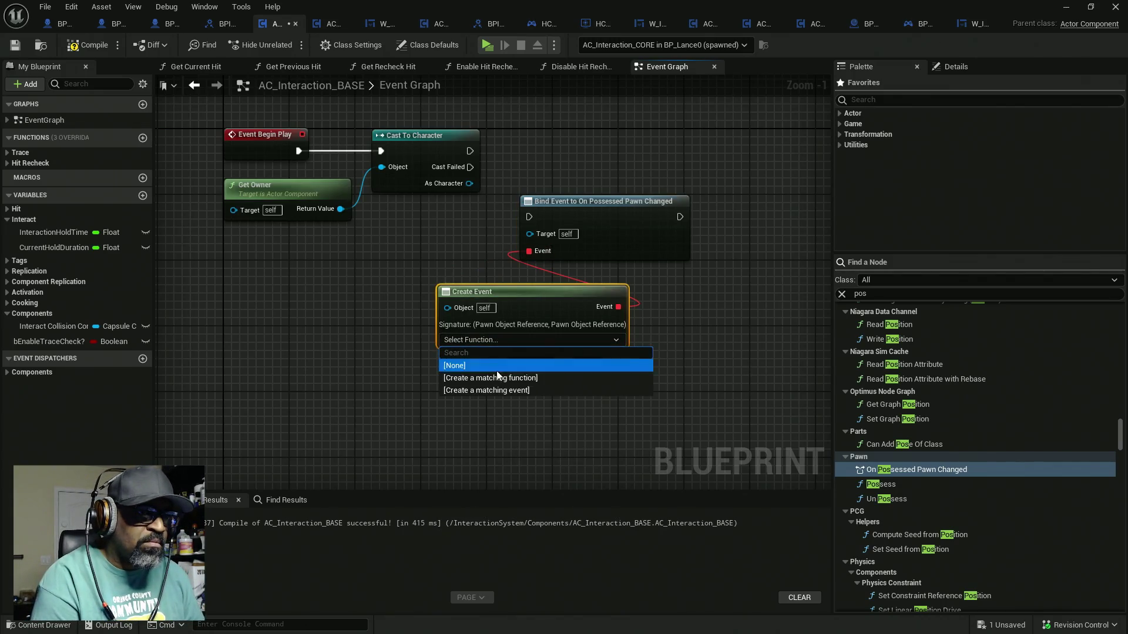
{"action": "left_click", "coordinate": [496, 389]}
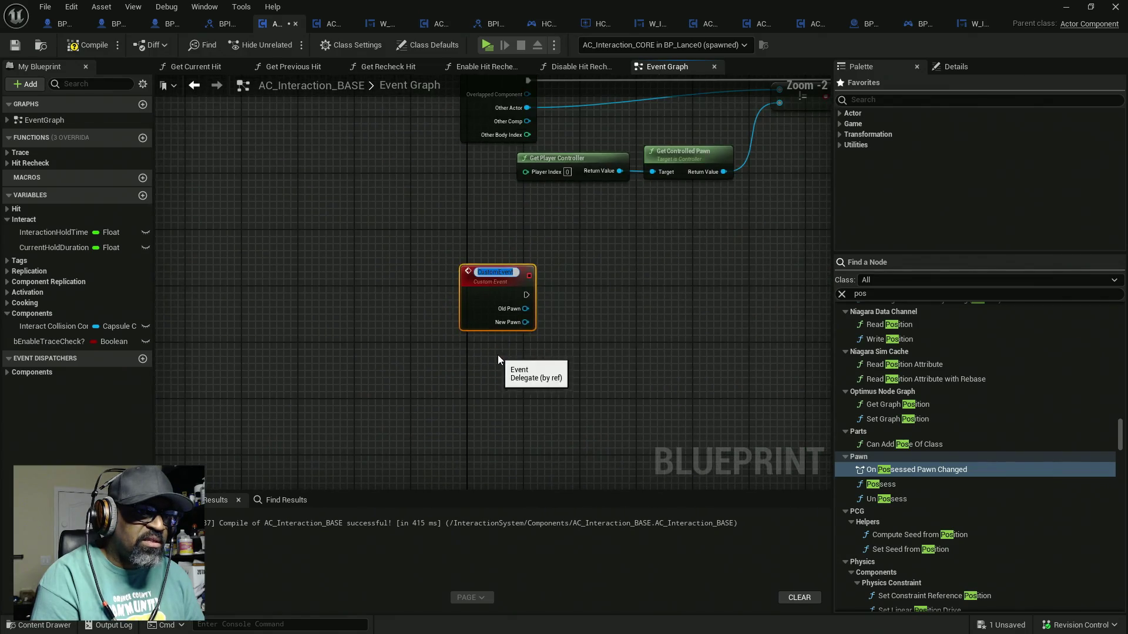
{"action": "scroll", "coordinate": [498, 355], "scroll_direction": "down", "scroll_amount": 3}
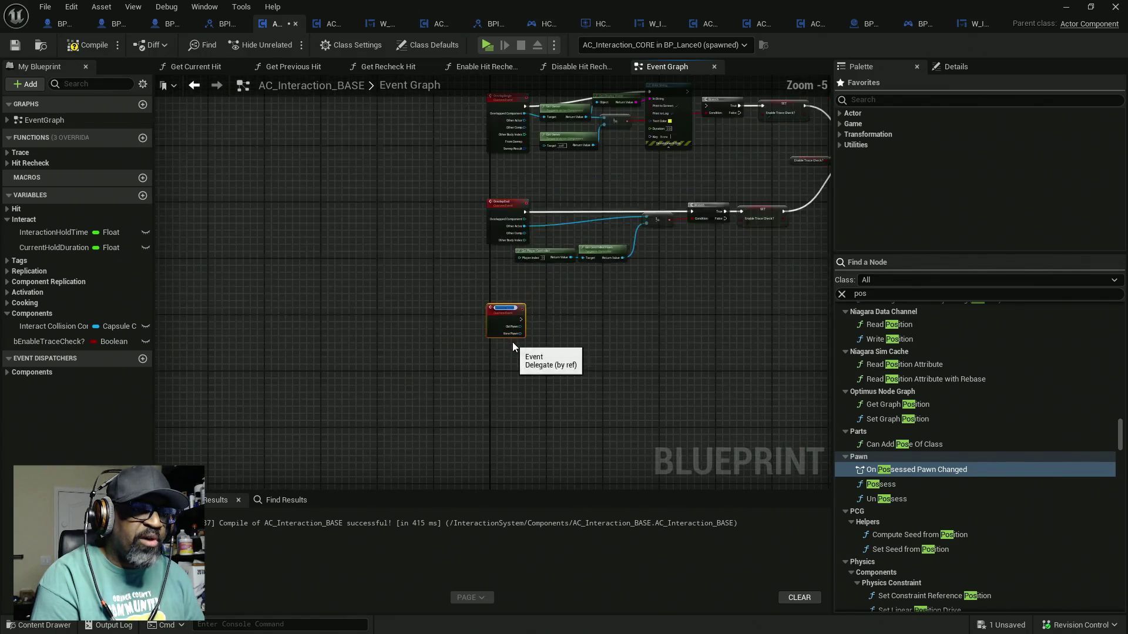
{"action": "mouse_move", "coordinate": [413, 439]}
{"action": "left_mouse_down"}
{"action": "mouse_move", "coordinate": [411, 173]}
{"action": "mouse_move", "coordinate": [406, 214]}
{"action": "left_mouse_up"}
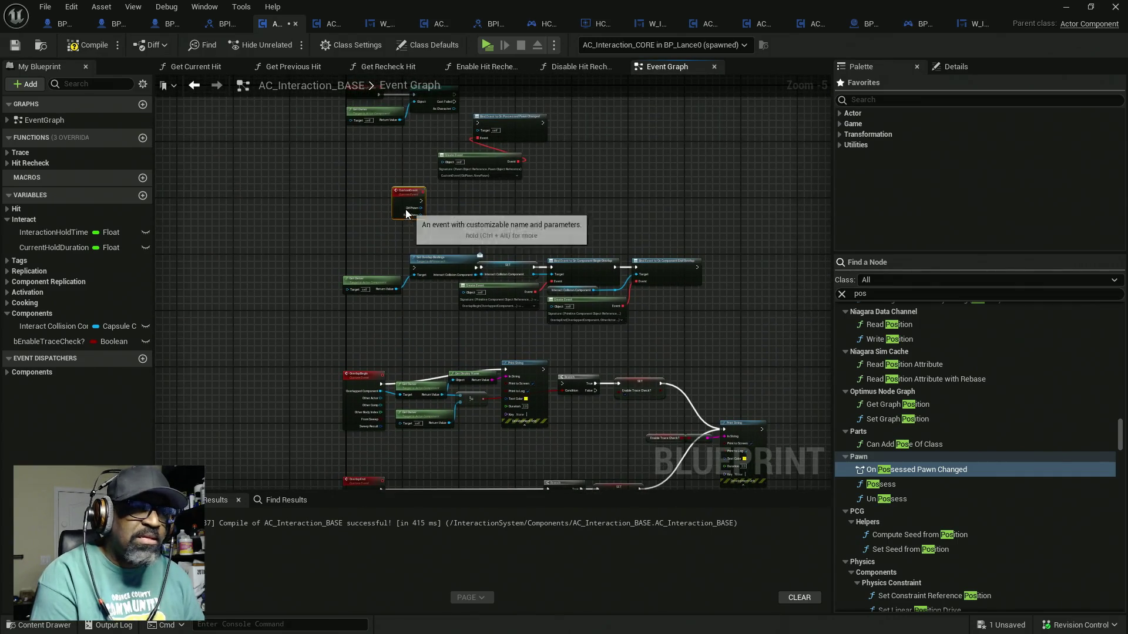
{"action": "scroll", "coordinate": [406, 214], "scroll_direction": "up", "scroll_amount": 4}
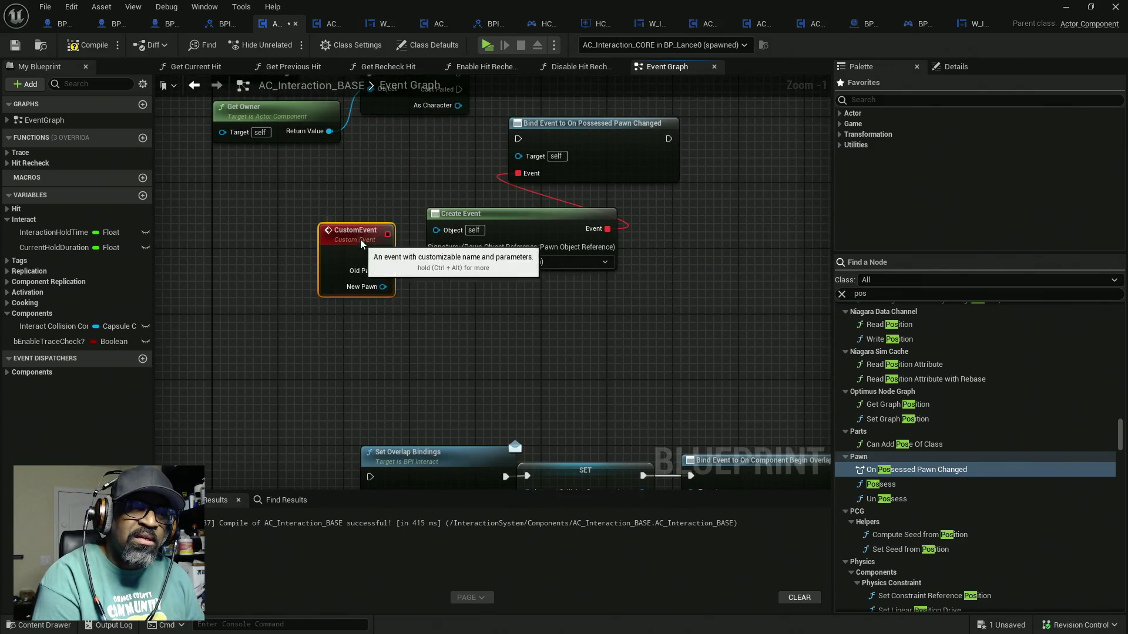
Add a Cast To Pawn node from Get Owner's return value
{"action": "left_click_drag", "start_coordinate": [307, 207], "coordinate": [346, 185]}
{"action": "type", "text": "cast to pawn"}
{"action": "key", "text": "Return"}
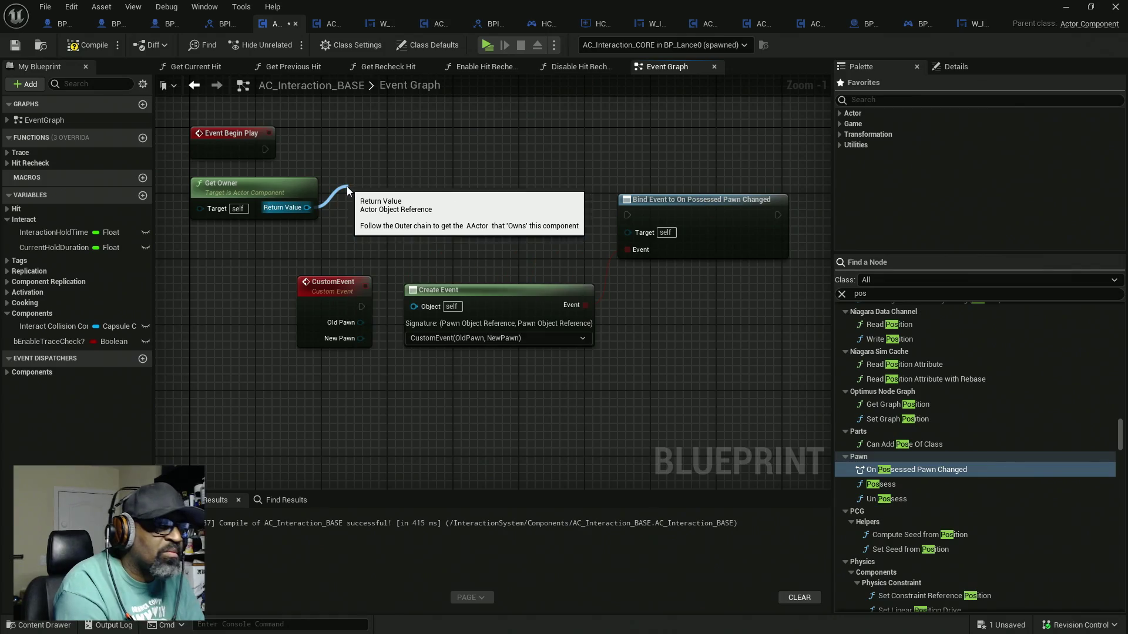
Run Cast To Pawn from Begin Play, then Get Controller into a chained Cast To PlayerController
{"action": "mouse_move", "coordinate": [356, 207]}
{"action": "left_mouse_down"}
{"action": "mouse_move", "coordinate": [265, 149]}
{"action": "mouse_move", "coordinate": [347, 134]}
{"action": "left_mouse_up"}
{"action": "left_click_drag", "start_coordinate": [420, 182], "coordinate": [463, 223]}
{"action": "left_click_drag", "start_coordinate": [526, 203], "coordinate": [501, 202]}
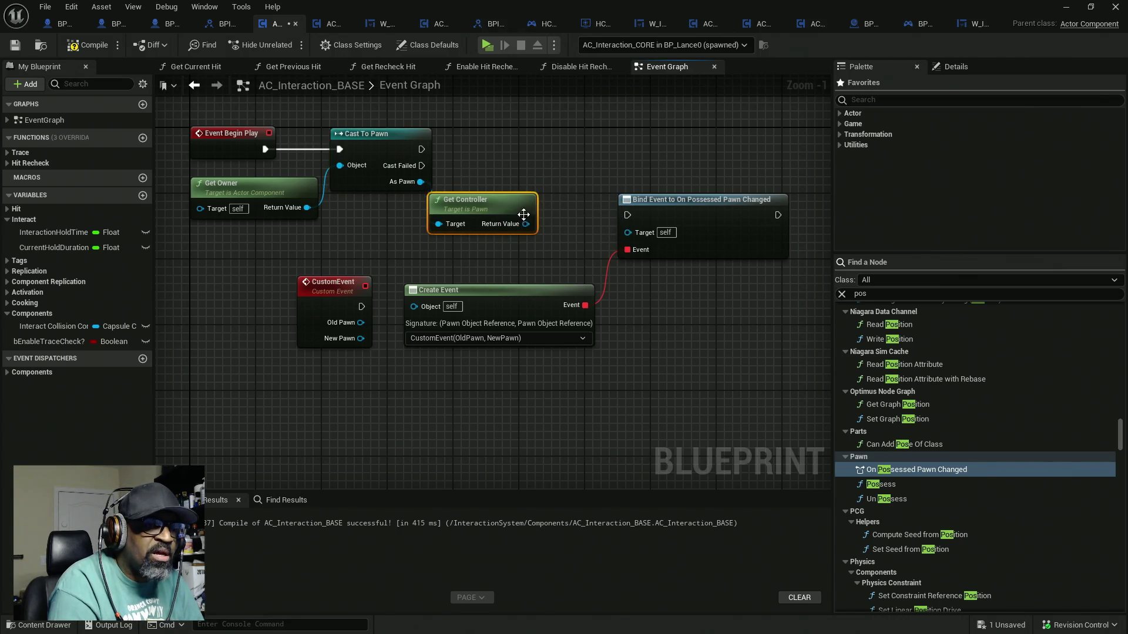
{"action": "left_click_drag", "start_coordinate": [464, 238], "coordinate": [499, 188]}
{"action": "type", "text": "cast"}
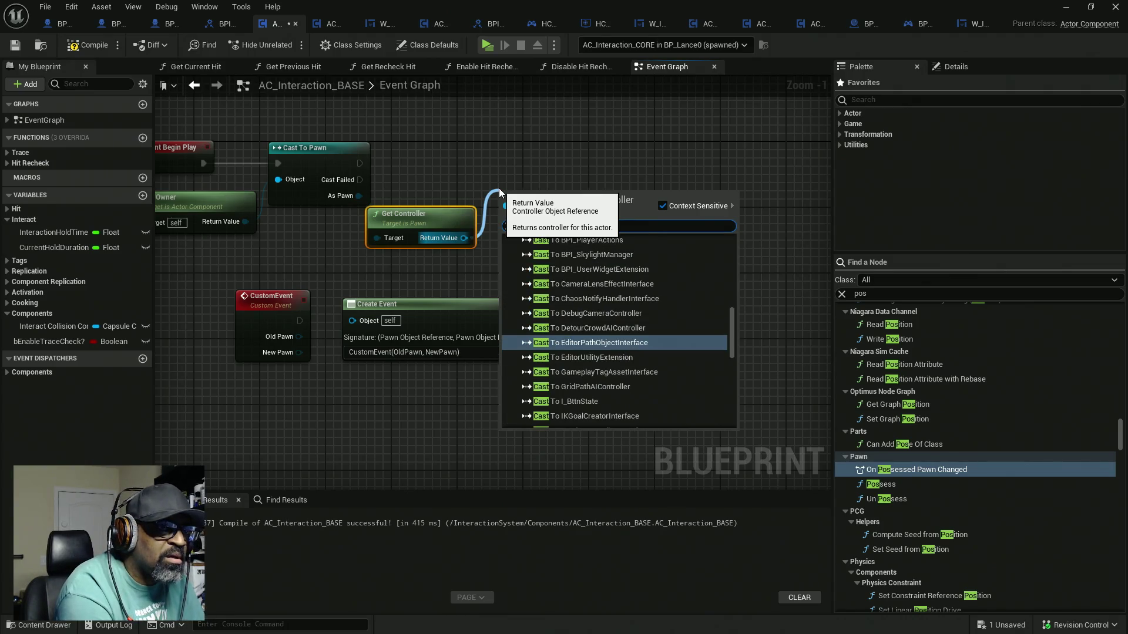
{"action": "type", "text": "to"}
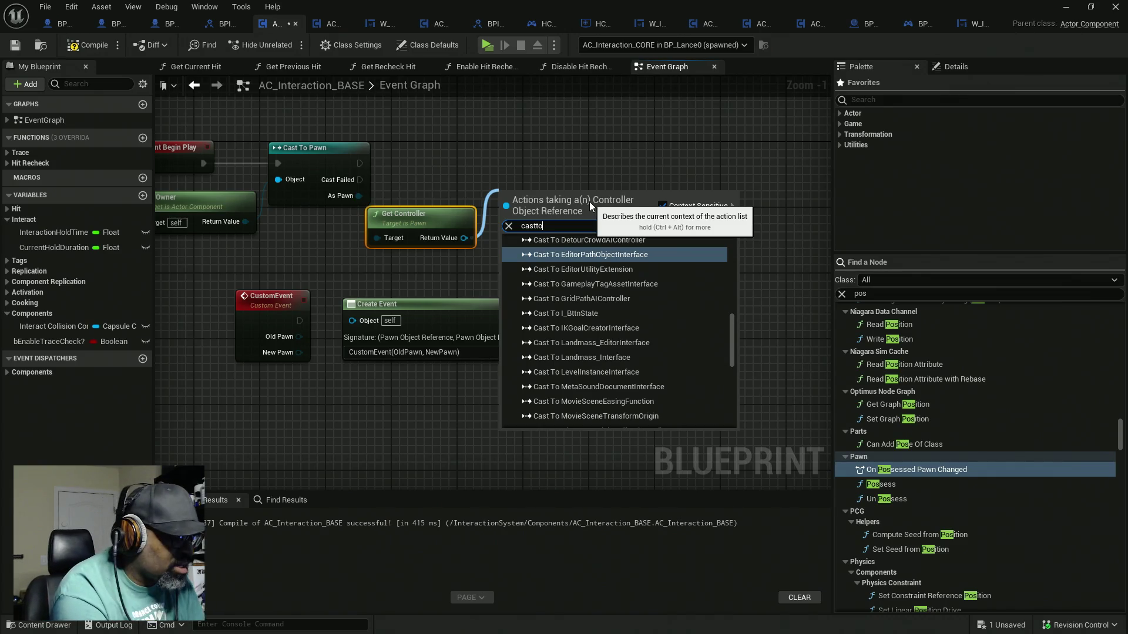
{"action": "type", "text": "playerc"}
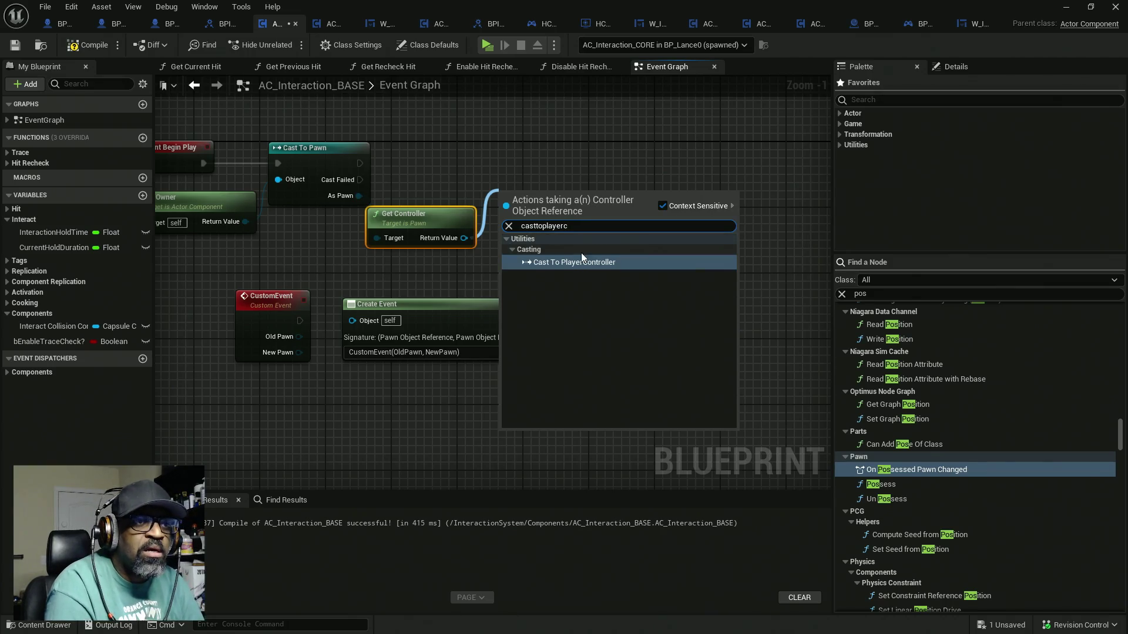
{"action": "left_click", "coordinate": [580, 262]}
{"action": "left_click_drag", "start_coordinate": [535, 189], "coordinate": [534, 155]}
{"action": "mouse_move", "coordinate": [360, 163]}
{"action": "left_mouse_down"}
{"action": "mouse_move", "coordinate": [461, 178]}
{"action": "mouse_move", "coordinate": [508, 163]}
{"action": "left_mouse_up"}
Wire As Player Controller into the Bind Event's Target
{"action": "left_click_drag", "start_coordinate": [622, 229], "coordinate": [621, 327]}
{"action": "left_click_drag", "start_coordinate": [616, 195], "coordinate": [670, 235]}
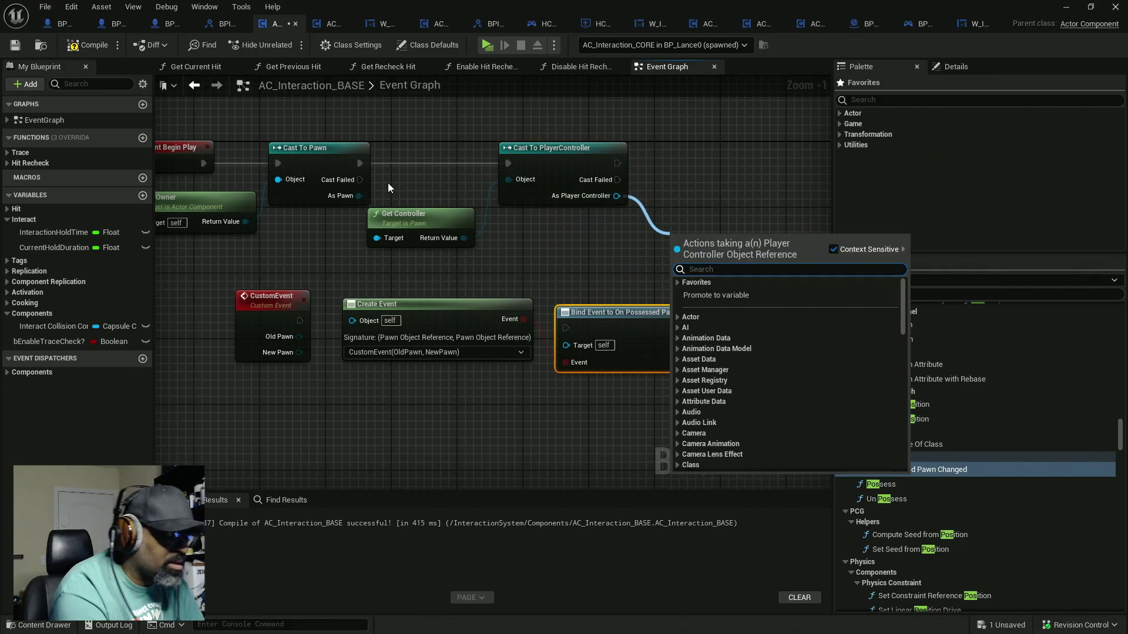
{"action": "type", "text": "pos"}
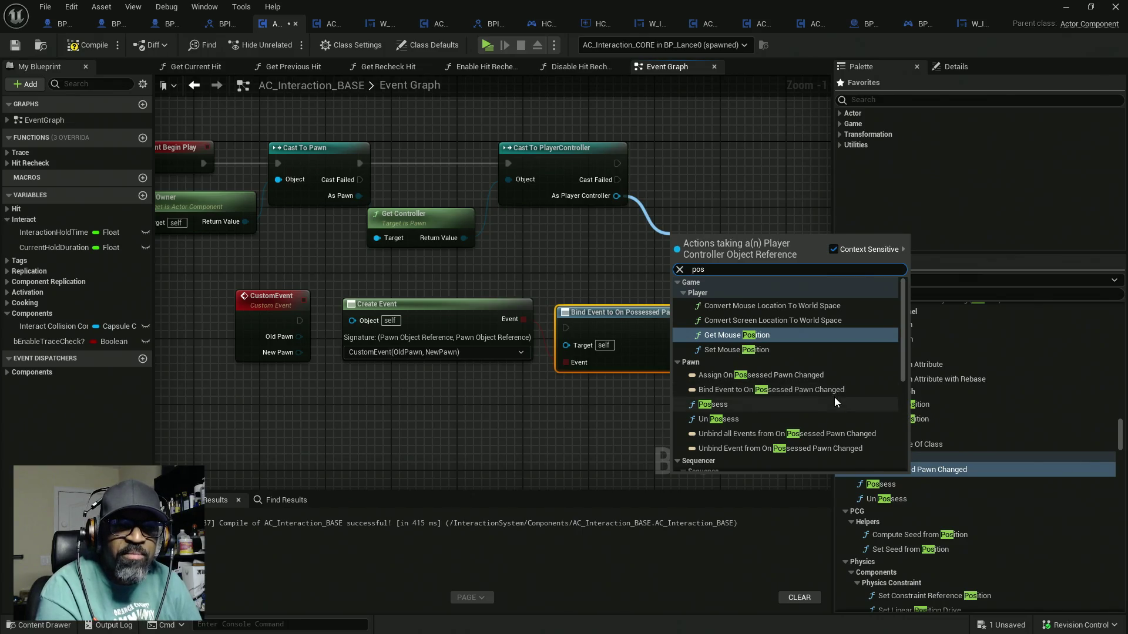
{"action": "scroll", "coordinate": [834, 394], "scroll_direction": "down", "scroll_amount": 1}
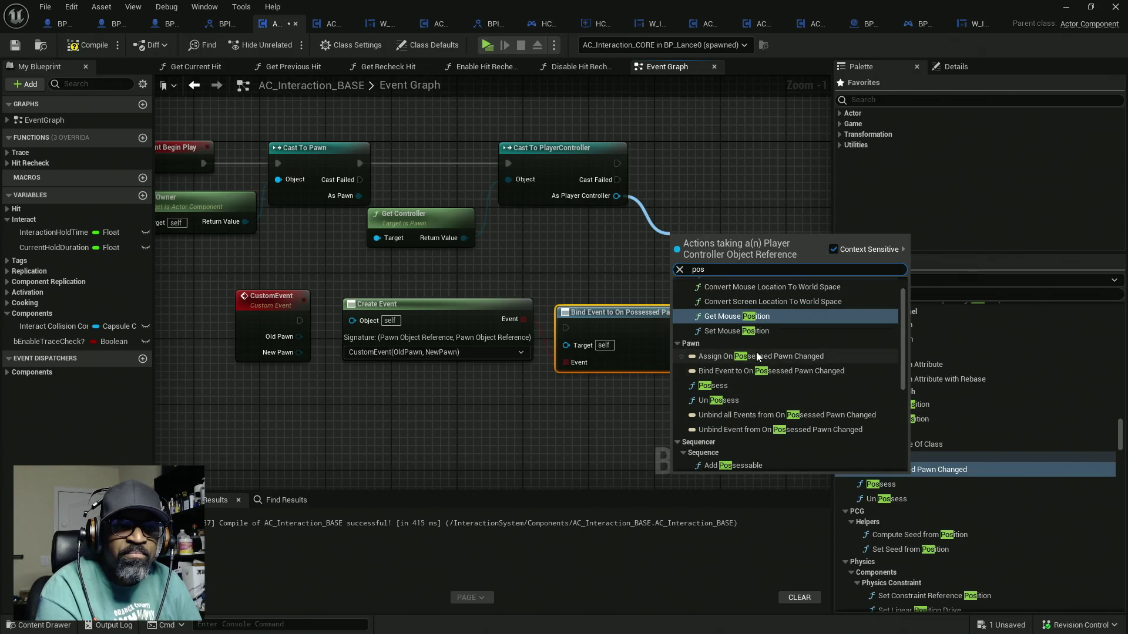
{"action": "left_click", "coordinate": [640, 287]}
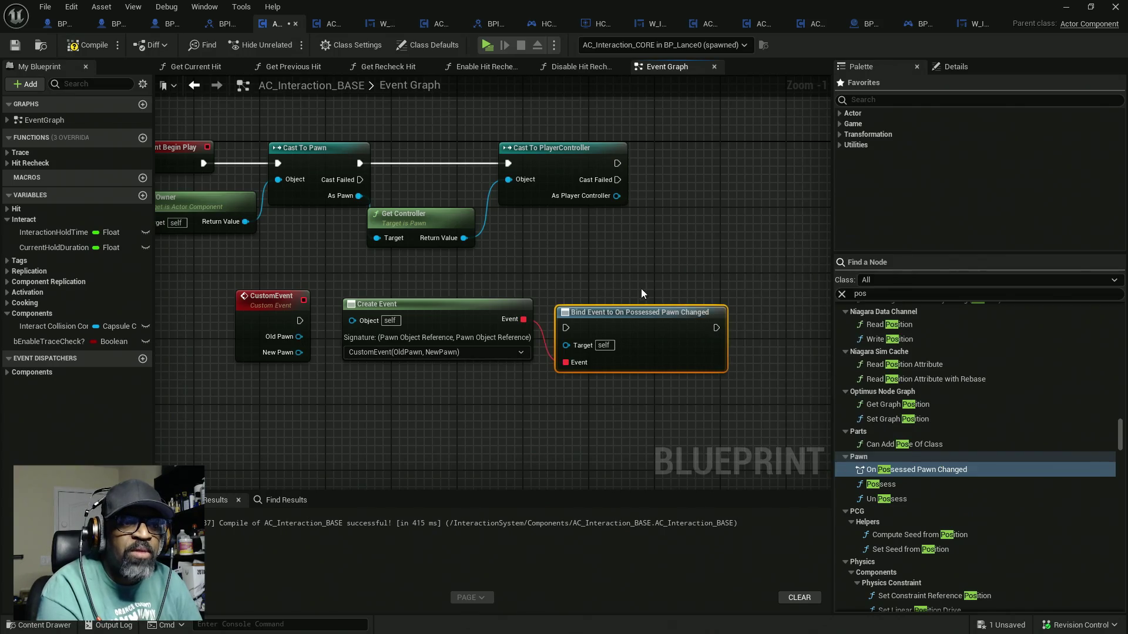
{"action": "mouse_move", "coordinate": [579, 345]}
{"action": "left_mouse_down"}
{"action": "mouse_move", "coordinate": [636, 214]}
{"action": "mouse_move", "coordinate": [616, 195]}
{"action": "left_mouse_up"}
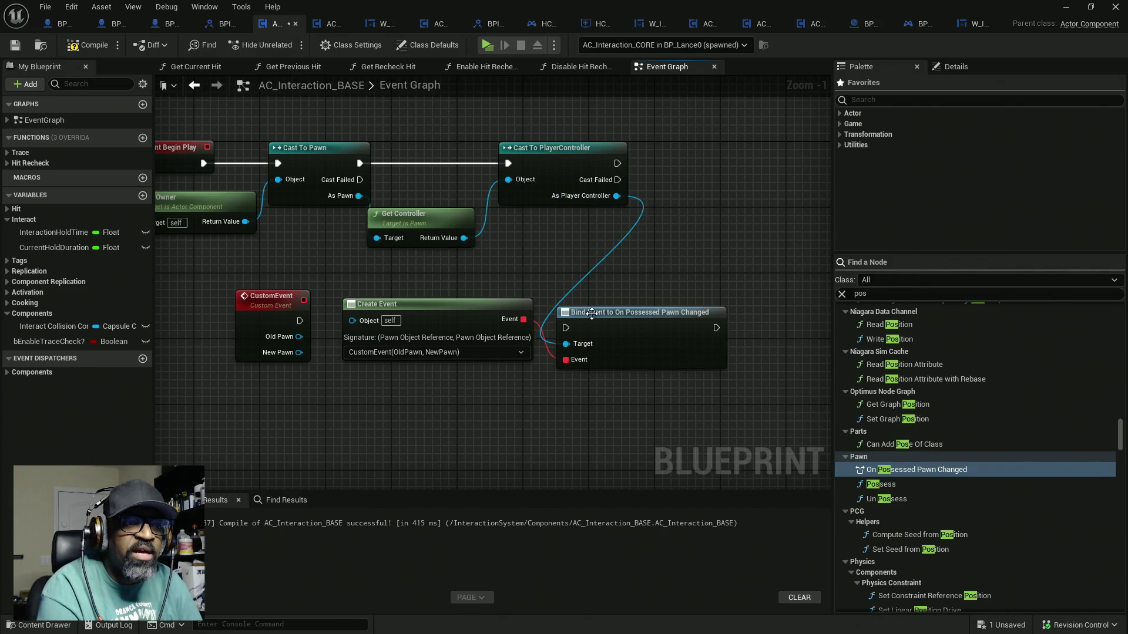
Chain Cast To PlayerController into Bind Event and arrange the bind, Create Event and custom event nodes
{"action": "mouse_move", "coordinate": [571, 326]}
{"action": "left_mouse_down"}
{"action": "mouse_move", "coordinate": [646, 157]}
{"action": "mouse_move", "coordinate": [616, 163]}
{"action": "left_mouse_up"}
{"action": "mouse_move", "coordinate": [623, 308]}
{"action": "left_mouse_down"}
{"action": "mouse_move", "coordinate": [729, 168]}
{"action": "mouse_move", "coordinate": [713, 147]}
{"action": "left_mouse_up"}
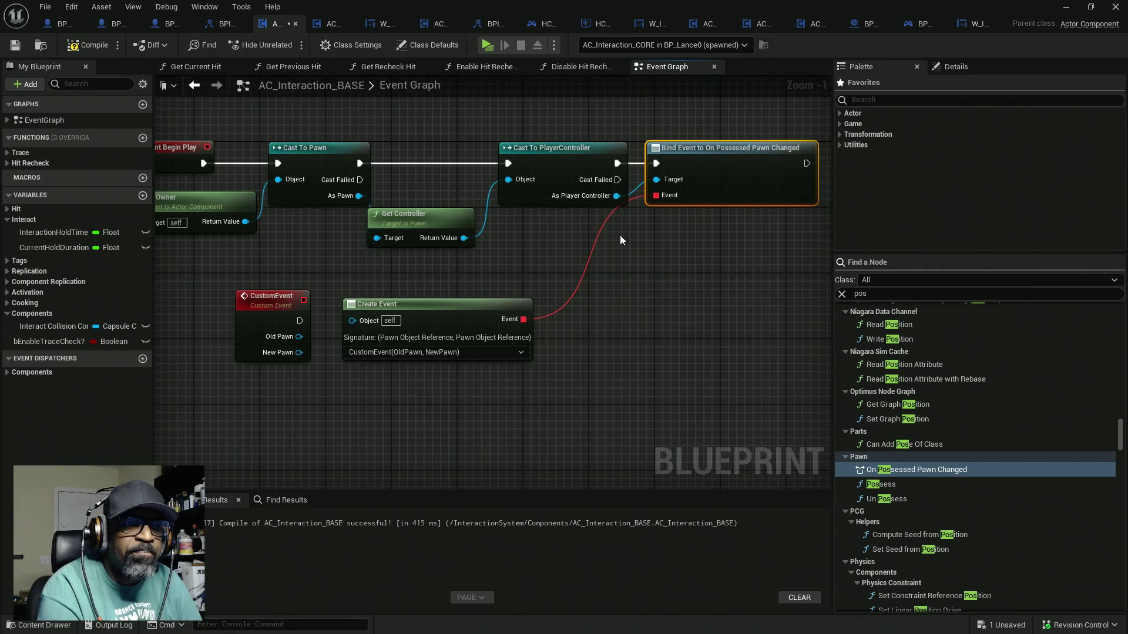
{"action": "mouse_move", "coordinate": [397, 318]}
{"action": "left_mouse_down"}
{"action": "mouse_move", "coordinate": [569, 276]}
{"action": "mouse_move", "coordinate": [553, 236]}
{"action": "left_mouse_up"}
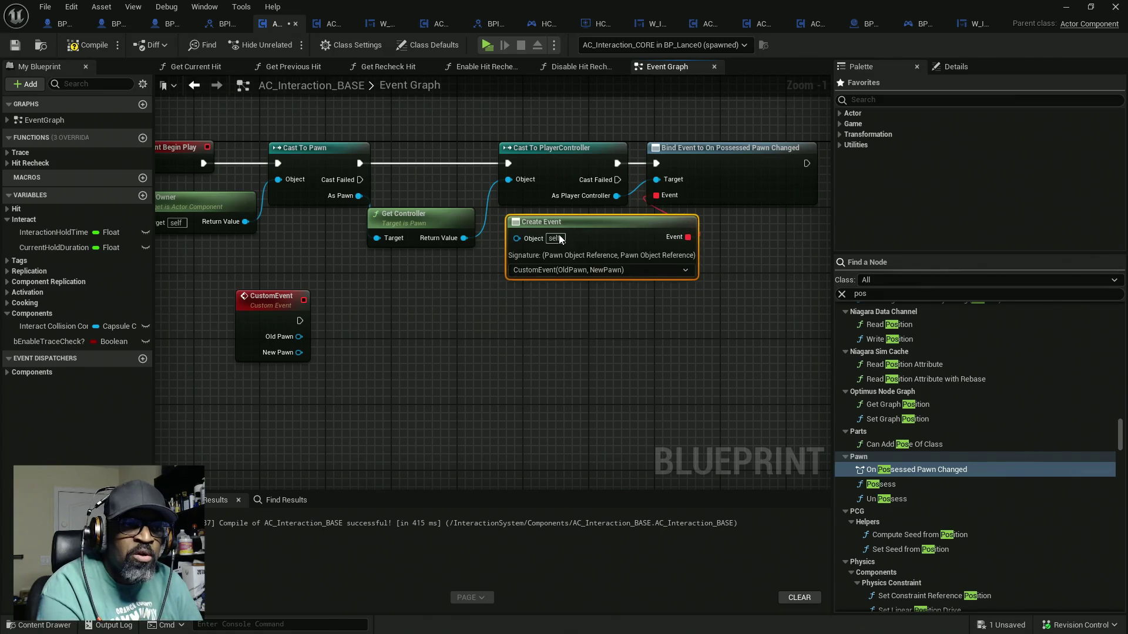
{"action": "left_click_drag", "start_coordinate": [308, 314], "coordinate": [496, 354]}
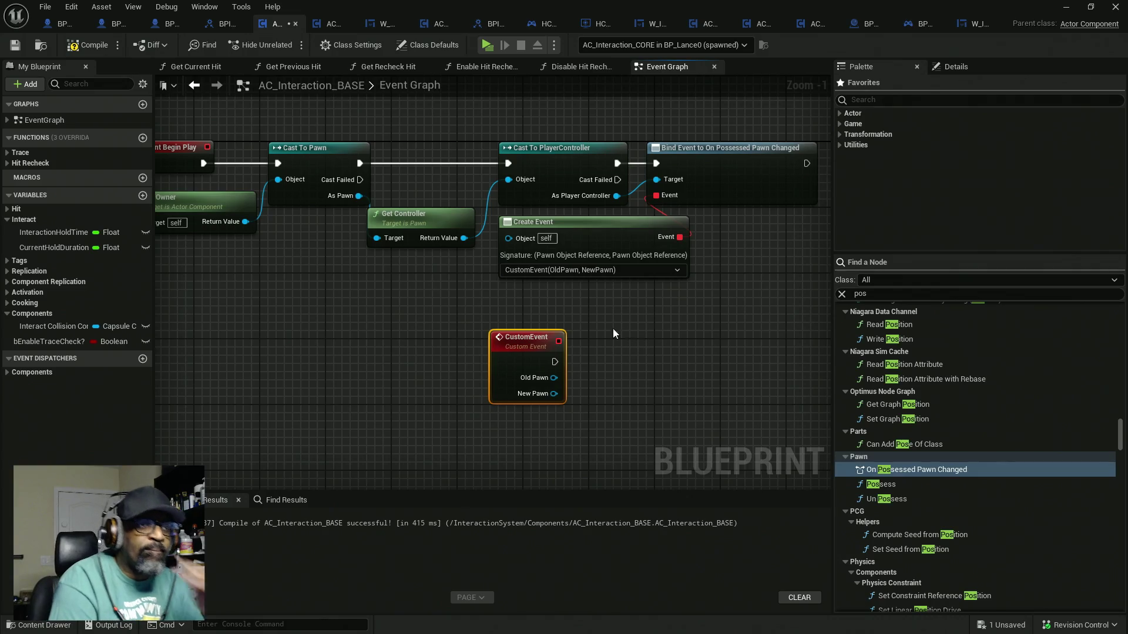
Add a Print String after the custom event with its text colour set to yellow
{"action": "left_click_drag", "start_coordinate": [558, 362], "coordinate": [613, 360]}
{"action": "type", "text": "prints"}
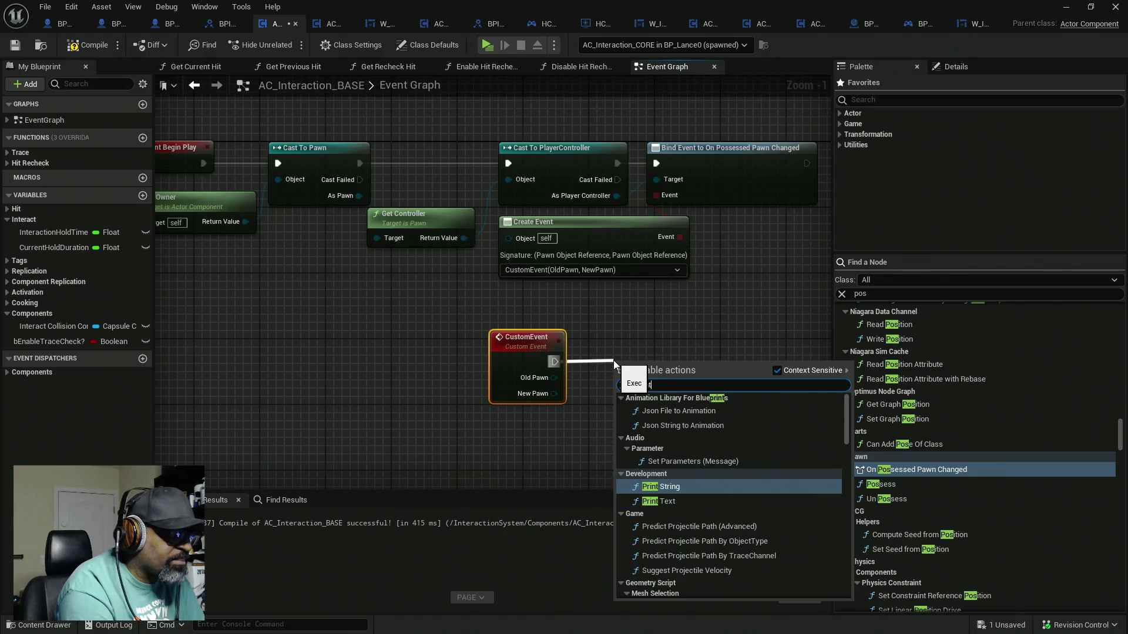
{"action": "key", "text": "Return"}
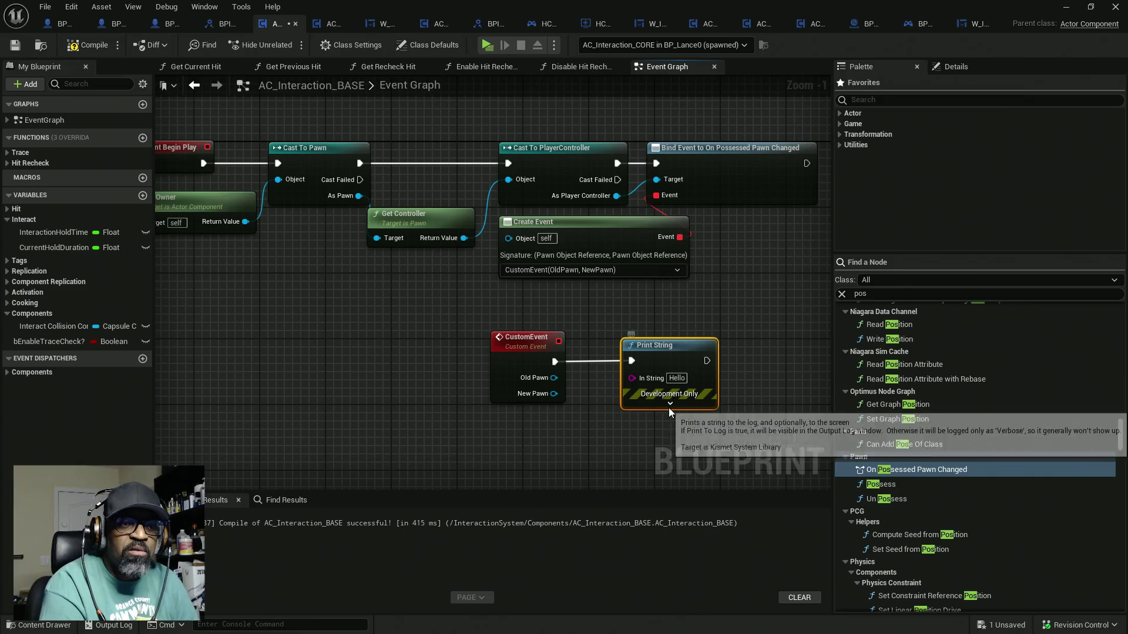
{"action": "left_click", "coordinate": [670, 405]}
{"action": "left_click", "coordinate": [674, 432]}
{"action": "mouse_move", "coordinate": [686, 428]}
{"action": "left_mouse_down"}
{"action": "mouse_move", "coordinate": [767, 449]}
{"action": "mouse_move", "coordinate": [784, 469]}
{"action": "left_mouse_up"}
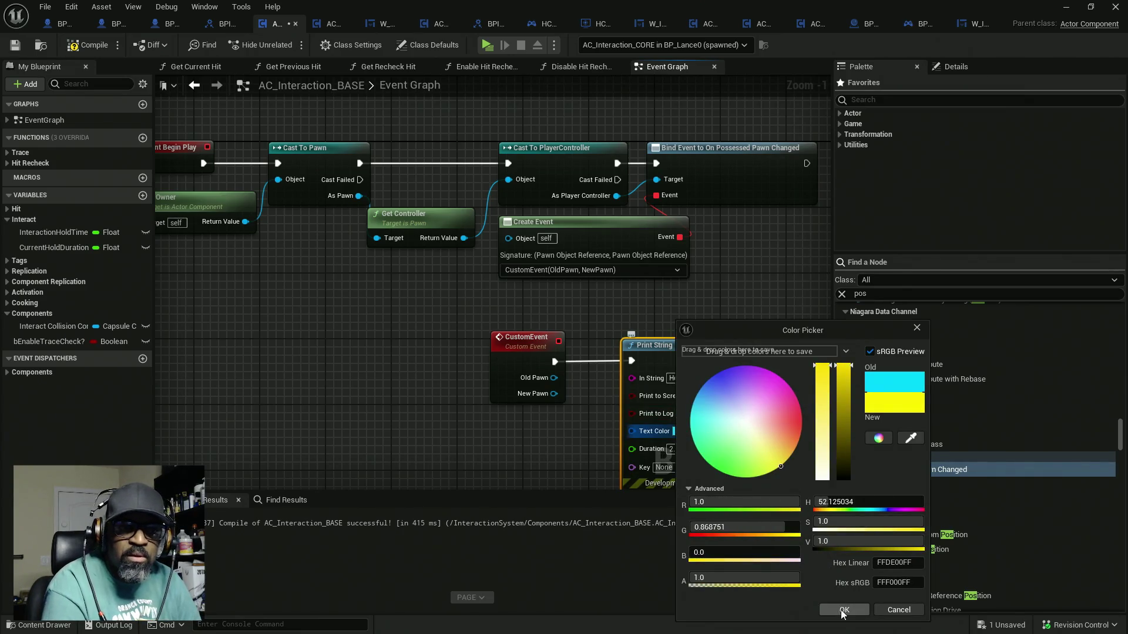
{"action": "left_click", "coordinate": [844, 610]}
Duplicate the Print String for New Pawn's display name, then compile and save the blueprint
{"action": "mouse_move", "coordinate": [605, 286]}
{"action": "left_mouse_down"}
{"action": "mouse_move", "coordinate": [654, 286]}
{"action": "mouse_move", "coordinate": [501, 320]}
{"action": "left_mouse_up"}
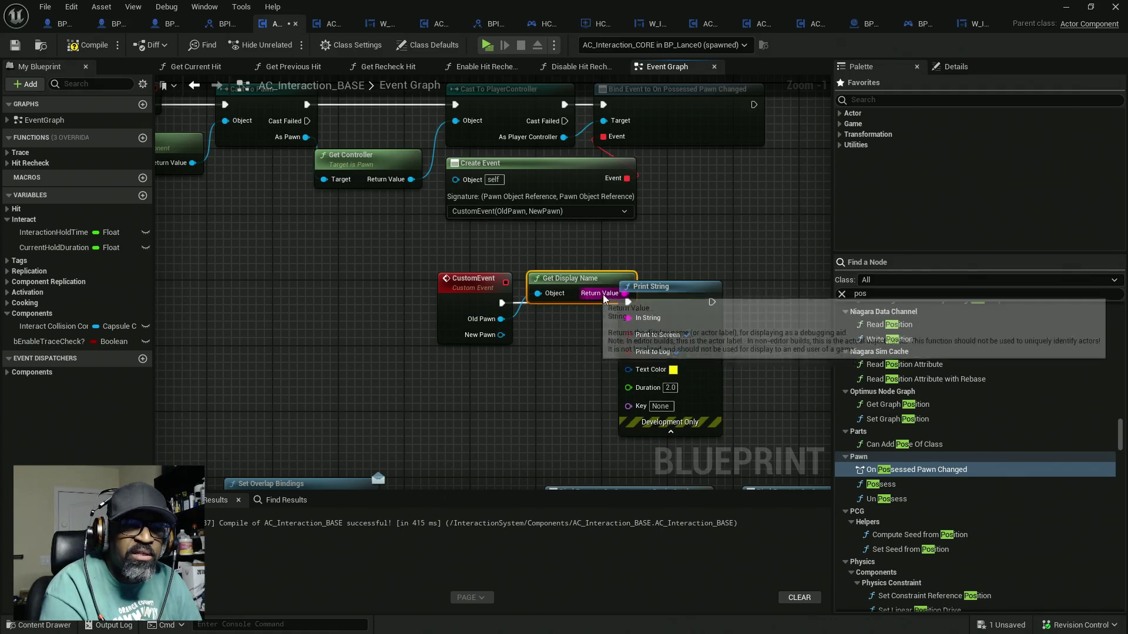
{"action": "left_click_drag", "start_coordinate": [560, 297], "coordinate": [593, 297]}
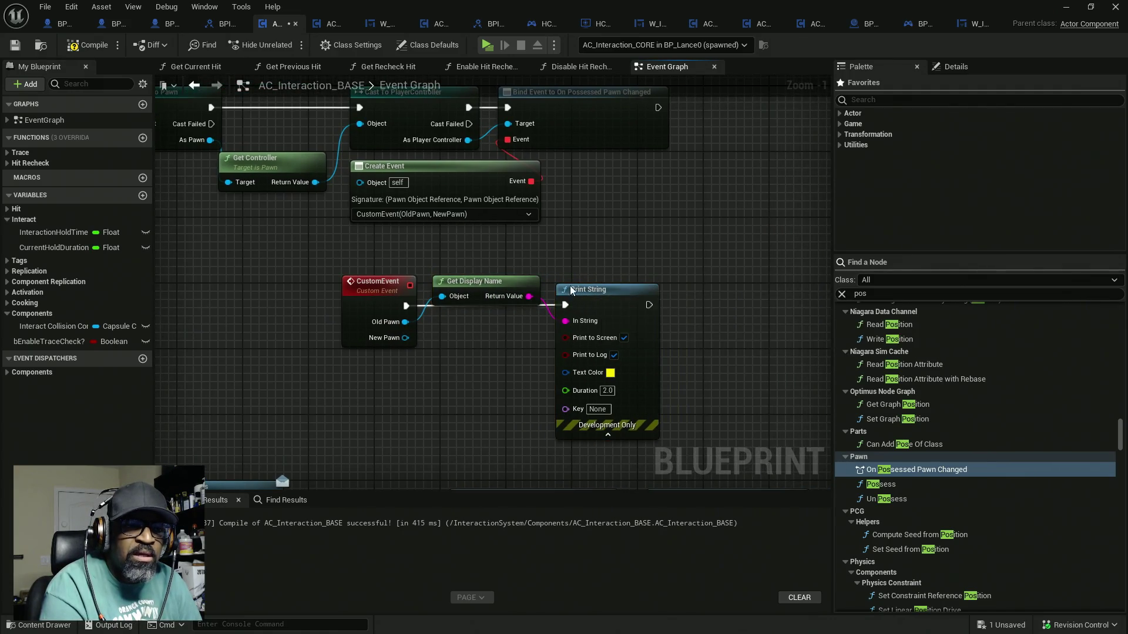
{"action": "left_click", "coordinate": [595, 322]}
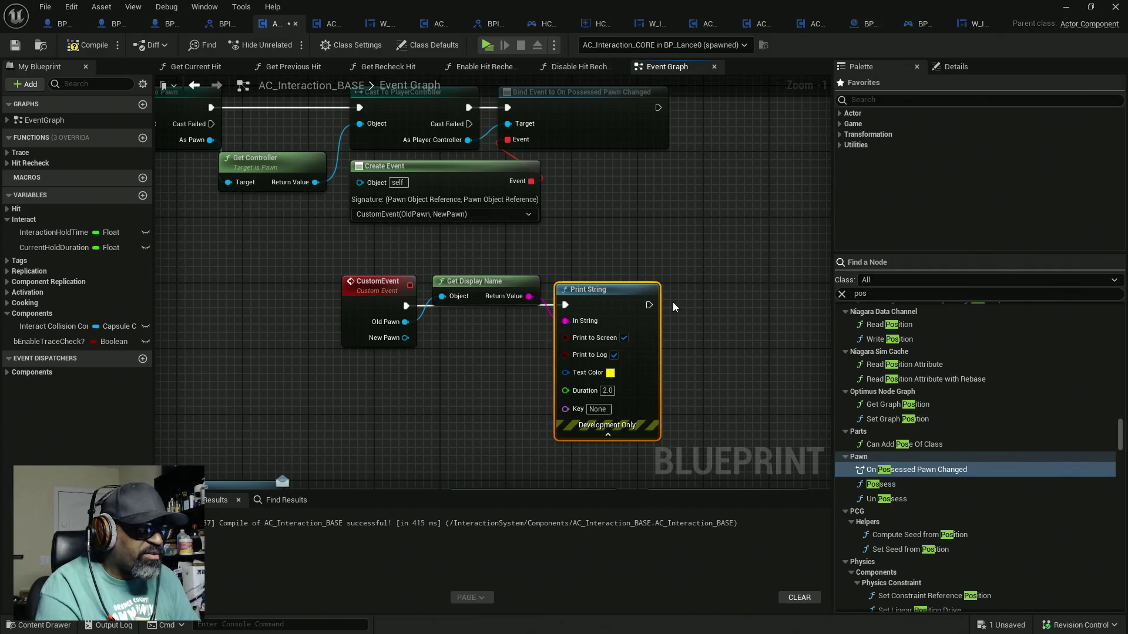
{"action": "key", "text": "ctrl+c"}
{"action": "key", "text": "ctrl+v"}
{"action": "mouse_move", "coordinate": [673, 301]}
{"action": "left_mouse_down"}
{"action": "mouse_move", "coordinate": [718, 305]}
{"action": "mouse_move", "coordinate": [448, 345]}
{"action": "mouse_move", "coordinate": [405, 338]}
{"action": "left_mouse_up"}
{"action": "mouse_move", "coordinate": [559, 286]}
{"action": "left_mouse_down"}
{"action": "mouse_move", "coordinate": [565, 331]}
{"action": "mouse_move", "coordinate": [540, 427]}
{"action": "mouse_move", "coordinate": [583, 455]}
{"action": "left_mouse_up"}
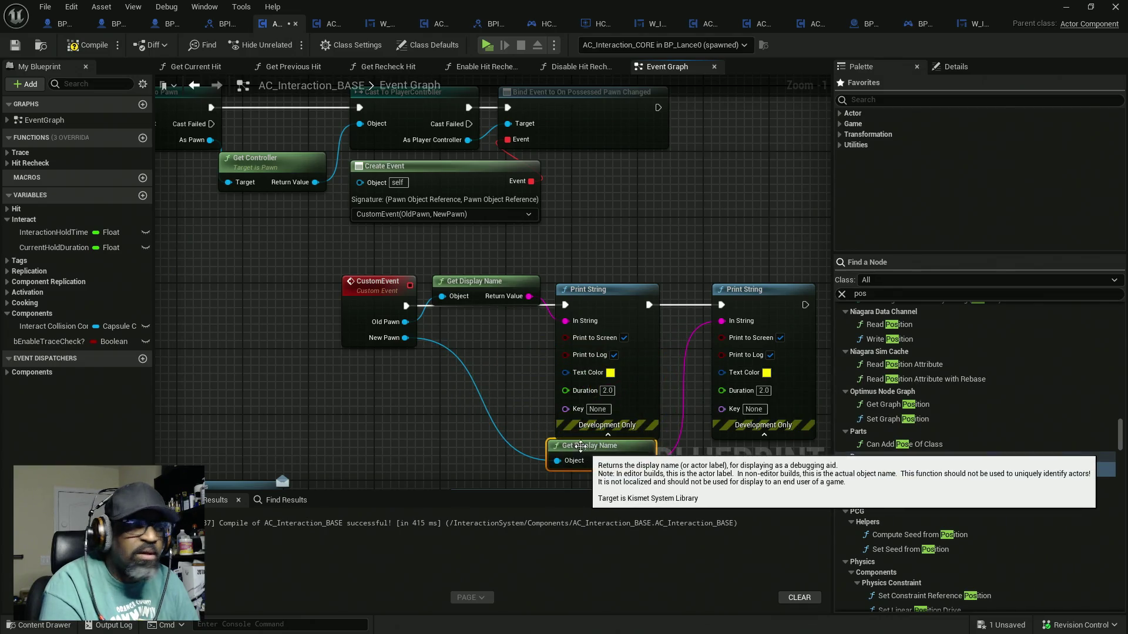
{"action": "key", "text": "F7"}
{"action": "key", "text": "ctrl+s"}
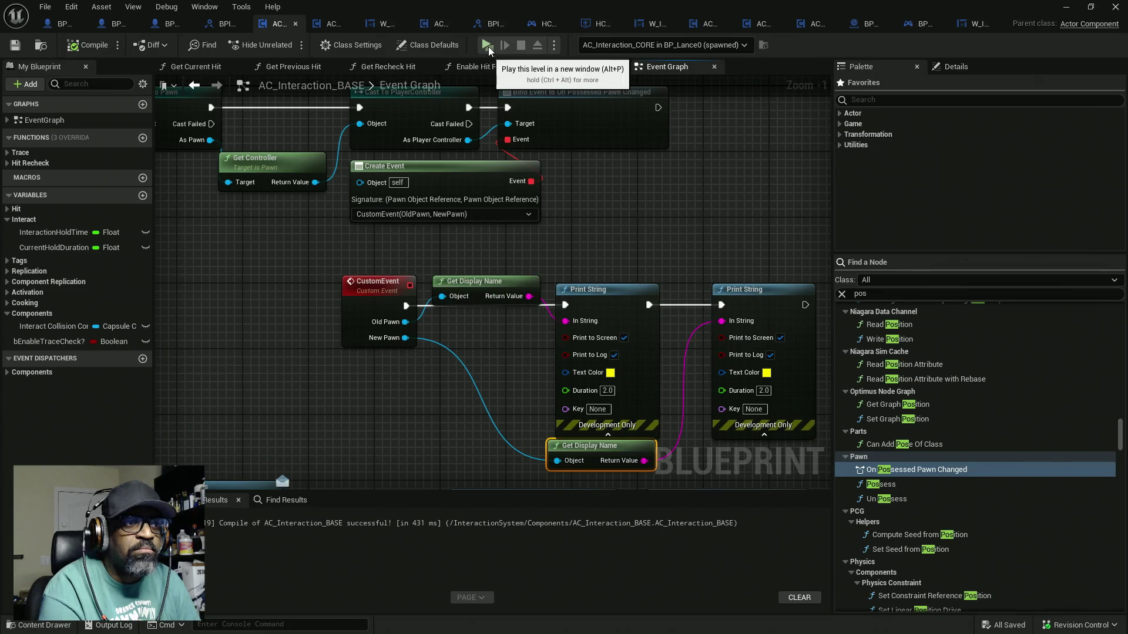
Play-test the level briefly, then switch to the BP_MenuSystemCharacter blueprint
{"action": "key", "text": "alt+p"}
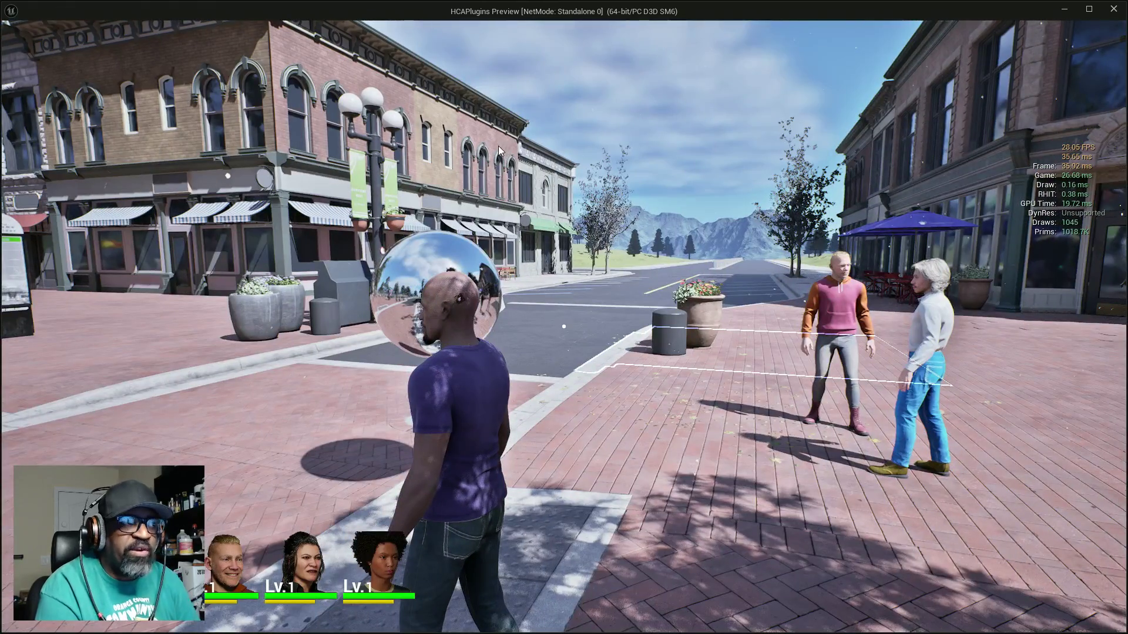
{"action": "key", "text": "Escape"}
{"action": "scroll", "coordinate": [551, 160], "scroll_direction": "down", "scroll_amount": 7}
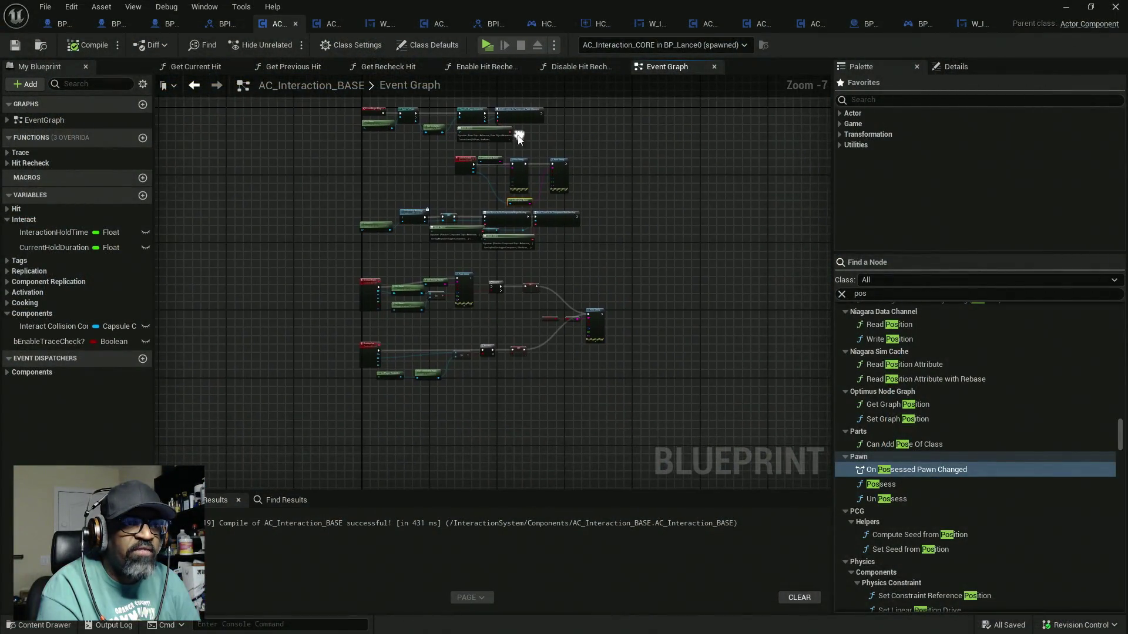
{"action": "scroll", "coordinate": [520, 137], "scroll_direction": "up", "scroll_amount": 6}
{"action": "left_click_drag", "start_coordinate": [535, 215], "coordinate": [540, 216]}
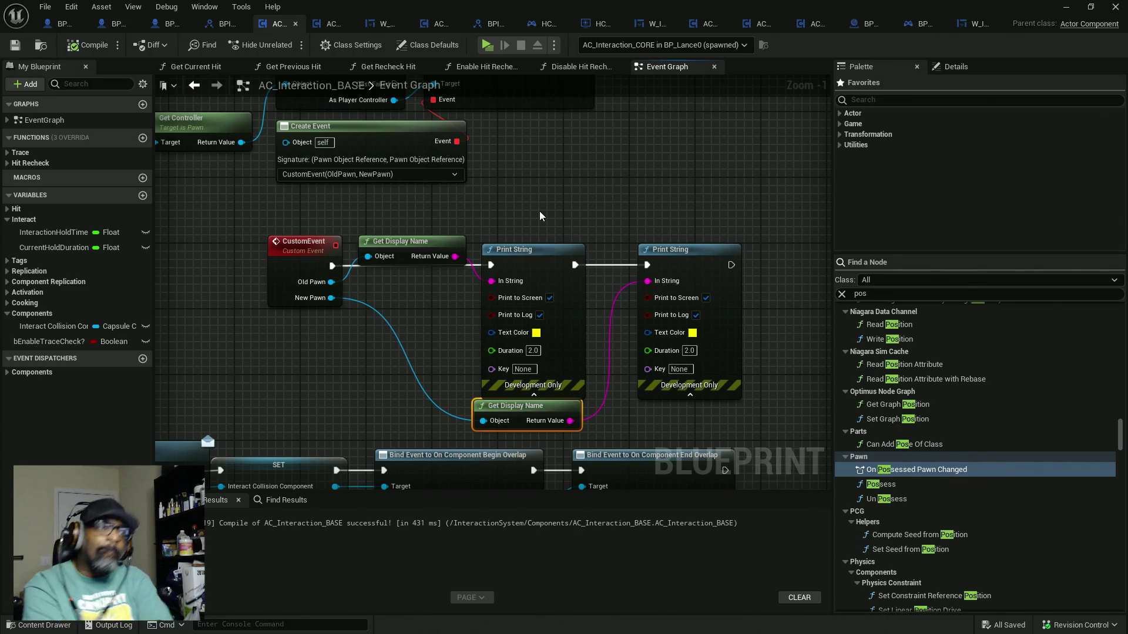
{"action": "left_click", "coordinate": [62, 23]}
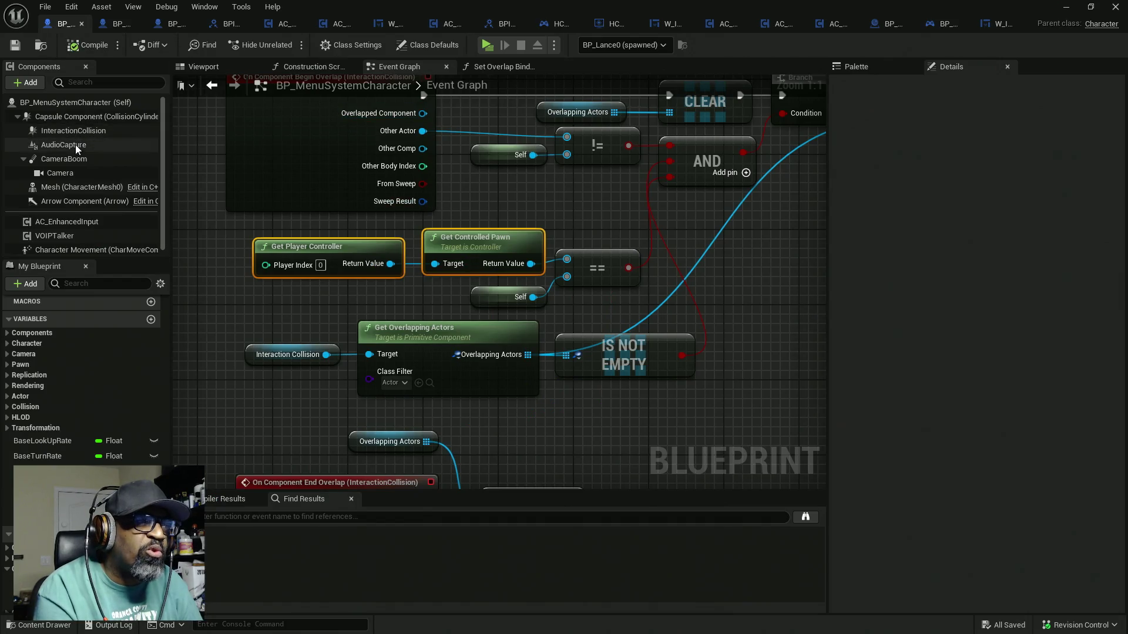
Inspect the character's class defaults, Capsule and Mesh components, then bring up the Functions Override list
{"action": "left_click", "coordinate": [70, 102]}
{"action": "scroll", "coordinate": [889, 323], "scroll_direction": "down", "scroll_amount": 10}
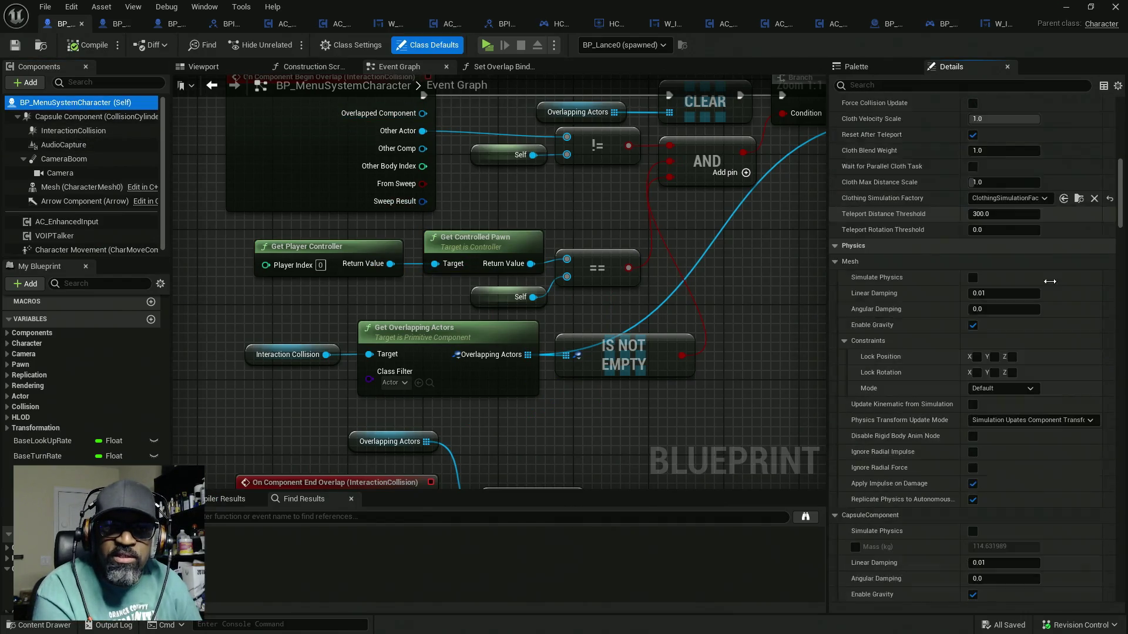
{"action": "left_click_drag", "start_coordinate": [1122, 220], "coordinate": [1124, 595]}
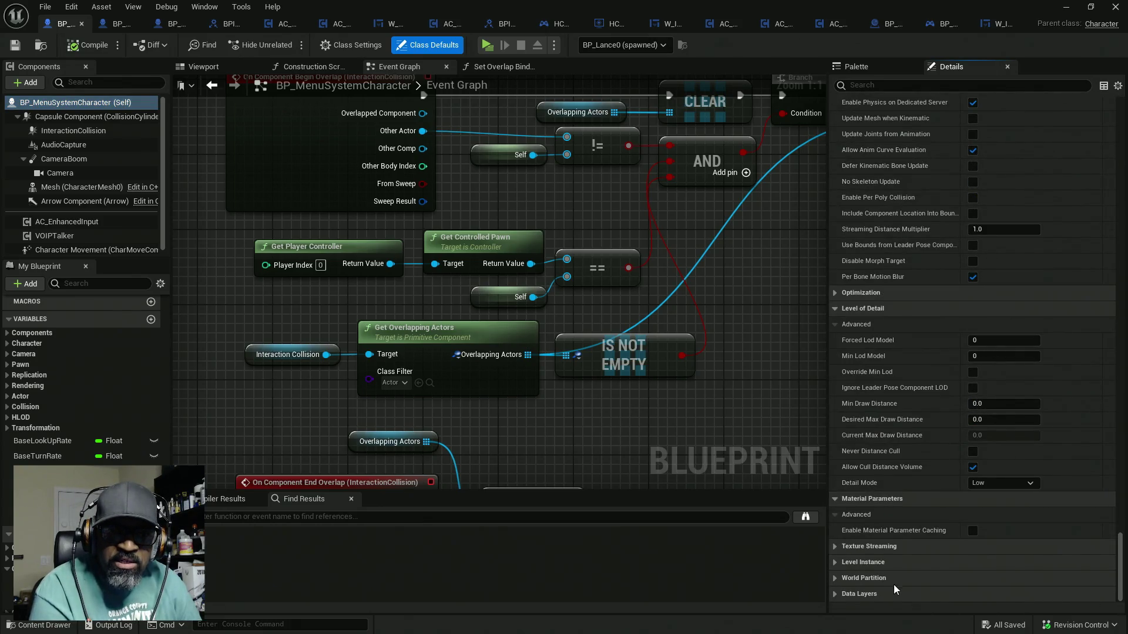
{"action": "left_click", "coordinate": [141, 117]}
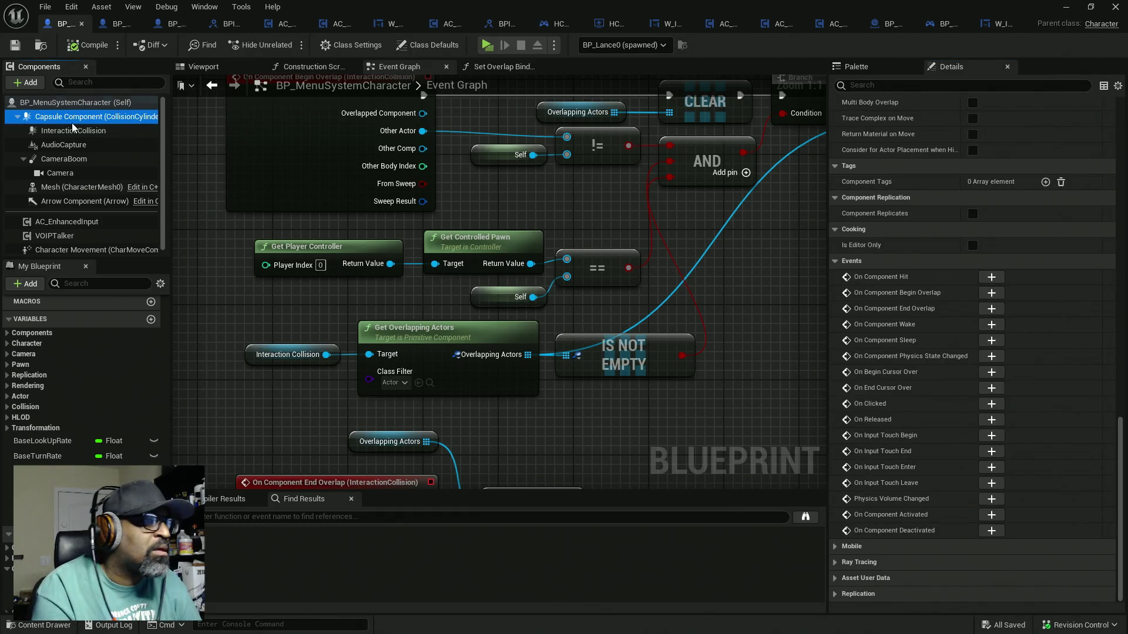
{"action": "left_click", "coordinate": [61, 188]}
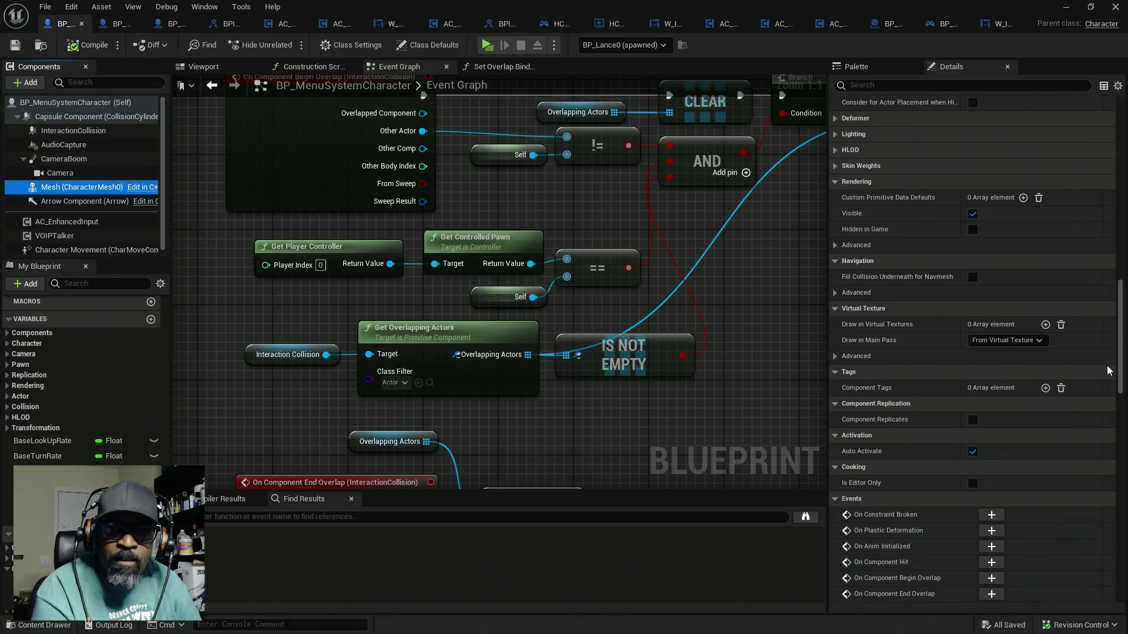
{"action": "mouse_move", "coordinate": [1120, 369]}
{"action": "left_mouse_down"}
{"action": "mouse_move", "coordinate": [1122, 449]}
{"action": "mouse_move", "coordinate": [1123, 436]}
{"action": "left_mouse_up"}
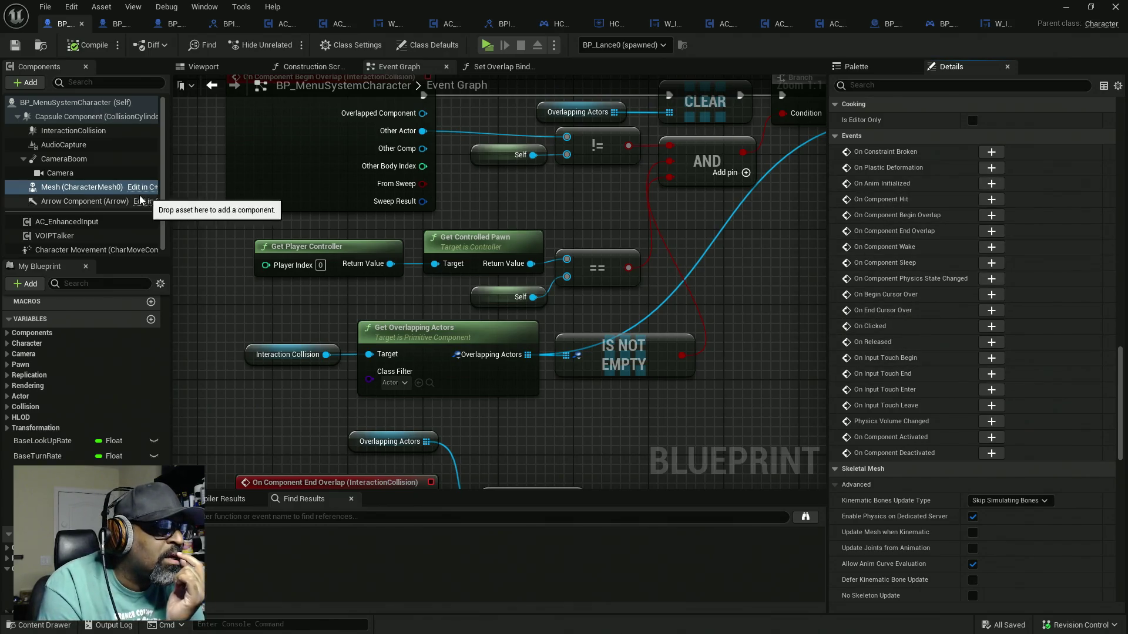
{"action": "scroll", "coordinate": [26, 321], "scroll_direction": "up", "scroll_amount": 8}
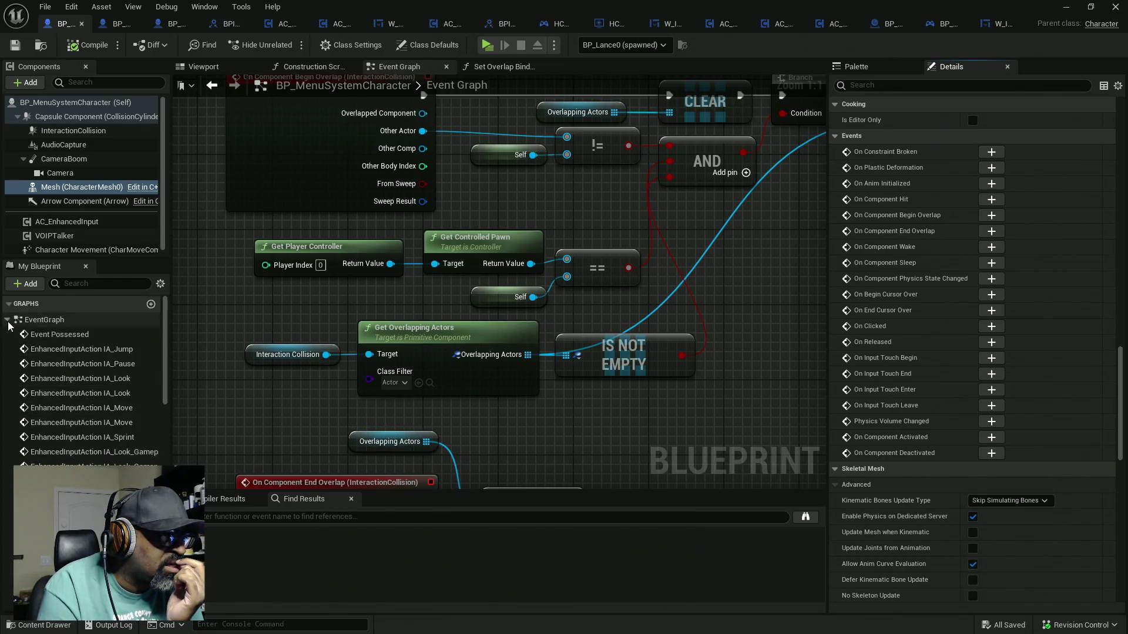
{"action": "left_click", "coordinate": [8, 320]}
{"action": "left_click", "coordinate": [115, 339]}
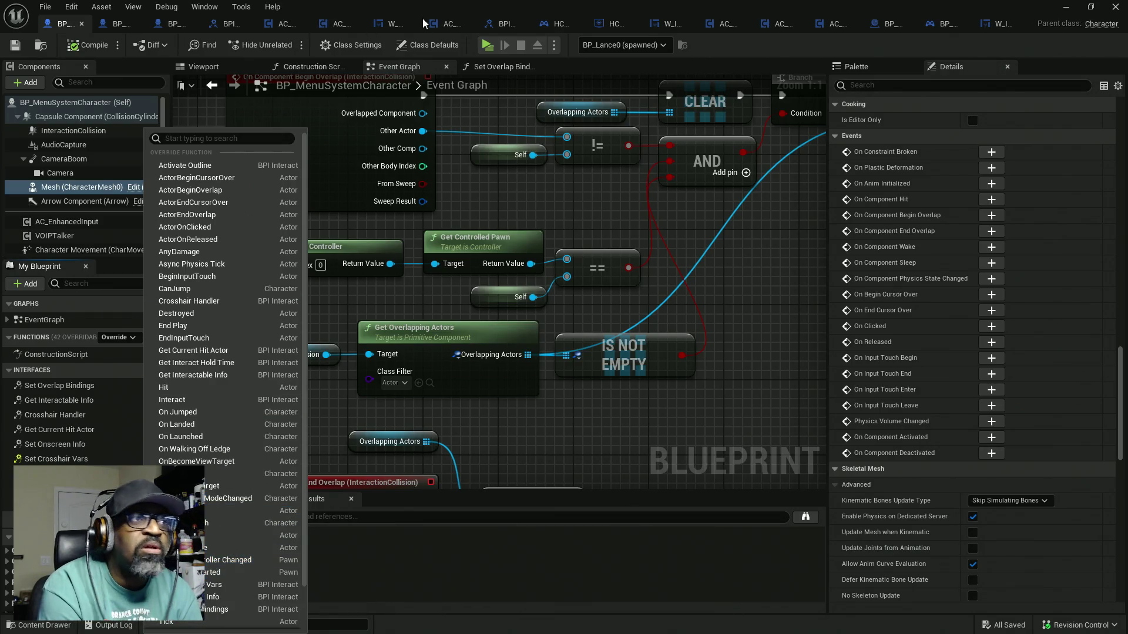
Survey the comment groups in HC_PlayerController's Event Graph
{"action": "left_click", "coordinate": [555, 28]}
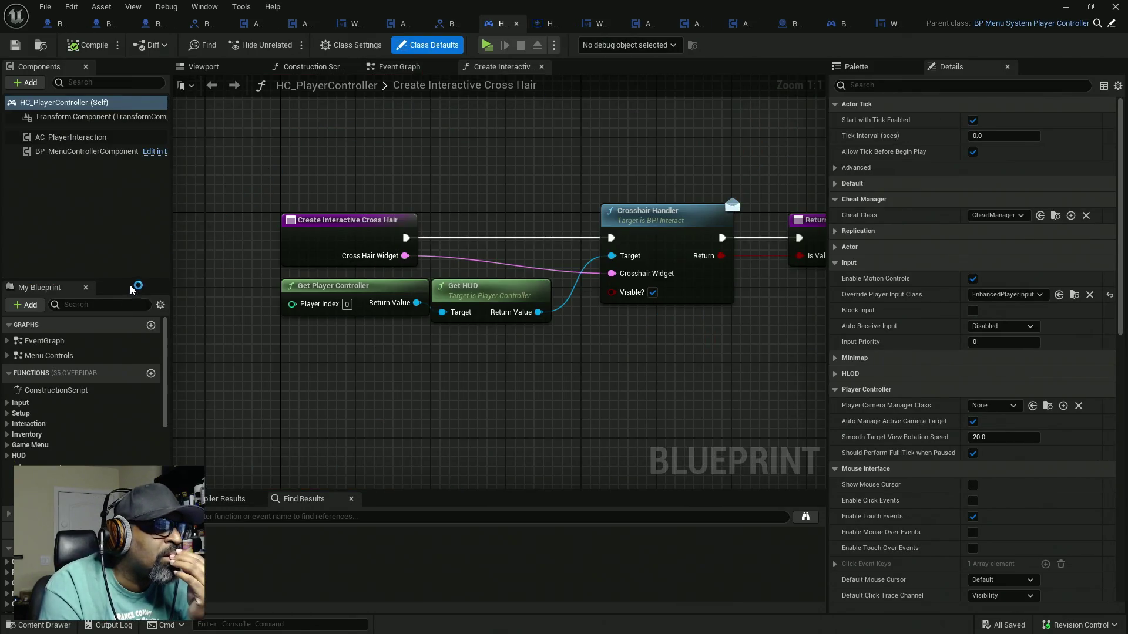
{"action": "mouse_move", "coordinate": [137, 279]}
{"action": "left_mouse_down"}
{"action": "mouse_move", "coordinate": [137, 177]}
{"action": "mouse_move", "coordinate": [137, 191]}
{"action": "left_mouse_up"}
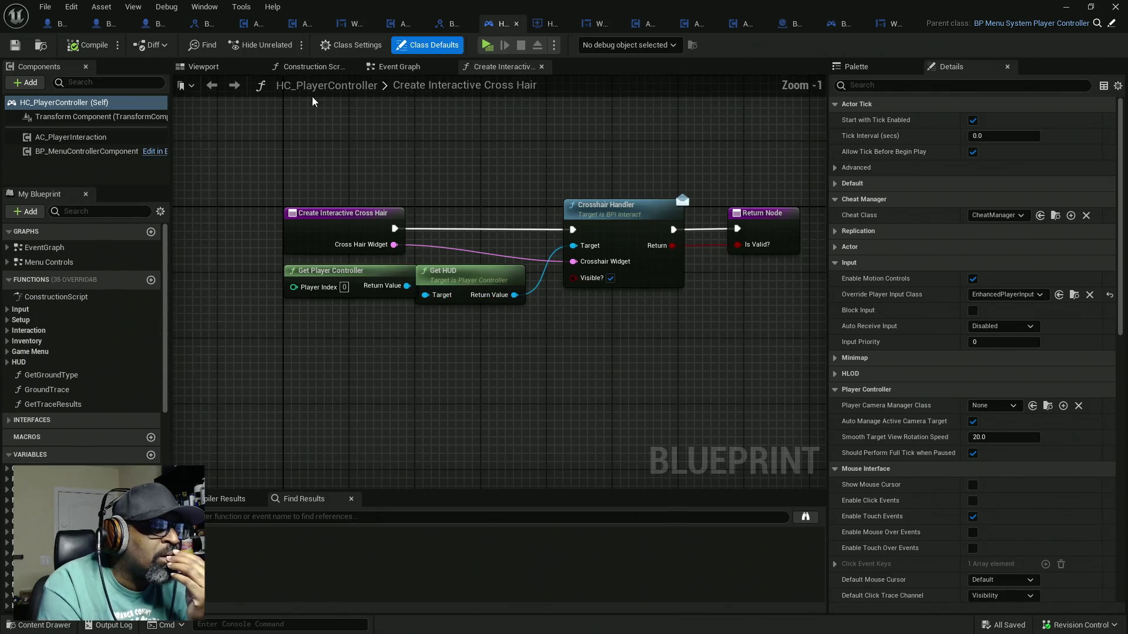
{"action": "left_click", "coordinate": [392, 67]}
{"action": "scroll", "coordinate": [398, 134], "scroll_direction": "down", "scroll_amount": 8}
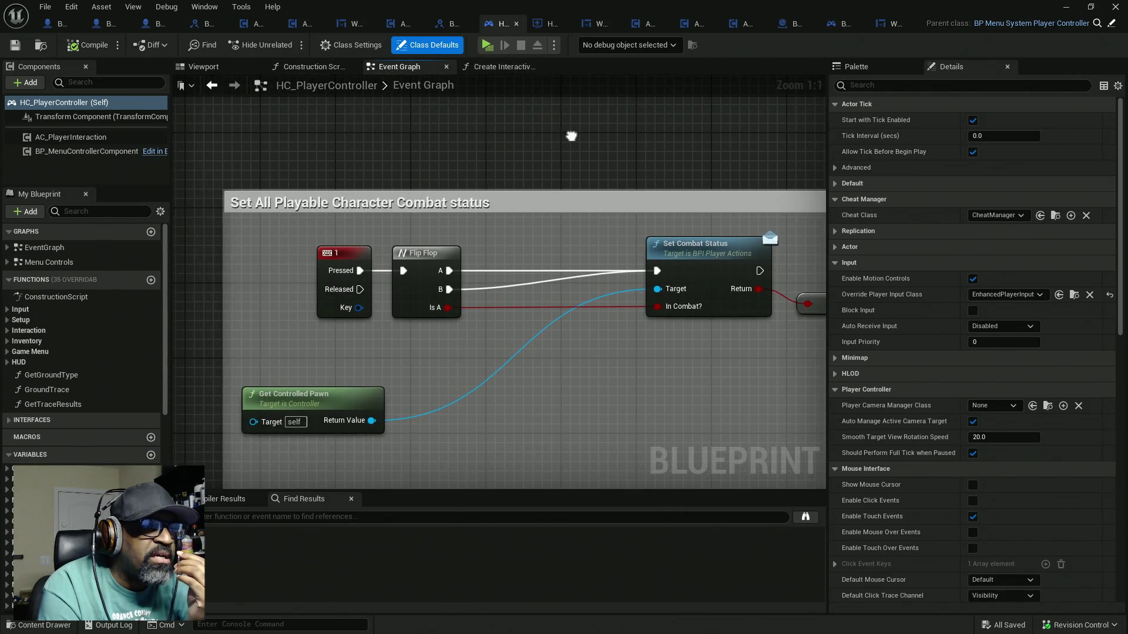
{"action": "left_click_drag", "start_coordinate": [453, 164], "coordinate": [413, 353]}
{"action": "scroll", "coordinate": [432, 288], "scroll_direction": "down", "scroll_amount": 4}
{"action": "mouse_move", "coordinate": [553, 245]}
{"action": "left_mouse_down"}
{"action": "mouse_move", "coordinate": [428, 275]}
{"action": "mouse_move", "coordinate": [450, 247]}
{"action": "left_mouse_up"}
{"action": "scroll", "coordinate": [415, 192], "scroll_direction": "up", "scroll_amount": 10}
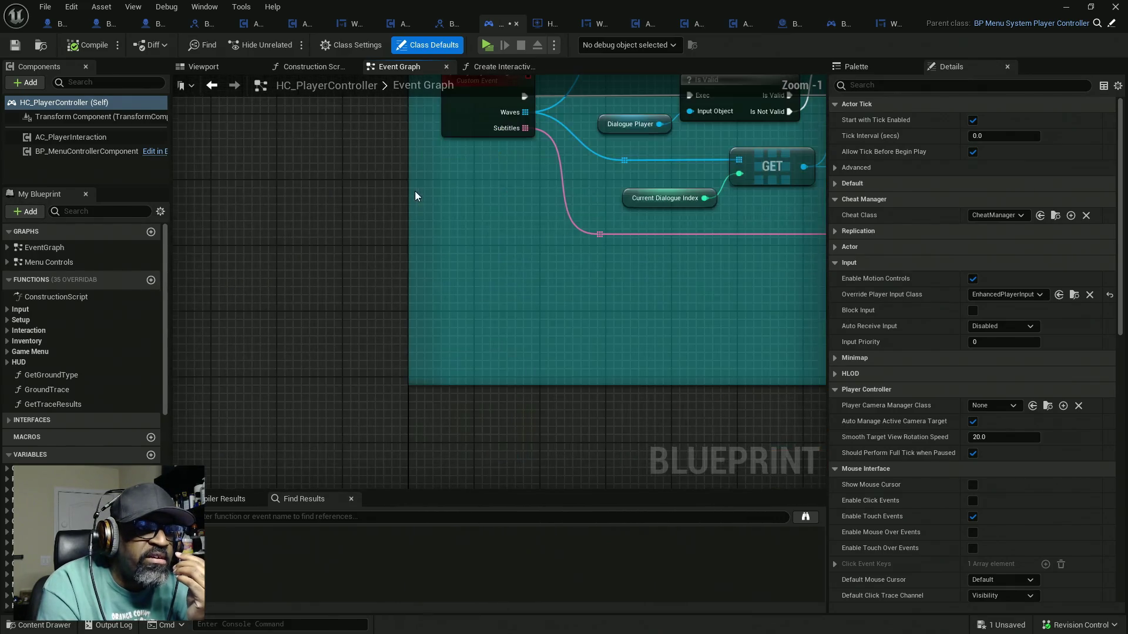
{"action": "scroll", "coordinate": [411, 296], "scroll_direction": "down", "scroll_amount": 6}
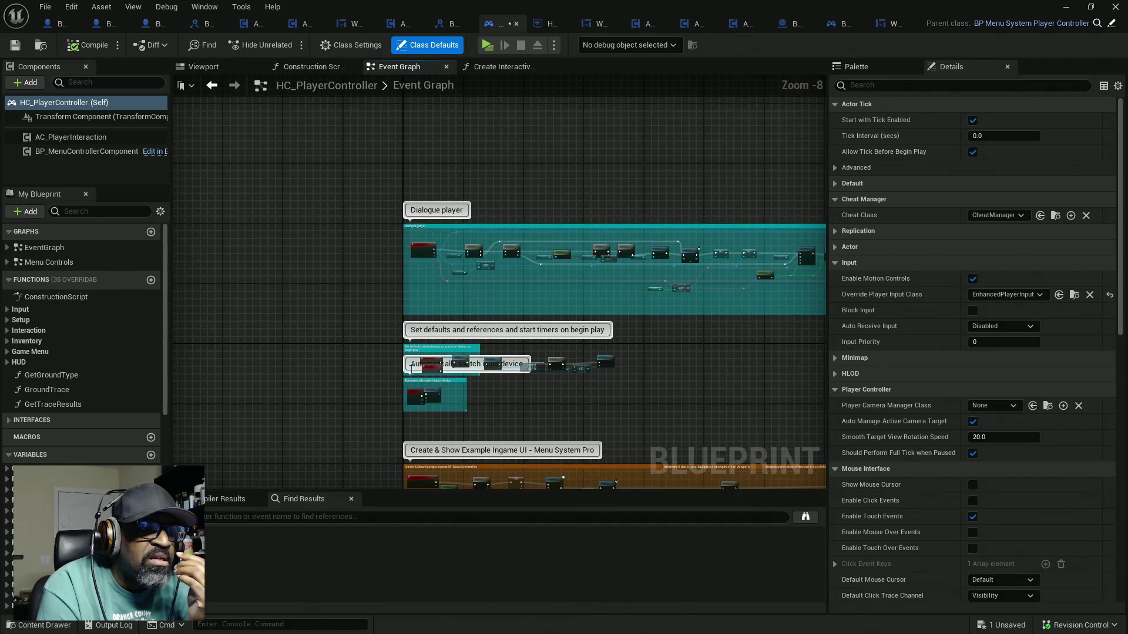
{"action": "scroll", "coordinate": [411, 385], "scroll_direction": "up", "scroll_amount": 7}
{"action": "left_click_drag", "start_coordinate": [411, 387], "coordinate": [402, 289]}
{"action": "scroll", "coordinate": [402, 289], "scroll_direction": "down", "scroll_amount": 4}
{"action": "scroll", "coordinate": [414, 322], "scroll_direction": "up", "scroll_amount": 5}
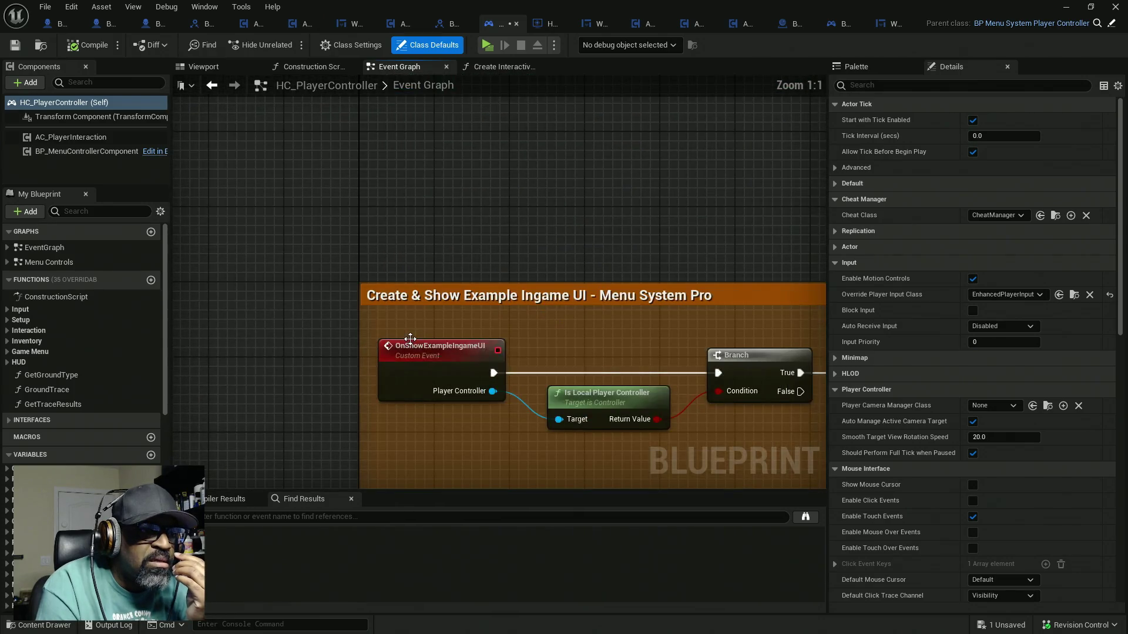
Check HC_PlayerController's overridable functions without adding any, then switch to AC_Interaction_CORE
{"action": "left_click", "coordinate": [107, 279]}
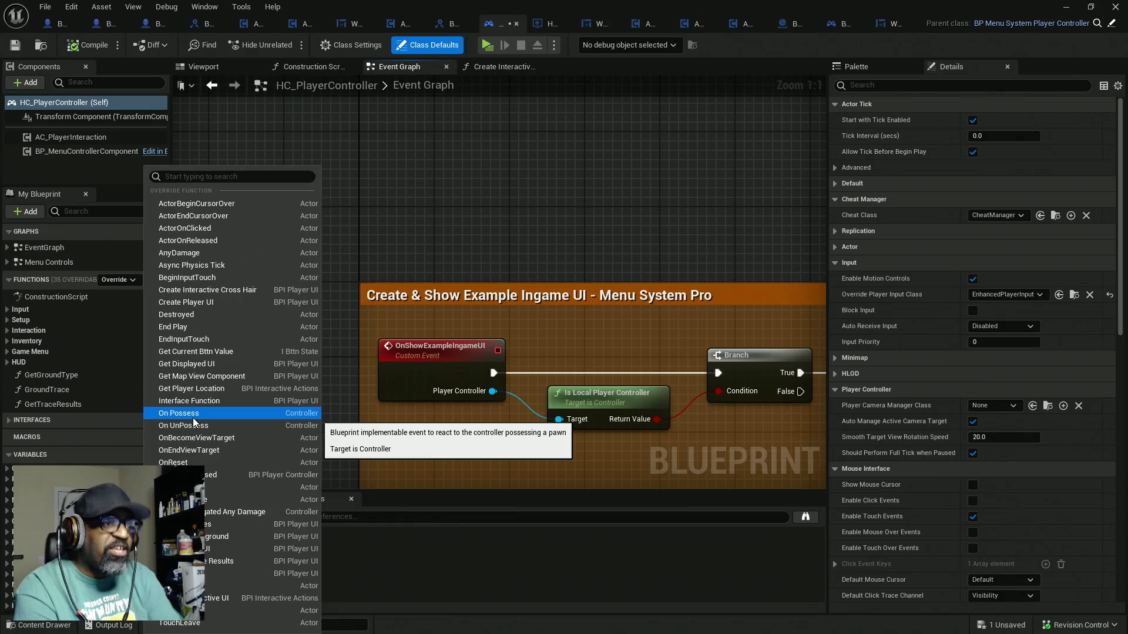
{"action": "left_click", "coordinate": [442, 217]}
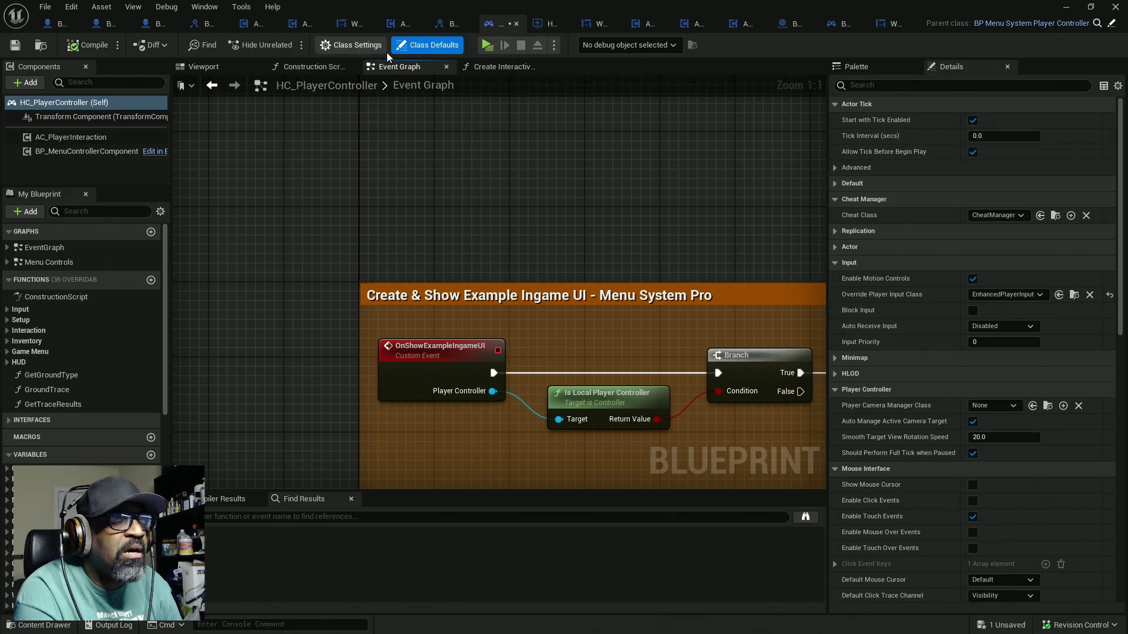
{"action": "left_click", "coordinate": [302, 24]}
{"action": "scroll", "coordinate": [393, 156], "scroll_direction": "down", "scroll_amount": 5}
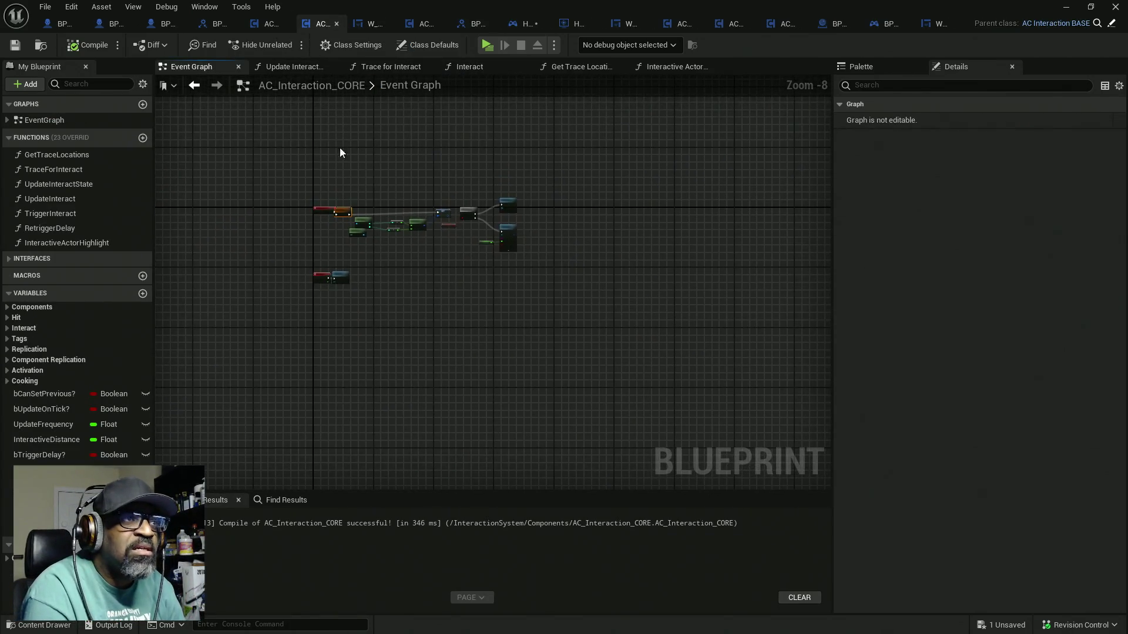
In AC_Interaction_BASE, delete the pawn-name custom event plus the Bind Event and Create Event nodes
{"action": "left_click", "coordinate": [264, 25]}
{"action": "mouse_move", "coordinate": [366, 170]}
{"action": "left_mouse_down"}
{"action": "mouse_move", "coordinate": [374, 291]}
{"action": "mouse_move", "coordinate": [523, 289]}
{"action": "left_mouse_up"}
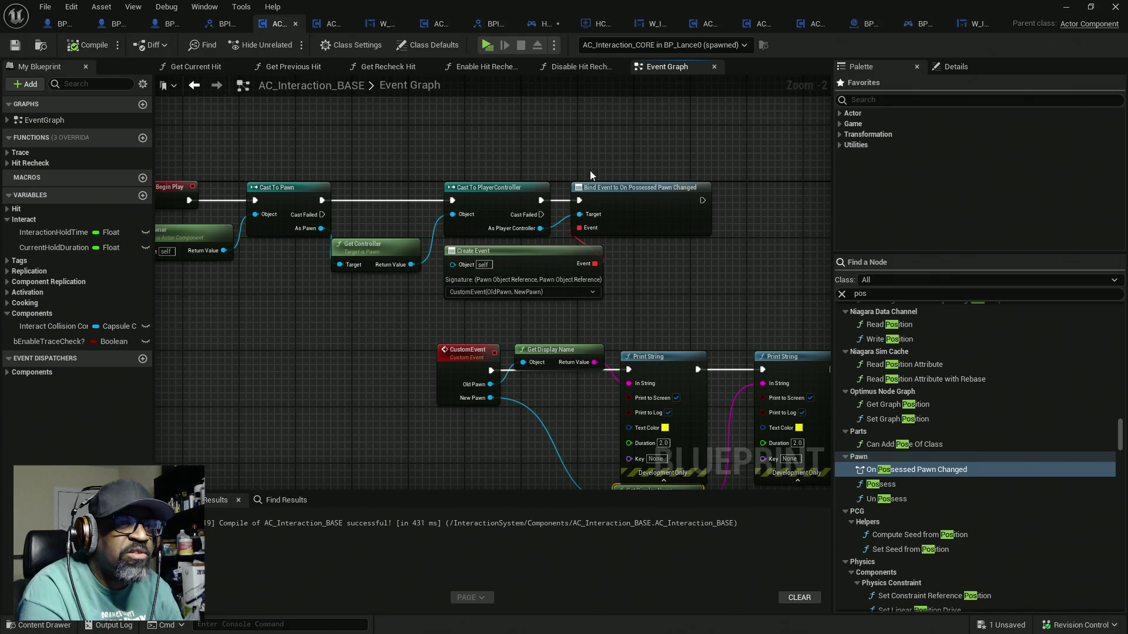
{"action": "left_click_drag", "start_coordinate": [683, 248], "coordinate": [558, 194]}
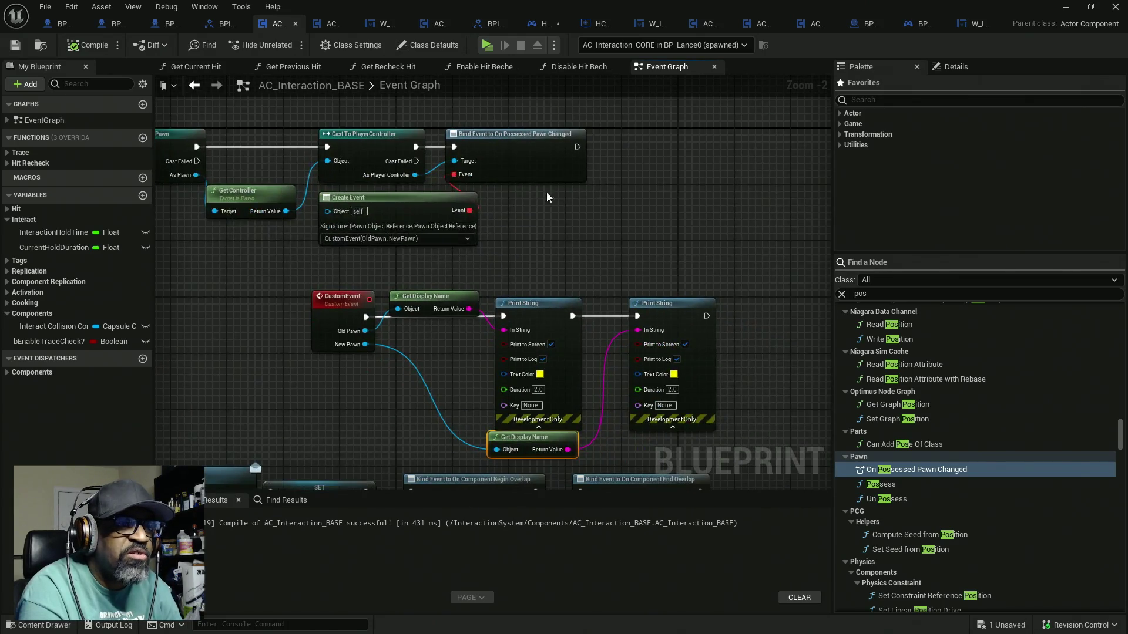
{"action": "left_click_drag", "start_coordinate": [351, 276], "coordinate": [327, 367]}
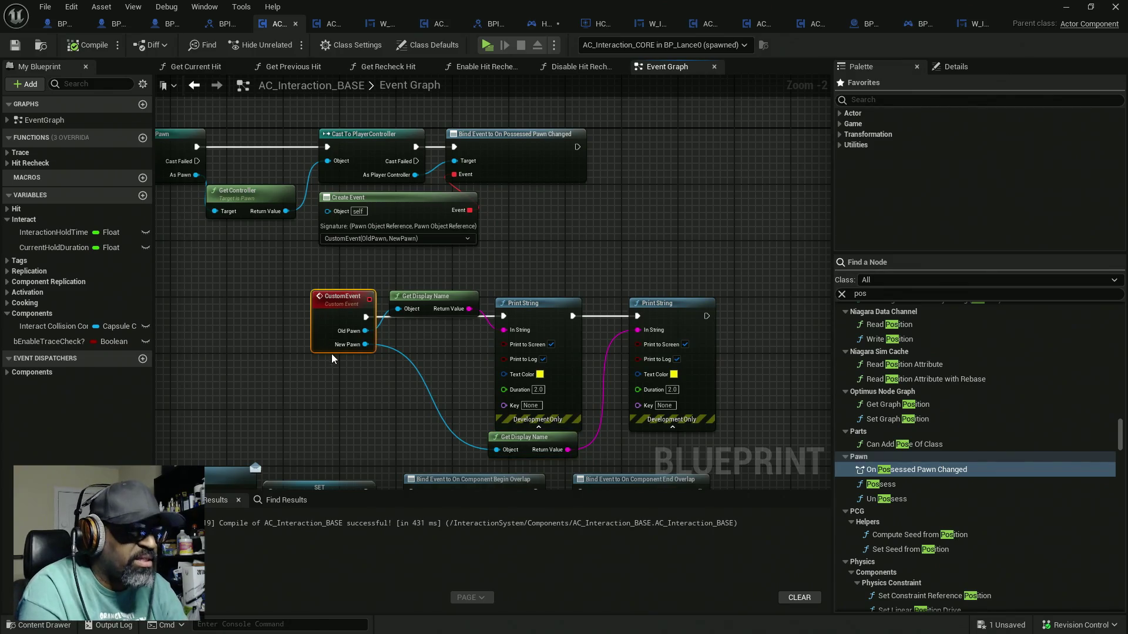
{"action": "key", "text": "Delete"}
{"action": "left_click_drag", "start_coordinate": [538, 159], "coordinate": [578, 182]}
{"action": "mouse_move", "coordinate": [681, 123]}
{"action": "left_mouse_down"}
{"action": "mouse_move", "coordinate": [487, 255]}
{"action": "mouse_move", "coordinate": [309, 275]}
{"action": "mouse_move", "coordinate": [457, 266]}
{"action": "mouse_move", "coordinate": [347, 176]}
{"action": "left_mouse_up"}
{"action": "key", "text": "Delete"}
{"action": "key", "text": "Delete"}
Add a Get Player Controller node and position it just below Event Begin Play
{"action": "right_click", "coordinate": [297, 224]}
{"action": "type", "text": "get player"}
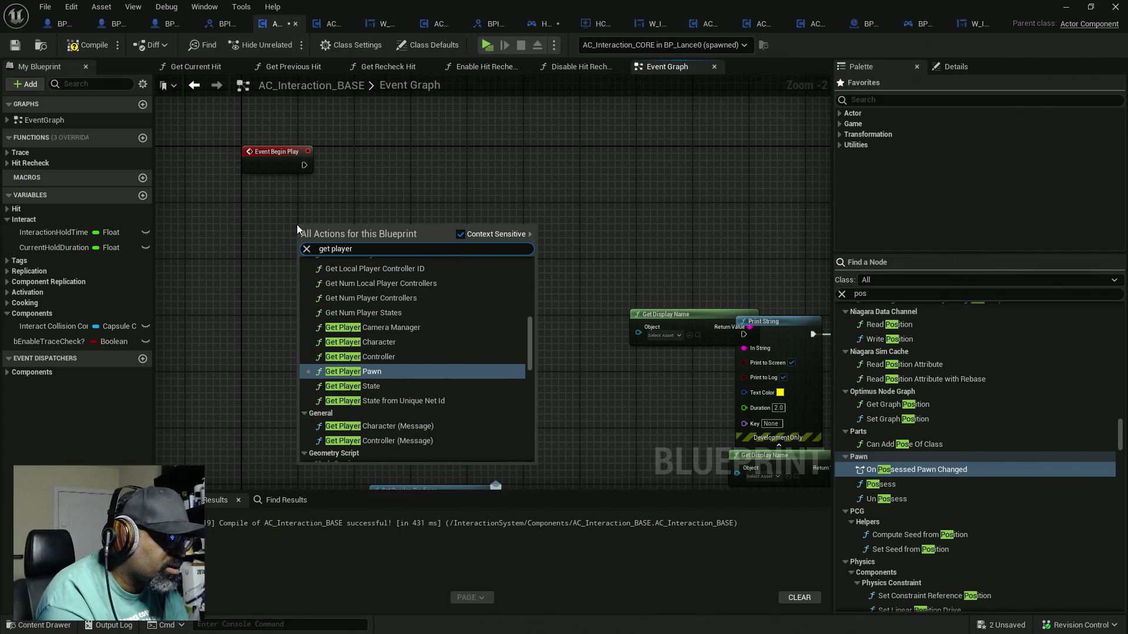
{"action": "type", "text": " controller"}
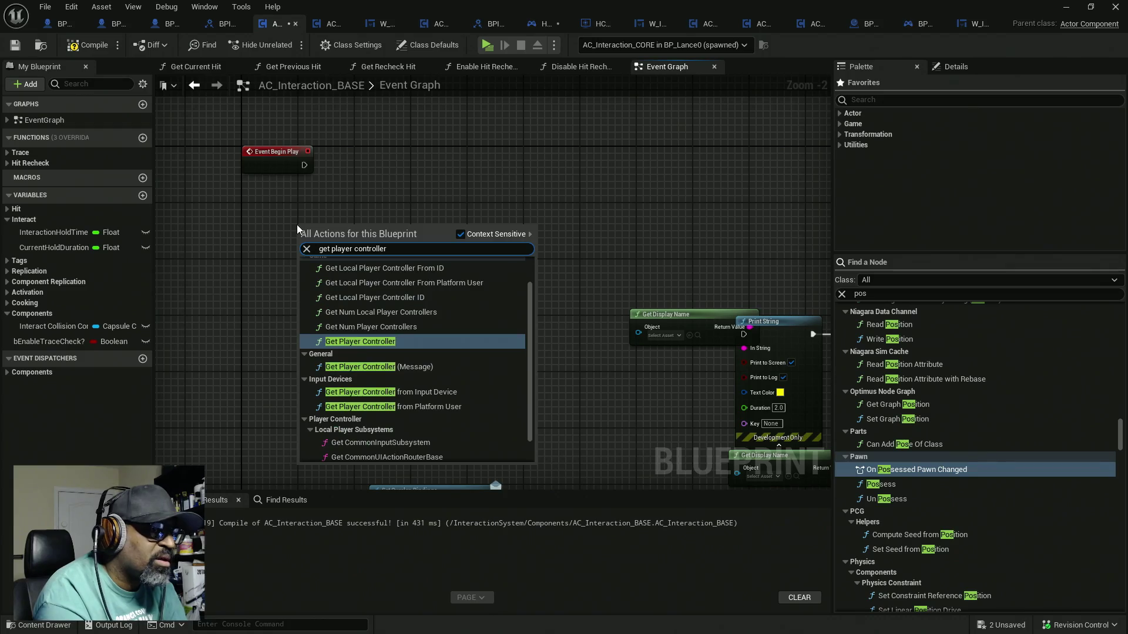
{"action": "key", "text": "Return"}
{"action": "mouse_move", "coordinate": [353, 229]}
{"action": "left_mouse_down"}
{"action": "mouse_move", "coordinate": [300, 203]}
{"action": "mouse_move", "coordinate": [393, 197]}
{"action": "left_mouse_up"}
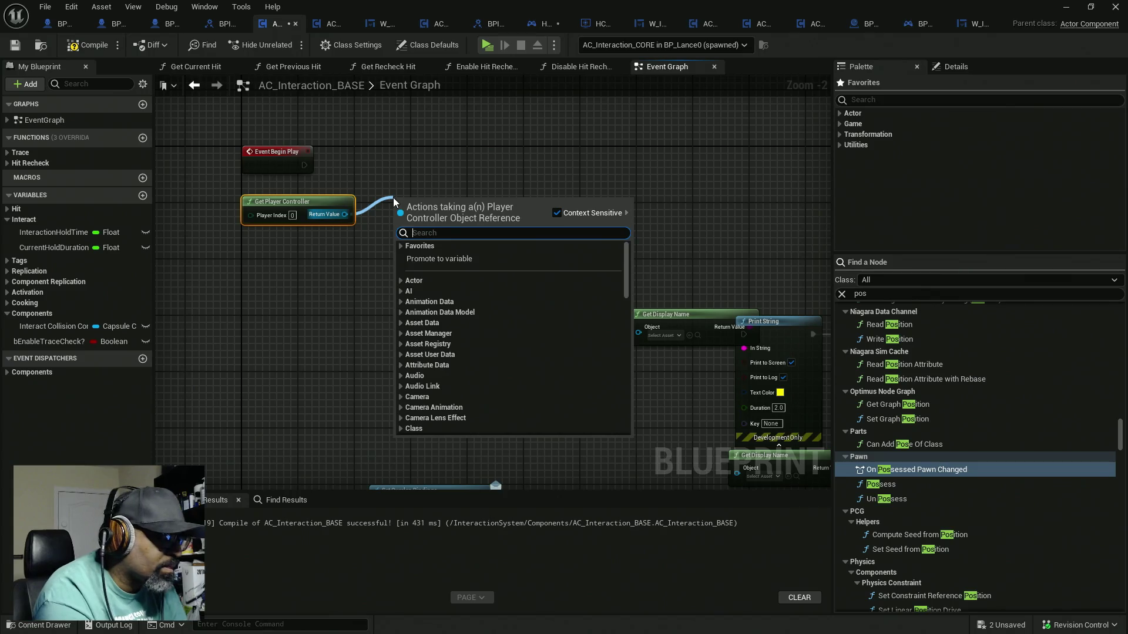
{"action": "type", "text": "on pos"}
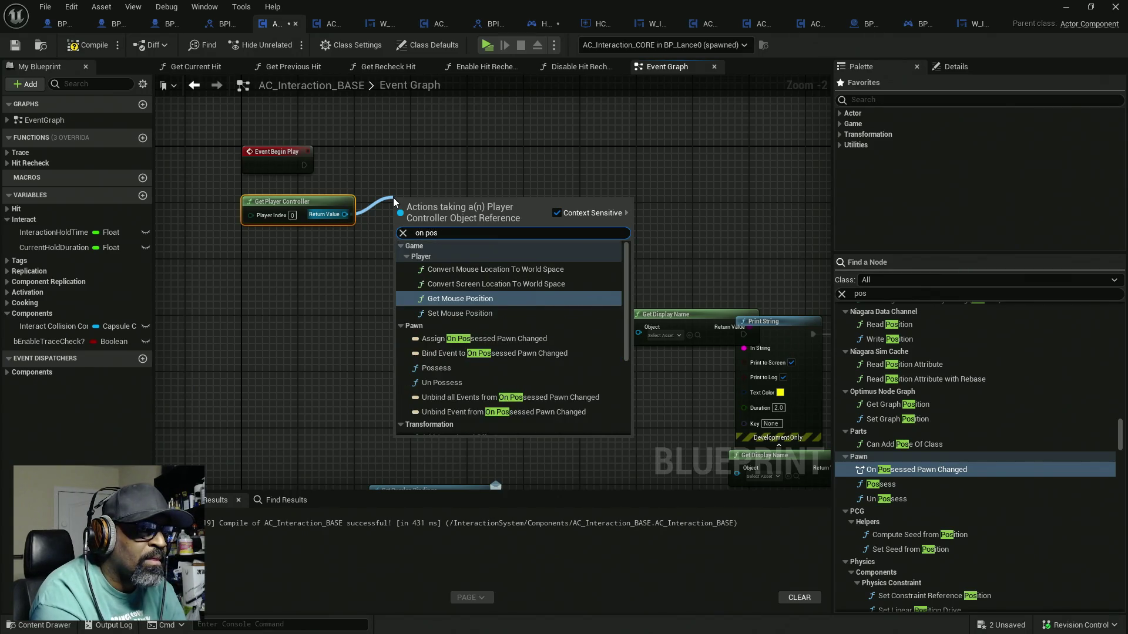
{"action": "type", "text": "s"}
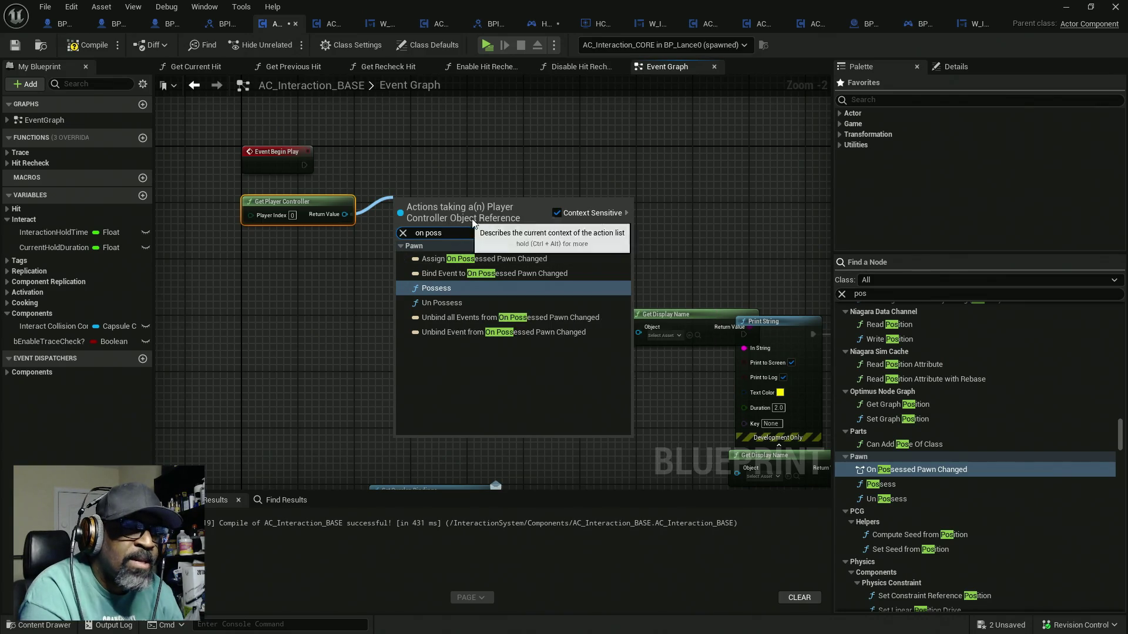
{"action": "left_click", "coordinate": [446, 182]}
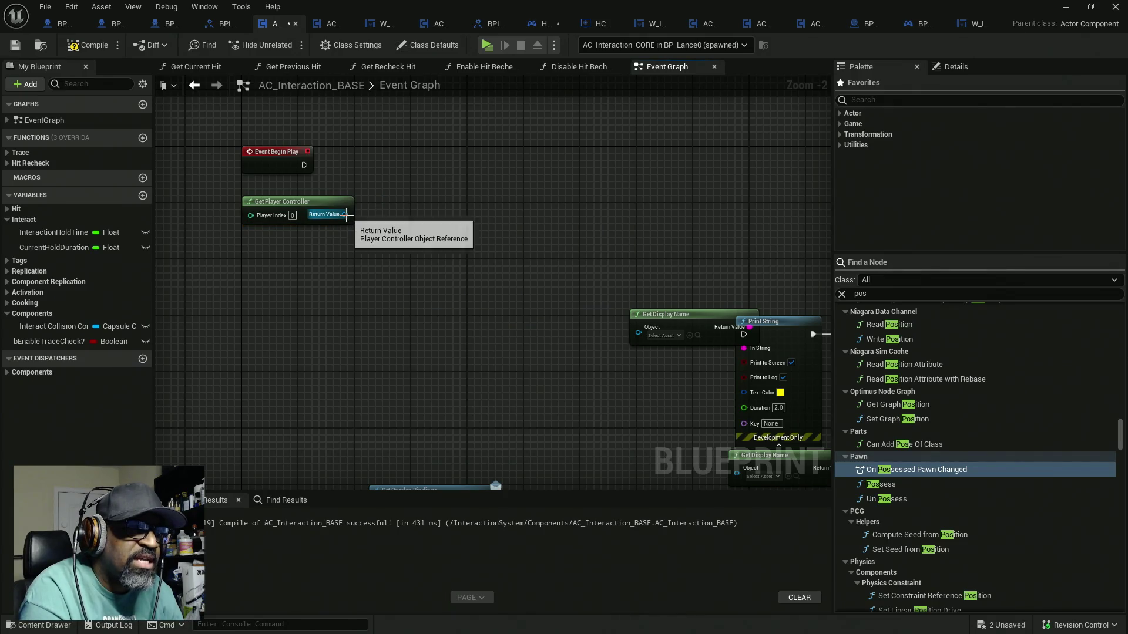
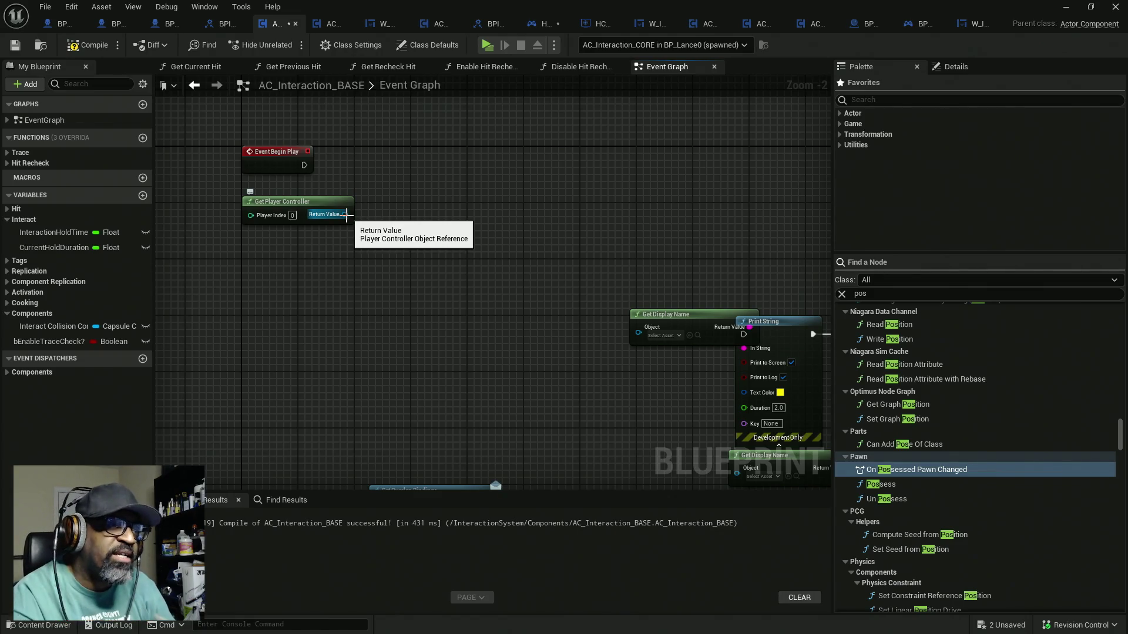
Place a Cast To Controller node from the node list and move it up beside Get Player Controller
{"action": "left_click_drag", "start_coordinate": [345, 215], "coordinate": [377, 202]}
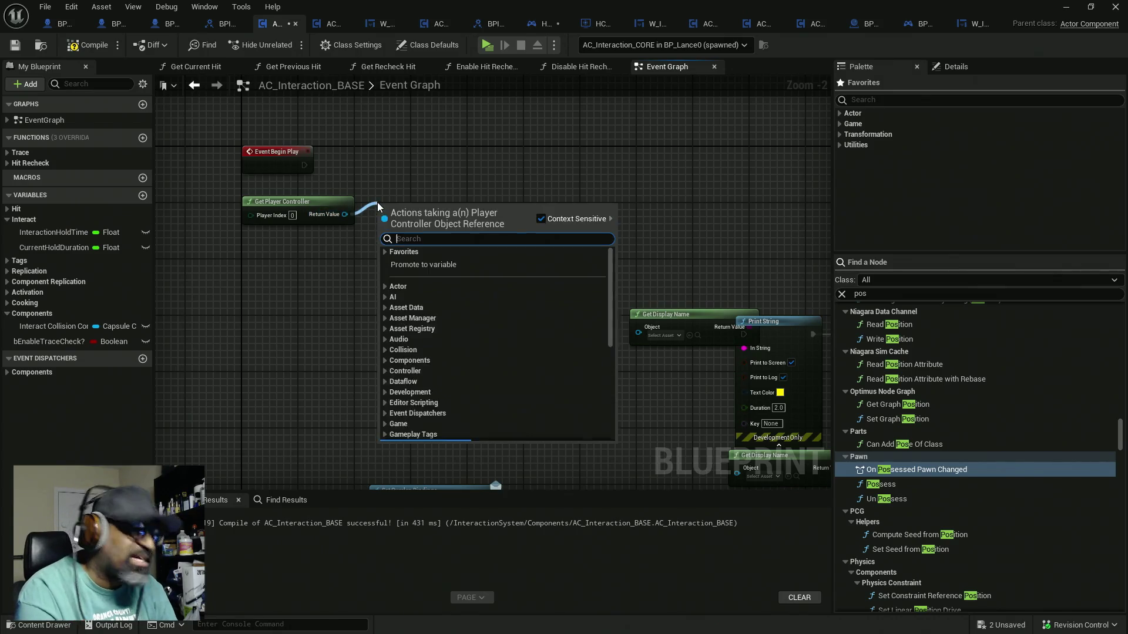
{"action": "type", "text": "cast"}
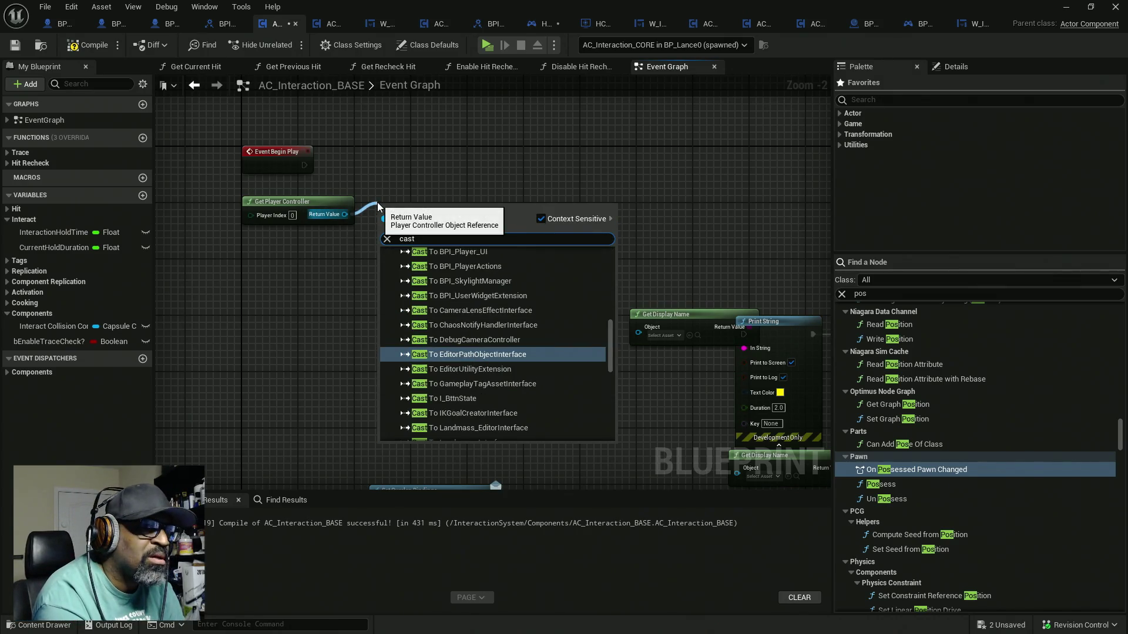
{"action": "type", "text": "tocontro"}
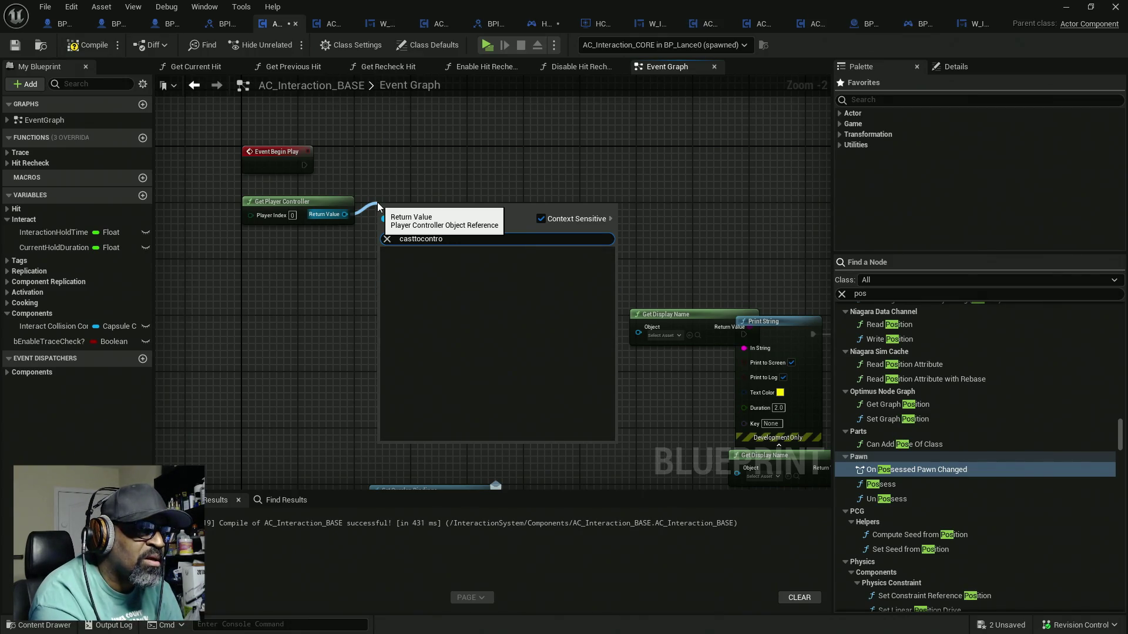
{"action": "key", "text": "BackSpace"}
{"action": "key", "text": "BackSpace"}
{"action": "key", "text": "BackSpace"}
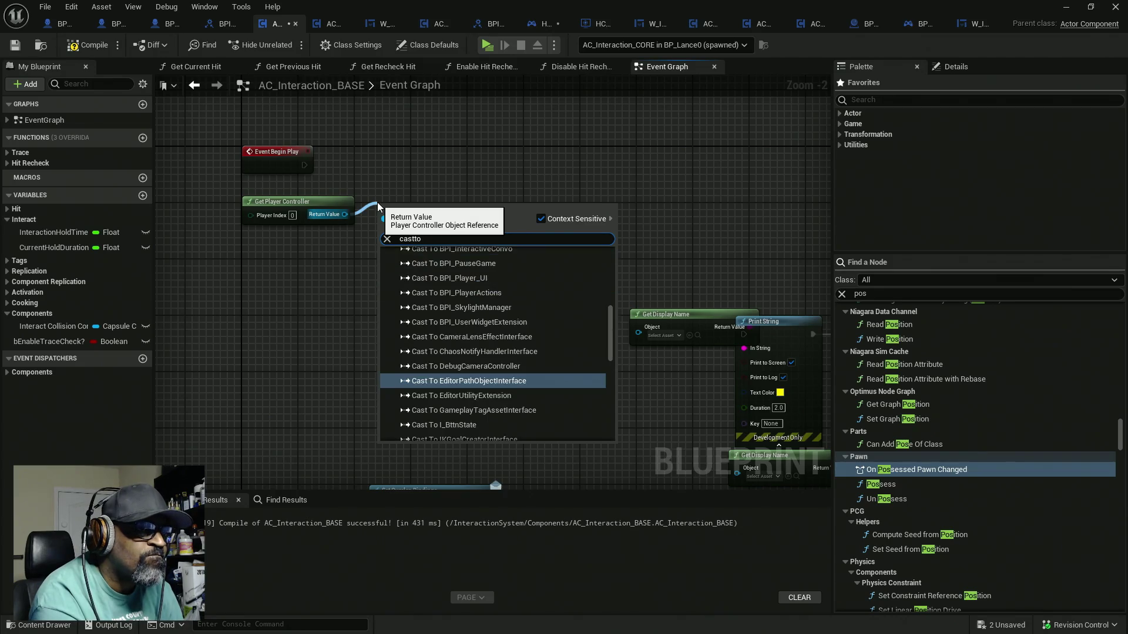
{"action": "type", "text": " contro"}
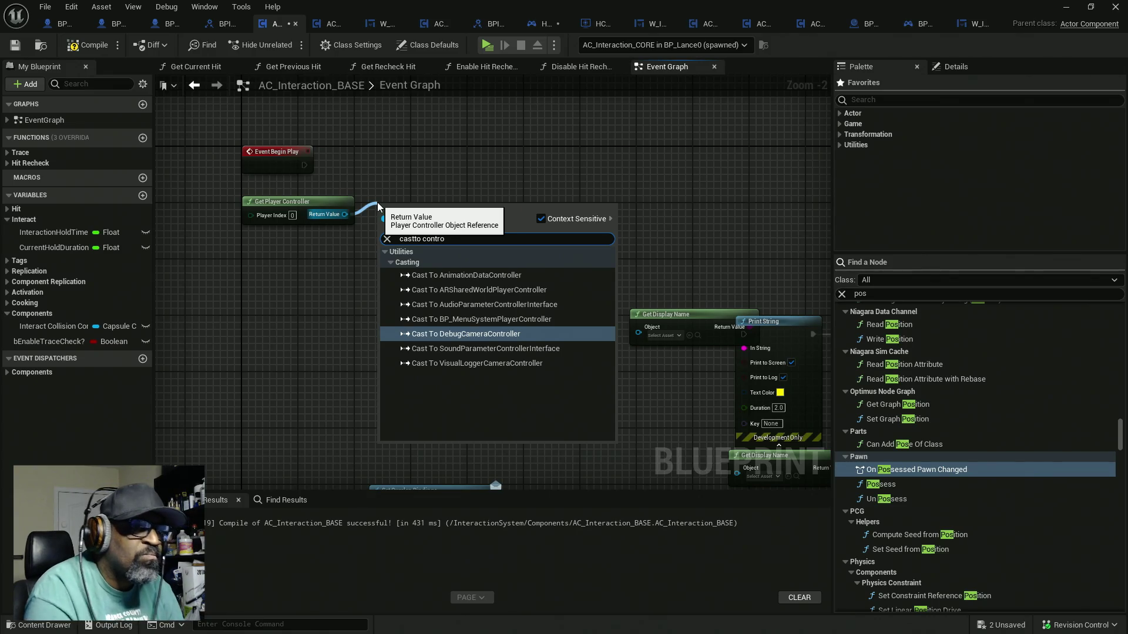
{"action": "key", "text": "Escape"}
{"action": "right_click", "coordinate": [458, 225]}
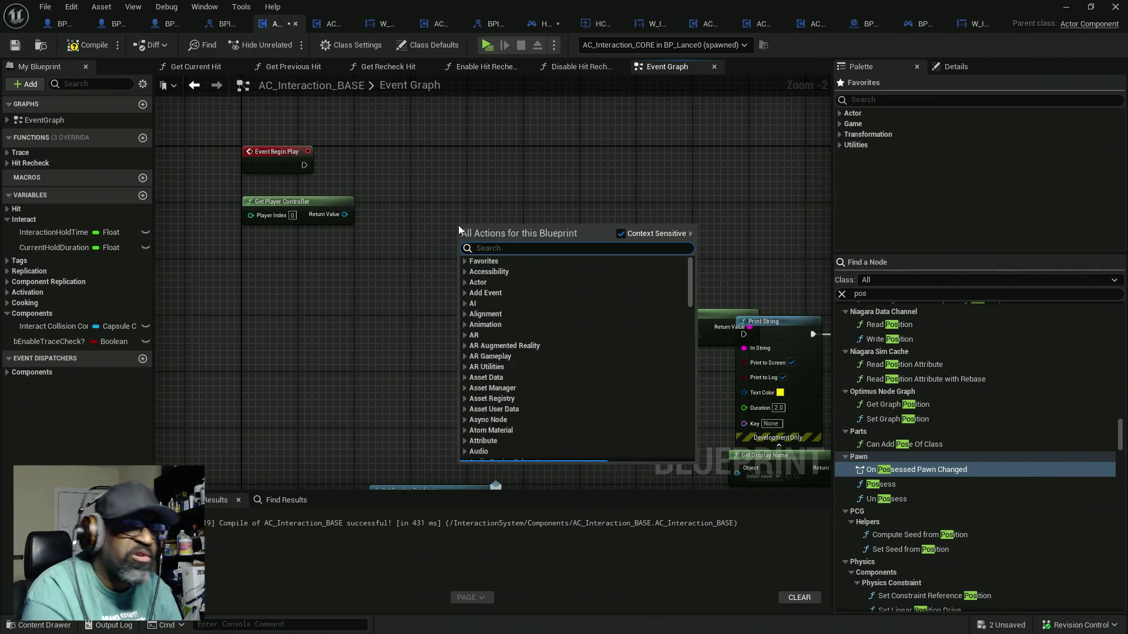
{"action": "type", "text": "cast to cont"}
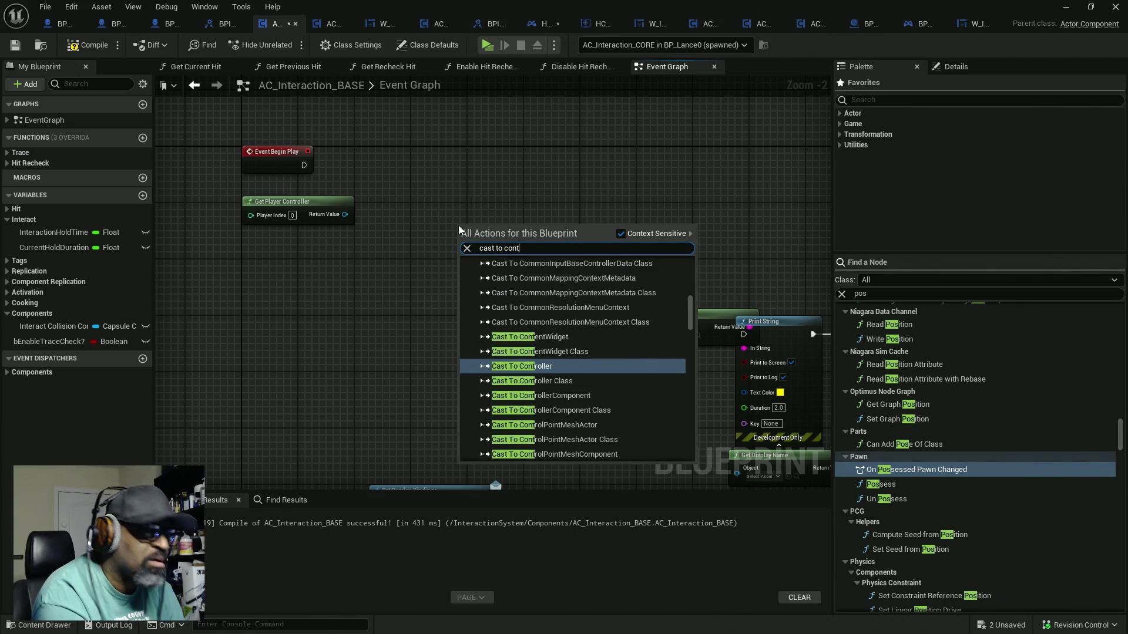
{"action": "type", "text": "r"}
{"action": "key", "text": "Return"}
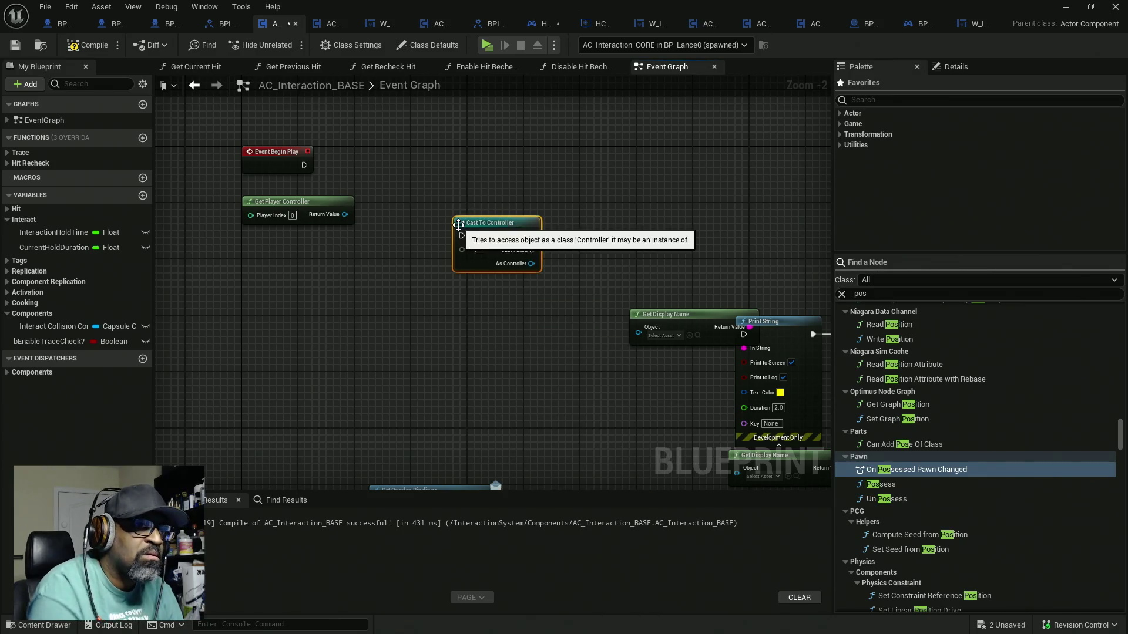
{"action": "left_click_drag", "start_coordinate": [484, 232], "coordinate": [484, 203]}
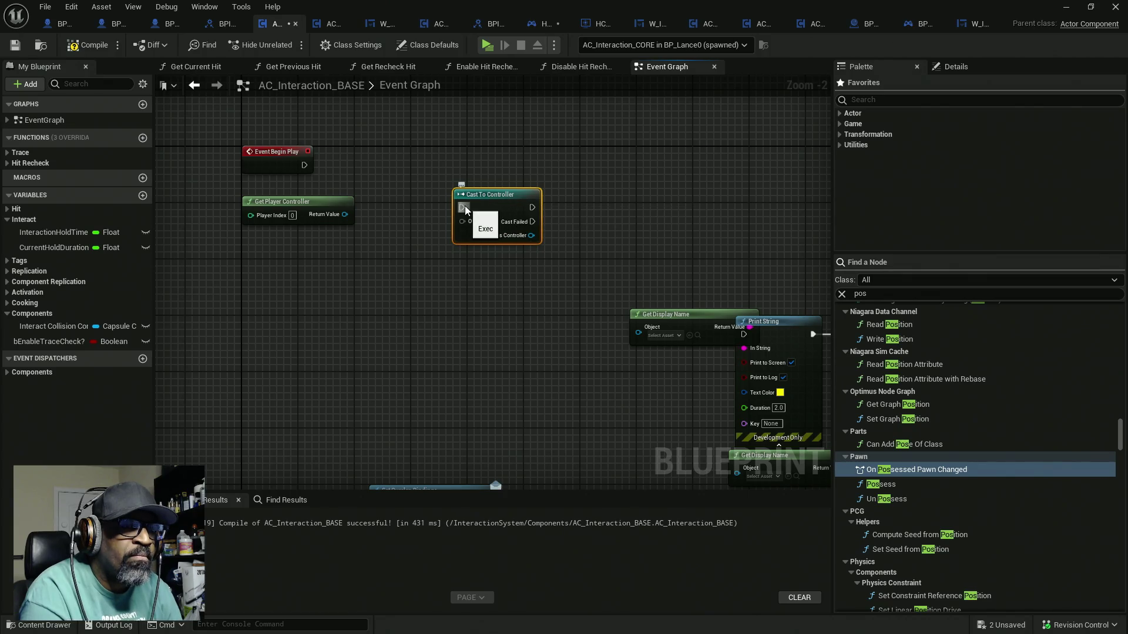
{"action": "left_click_drag", "start_coordinate": [485, 203], "coordinate": [485, 175]}
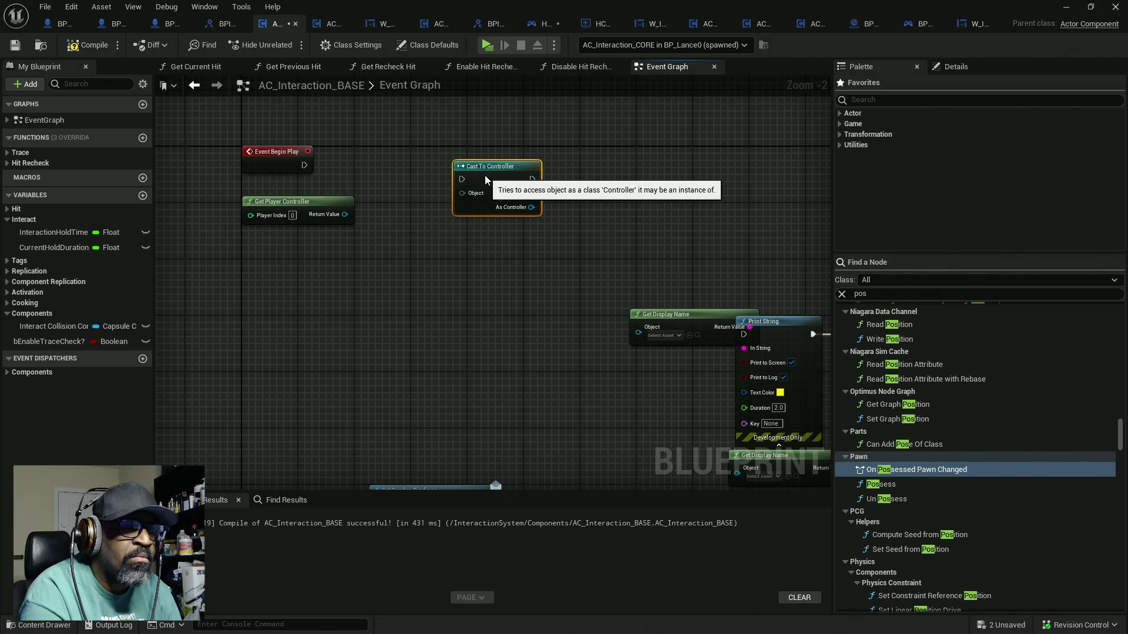
Add a Get Owner node and shift the Cast To Controller node up and right
{"action": "right_click", "coordinate": [265, 271]}
{"action": "type", "text": "get"}
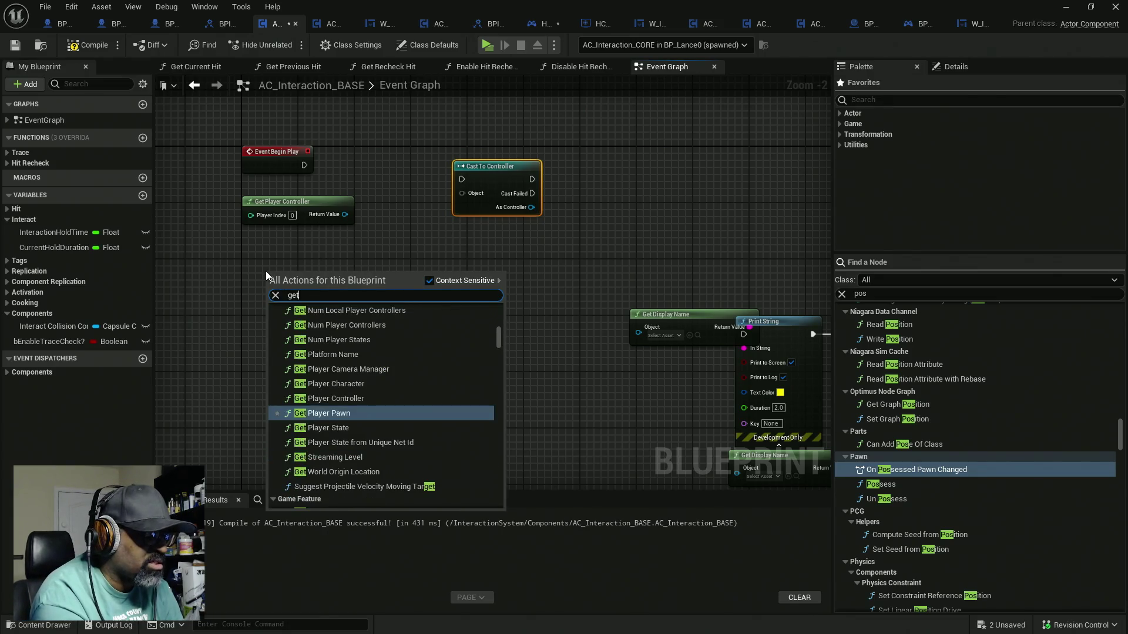
{"action": "type", "text": " ow"}
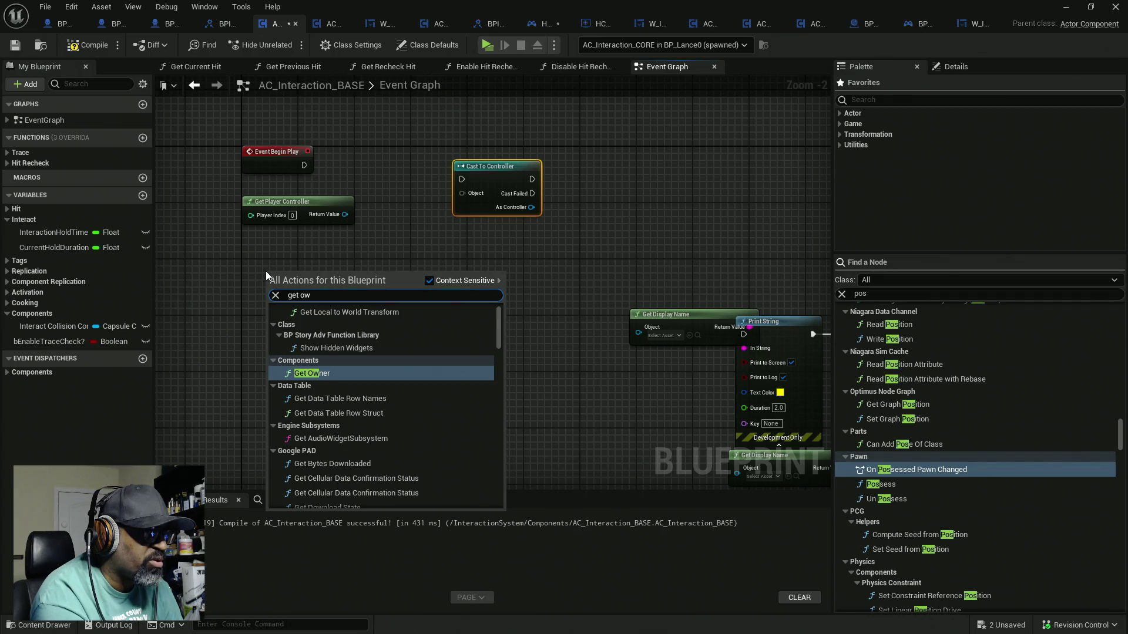
{"action": "type", "text": "ner"}
{"action": "key", "text": "Return"}
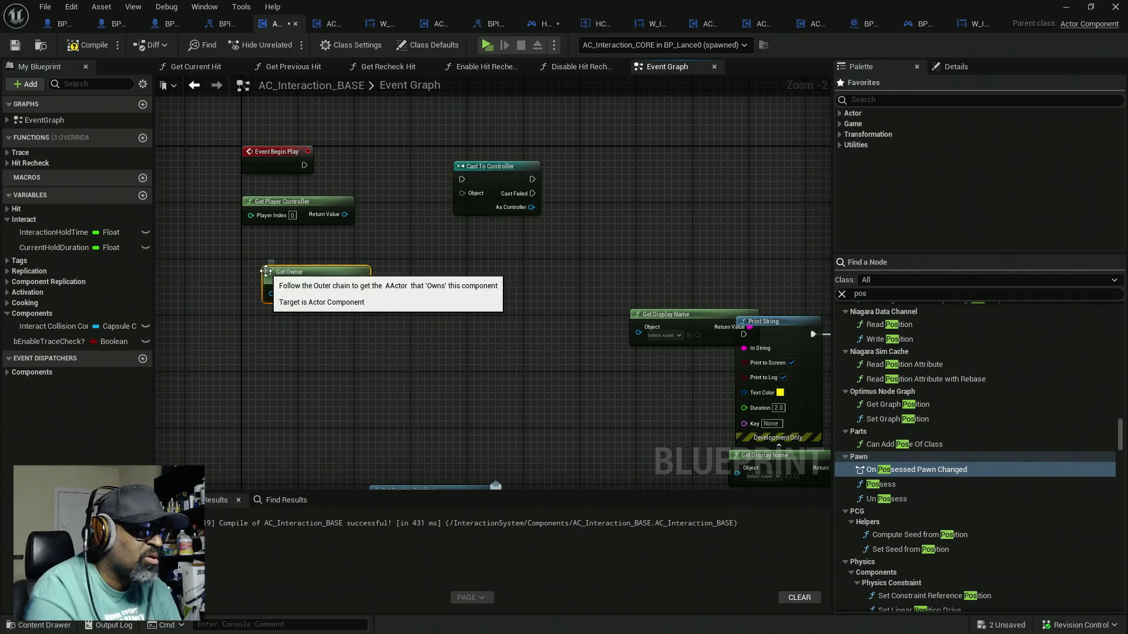
{"action": "left_click_drag", "start_coordinate": [360, 292], "coordinate": [386, 294]}
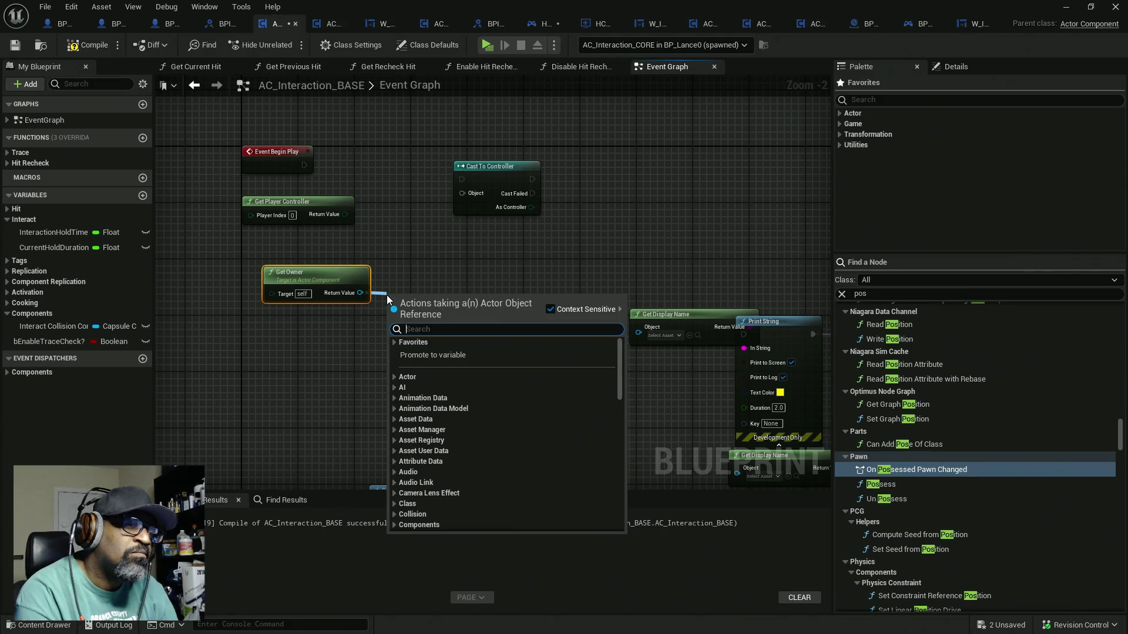
{"action": "type", "text": "get"}
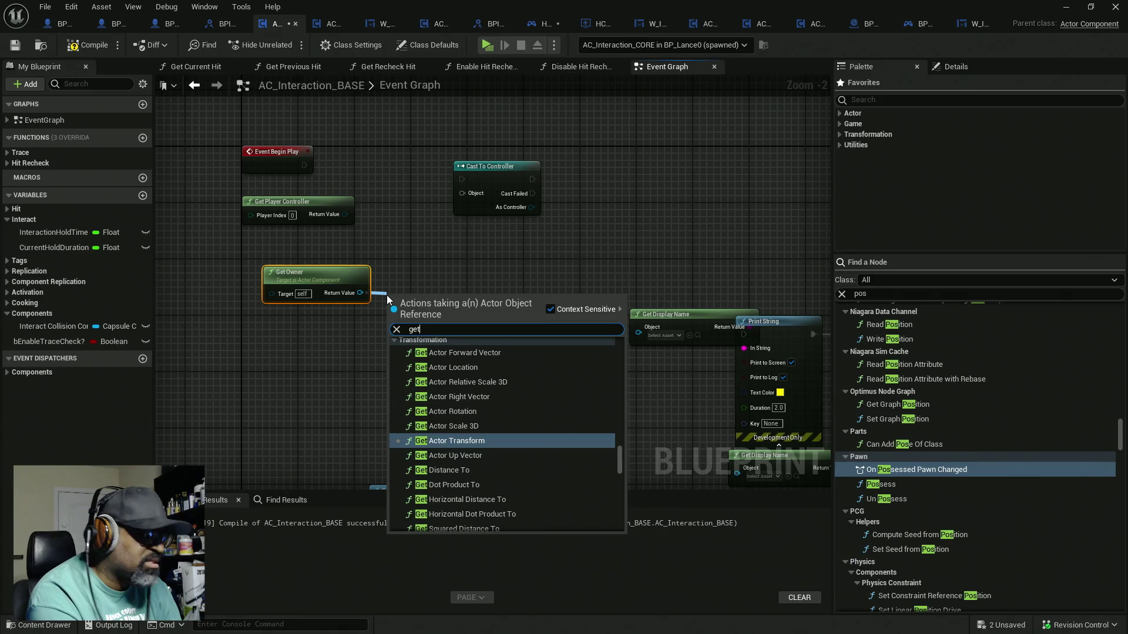
{"action": "type", "text": " contr"}
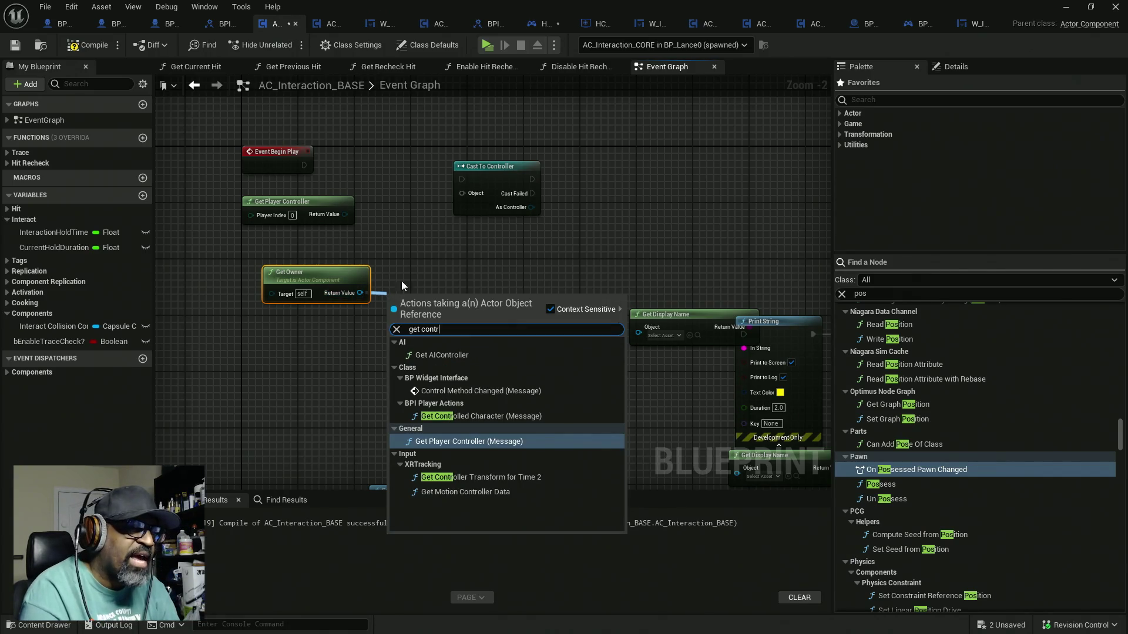
{"action": "left_click", "coordinate": [425, 266]}
{"action": "left_click_drag", "start_coordinate": [475, 195], "coordinate": [519, 188]}
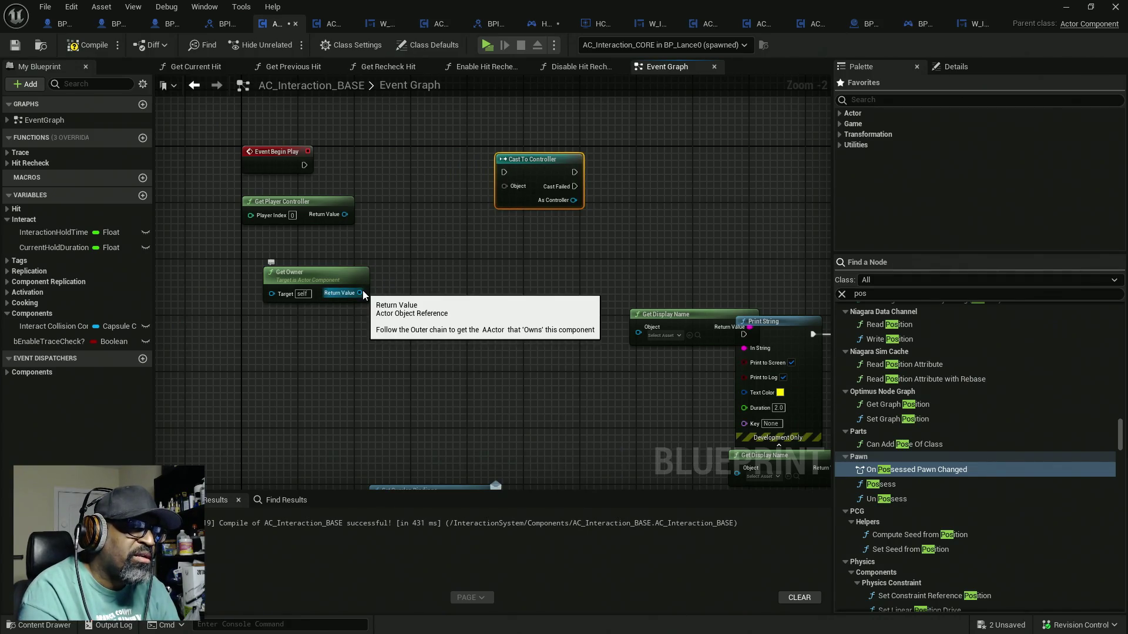
Wire Get Player Controller into the cast's Object pin and Event Begin Play into its exec, then compile
{"action": "left_click_drag", "start_coordinate": [362, 290], "coordinate": [381, 282]}
{"action": "mouse_move", "coordinate": [345, 214]}
{"action": "left_mouse_down"}
{"action": "mouse_move", "coordinate": [471, 206]}
{"action": "mouse_move", "coordinate": [505, 187]}
{"action": "mouse_move", "coordinate": [474, 172]}
{"action": "mouse_move", "coordinate": [305, 165]}
{"action": "left_mouse_up"}
{"action": "left_click_drag", "start_coordinate": [524, 169], "coordinate": [425, 162]}
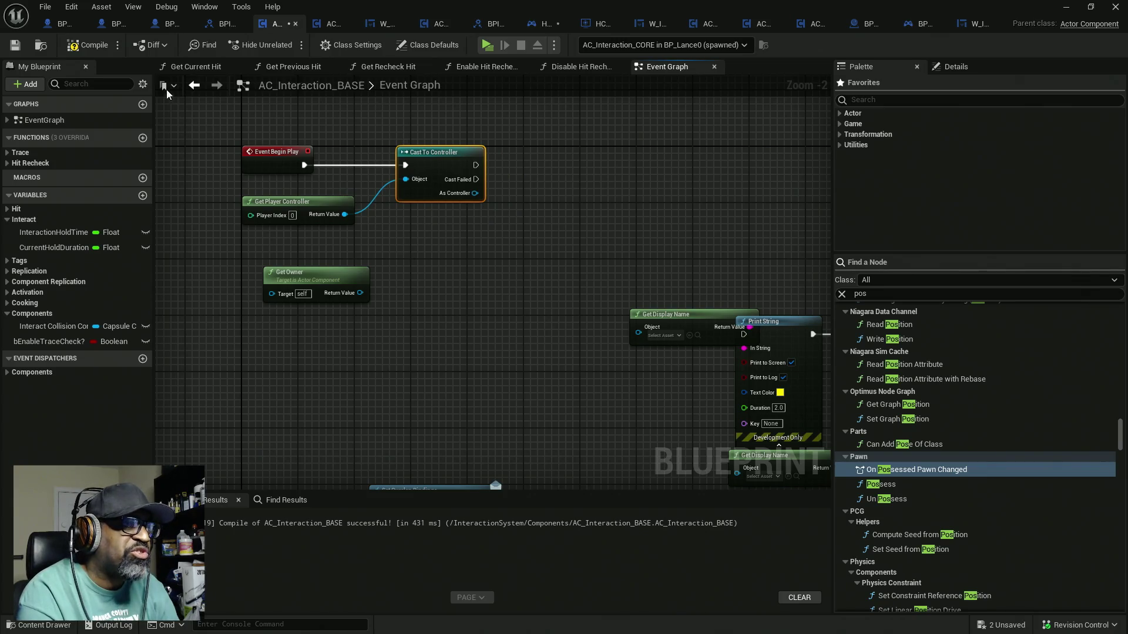
{"action": "key", "text": "F7"}
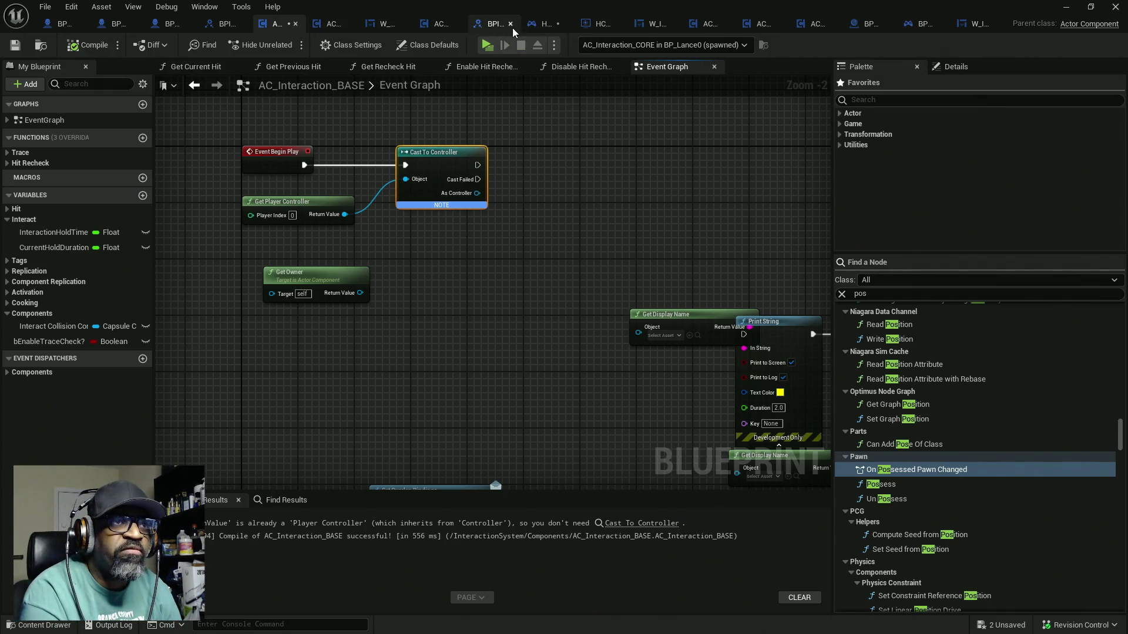
View HC_PlayerController and its parent BP_MenuSystemPlayerController, then minimize the Blueprint editor
{"action": "left_click", "coordinate": [538, 26]}
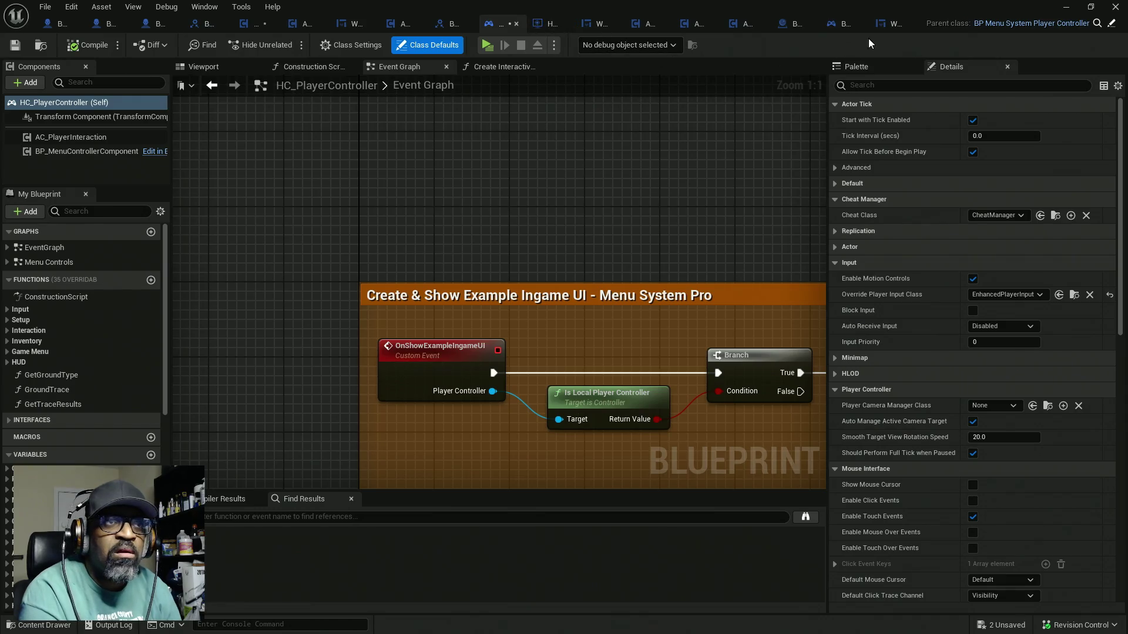
{"action": "left_click", "coordinate": [1100, 26]}
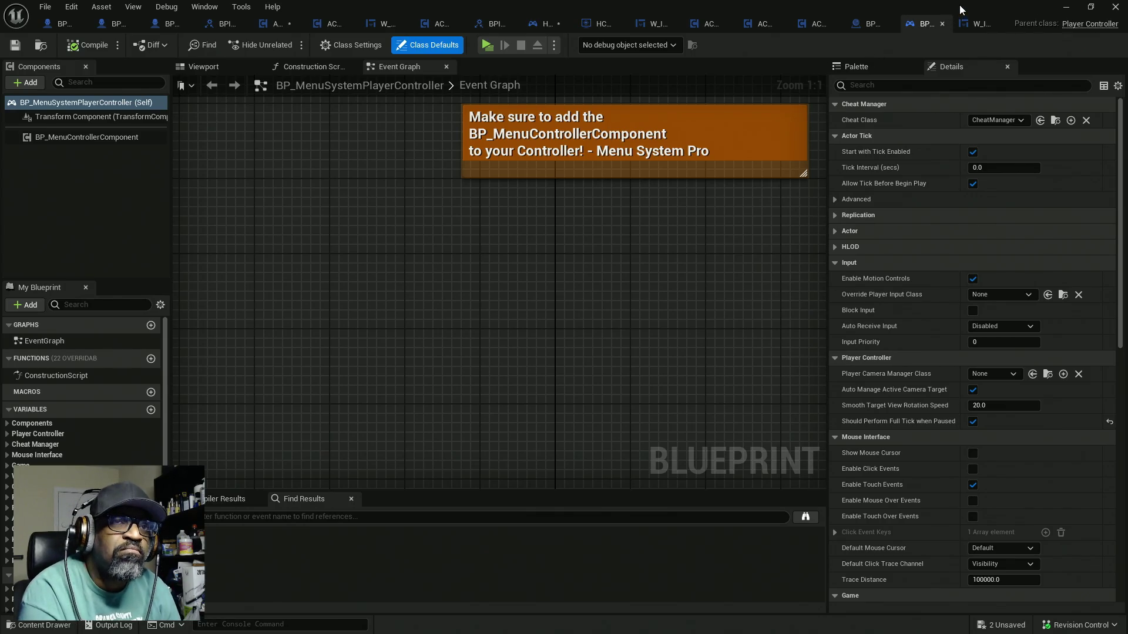
{"action": "left_click", "coordinate": [1066, 7]}
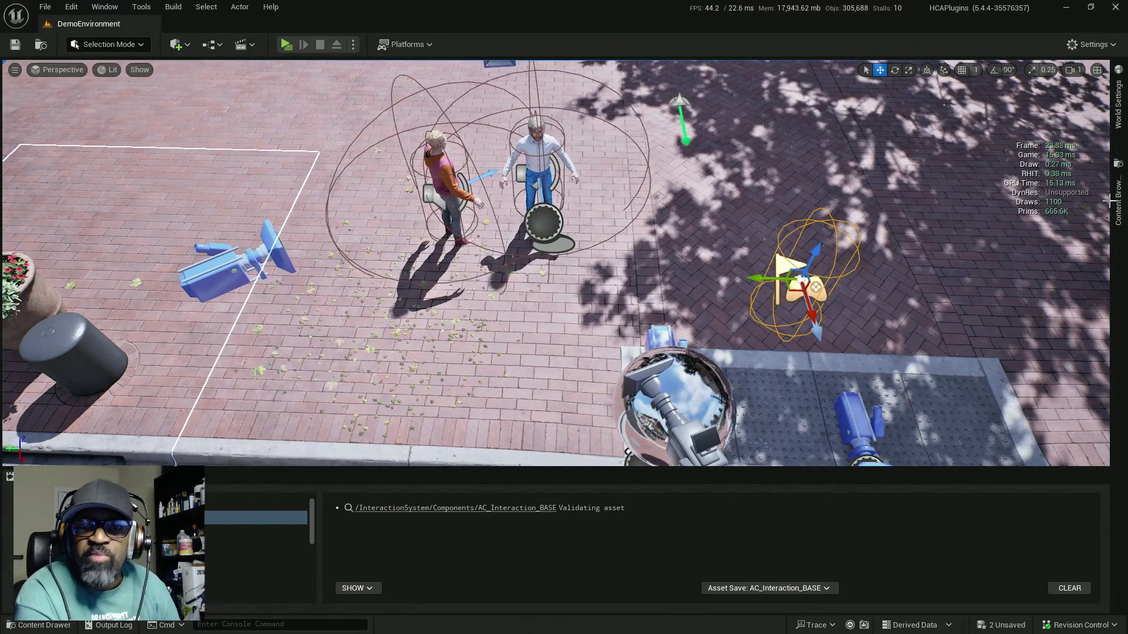
Open the Content Drawer on the Downtown_West Materials folder and look over its Add menu
{"action": "left_click", "coordinate": [1116, 200]}
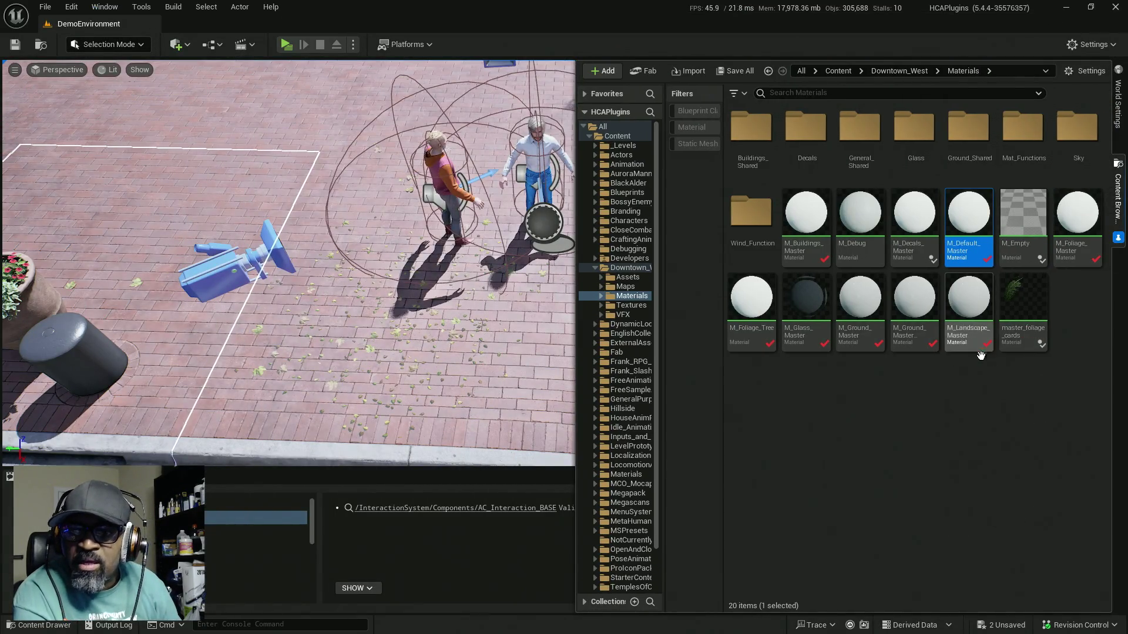
{"action": "right_click", "coordinate": [979, 356]}
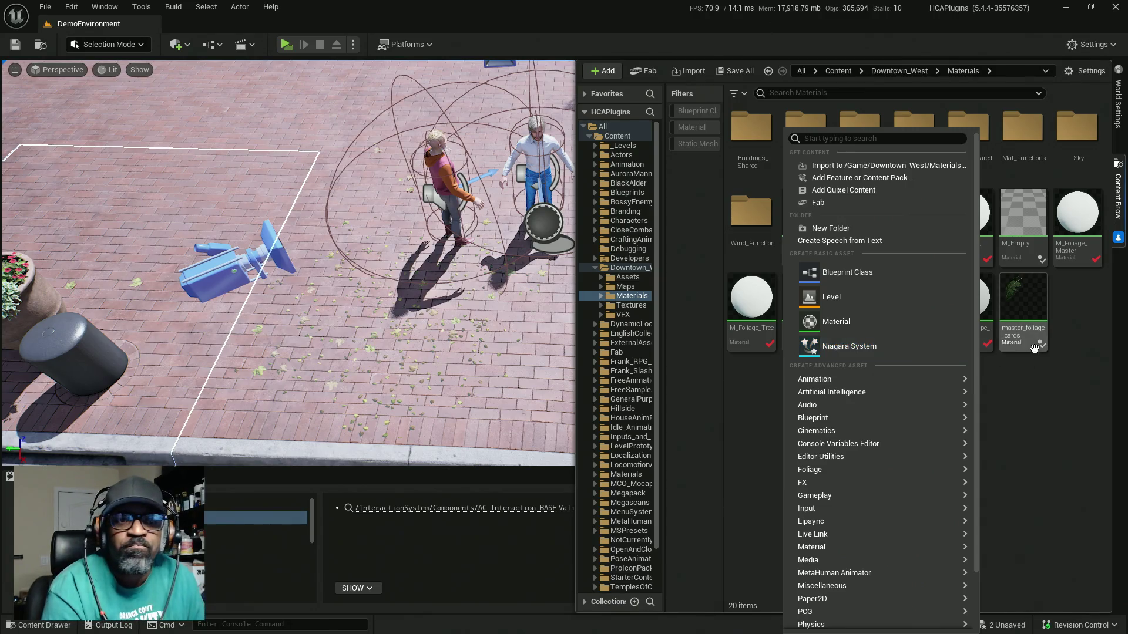
{"action": "mouse_move", "coordinate": [966, 395]}
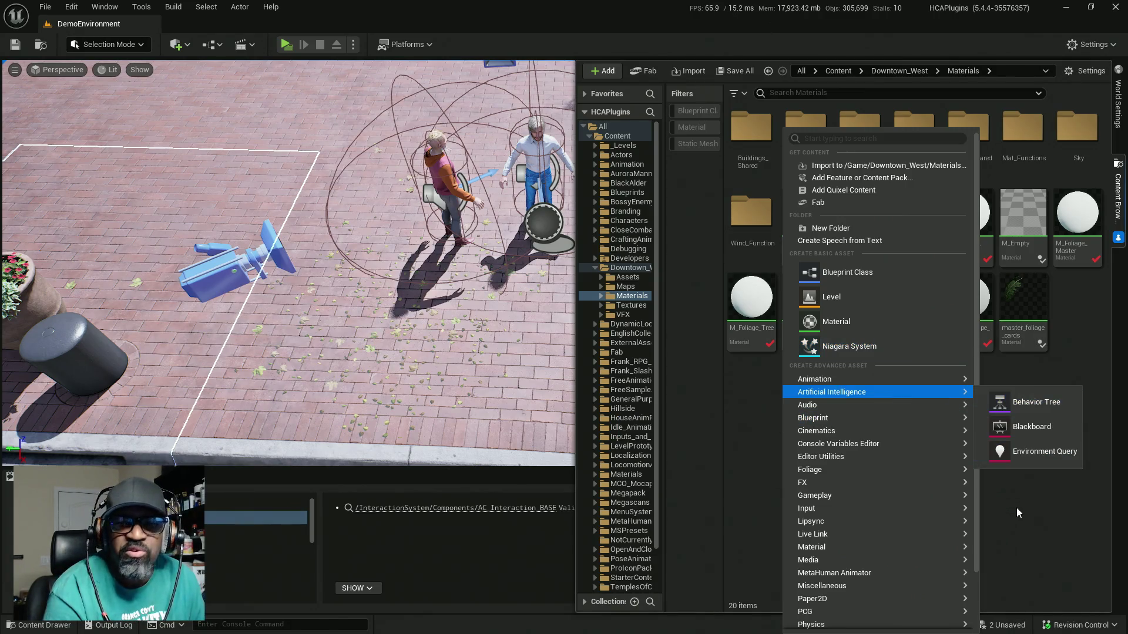
{"action": "left_click", "coordinate": [1020, 510]}
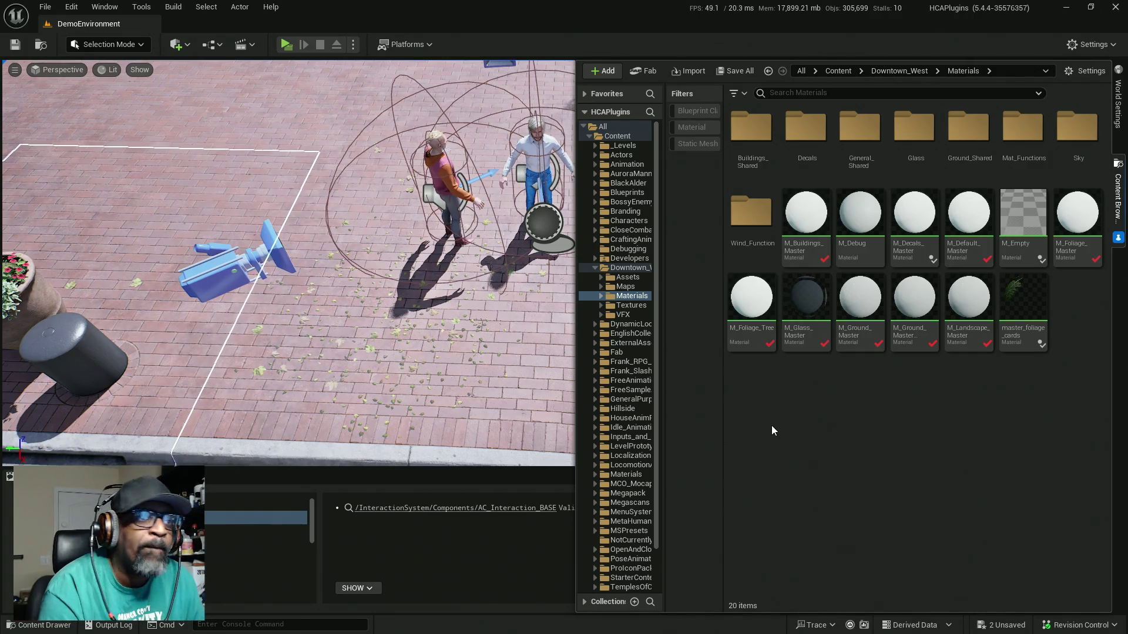
Widen the folder tree and filters columns, then bring up the create-asset menu again
{"action": "mouse_move", "coordinate": [723, 406]}
{"action": "left_mouse_down"}
{"action": "mouse_move", "coordinate": [793, 406]}
{"action": "mouse_move", "coordinate": [780, 406]}
{"action": "left_mouse_up"}
{"action": "left_click_drag", "start_coordinate": [664, 410], "coordinate": [745, 410]}
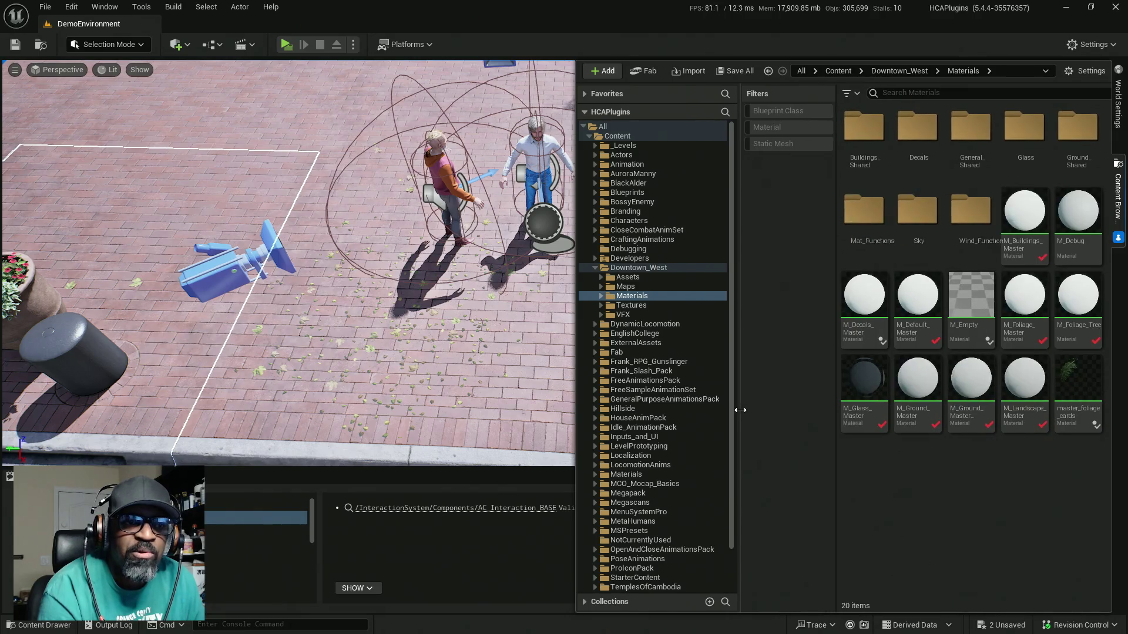
{"action": "mouse_move", "coordinate": [834, 470]}
{"action": "left_mouse_down"}
{"action": "mouse_move", "coordinate": [851, 467]}
{"action": "mouse_move", "coordinate": [817, 466]}
{"action": "left_mouse_up"}
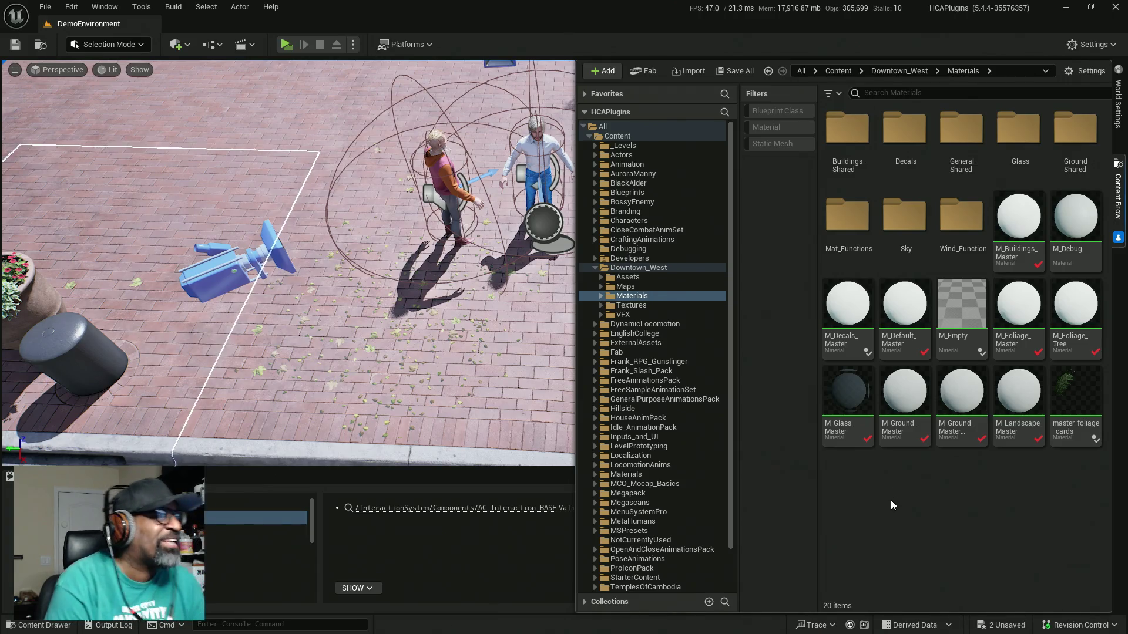
{"action": "right_click", "coordinate": [891, 492]}
{"action": "mouse_move", "coordinate": [929, 424]}
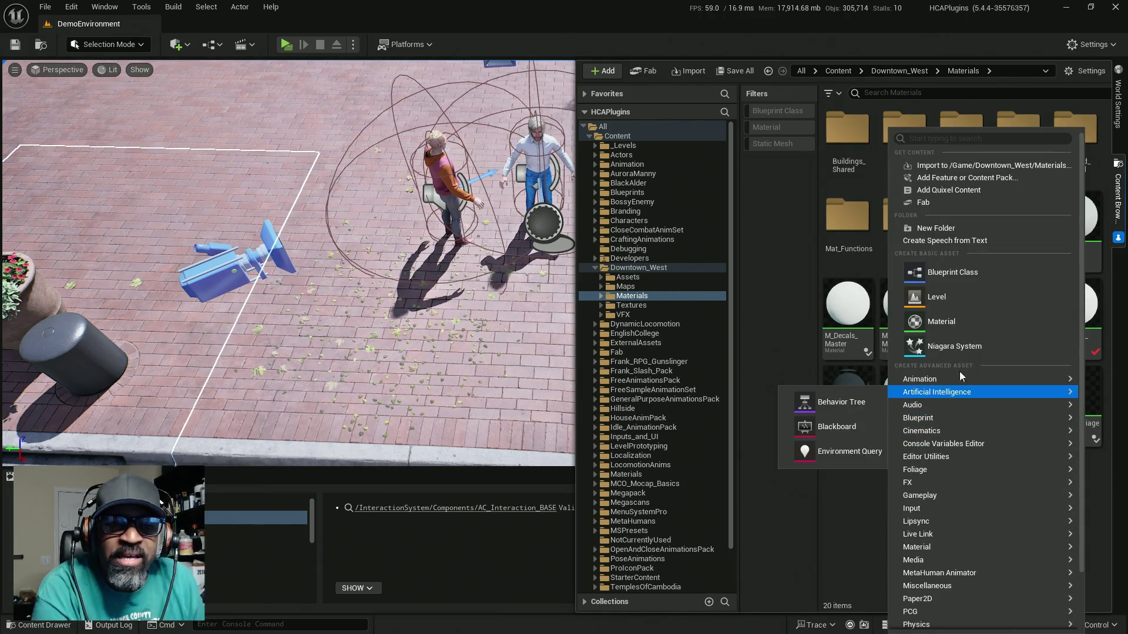
{"action": "left_click", "coordinate": [952, 272]}
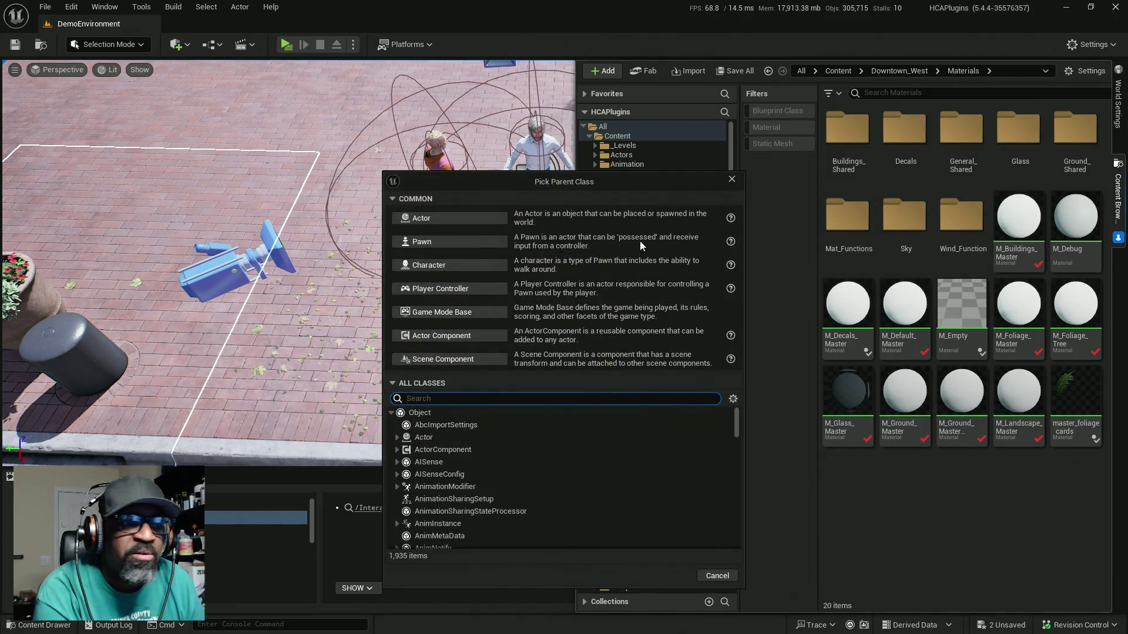
{"action": "type", "text": "p"}
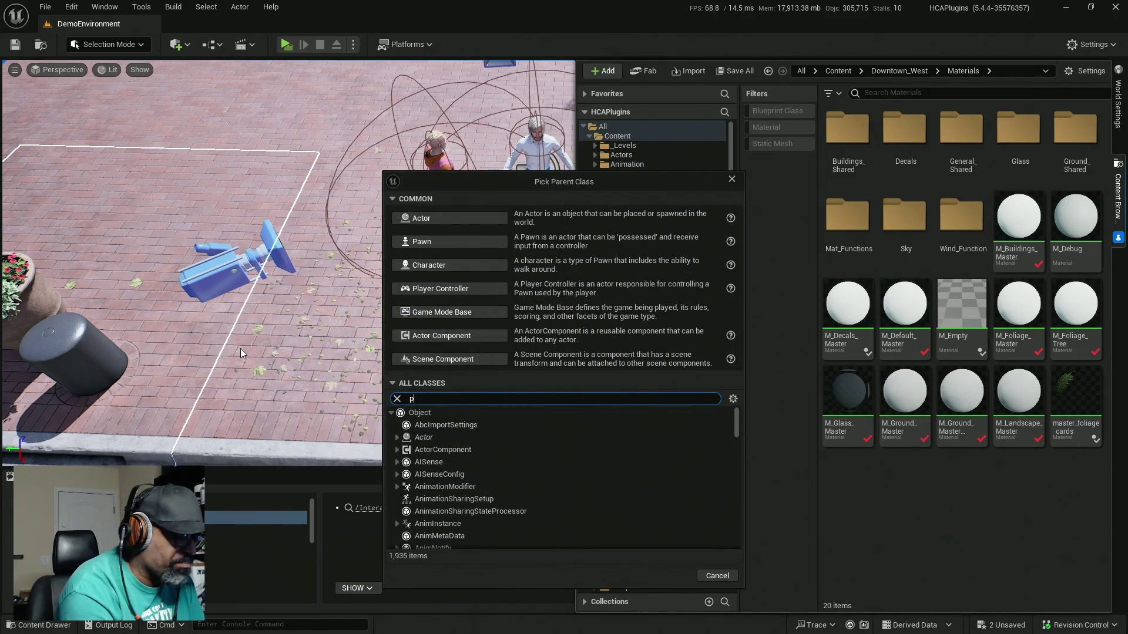
{"action": "type", "text": "layercon"}
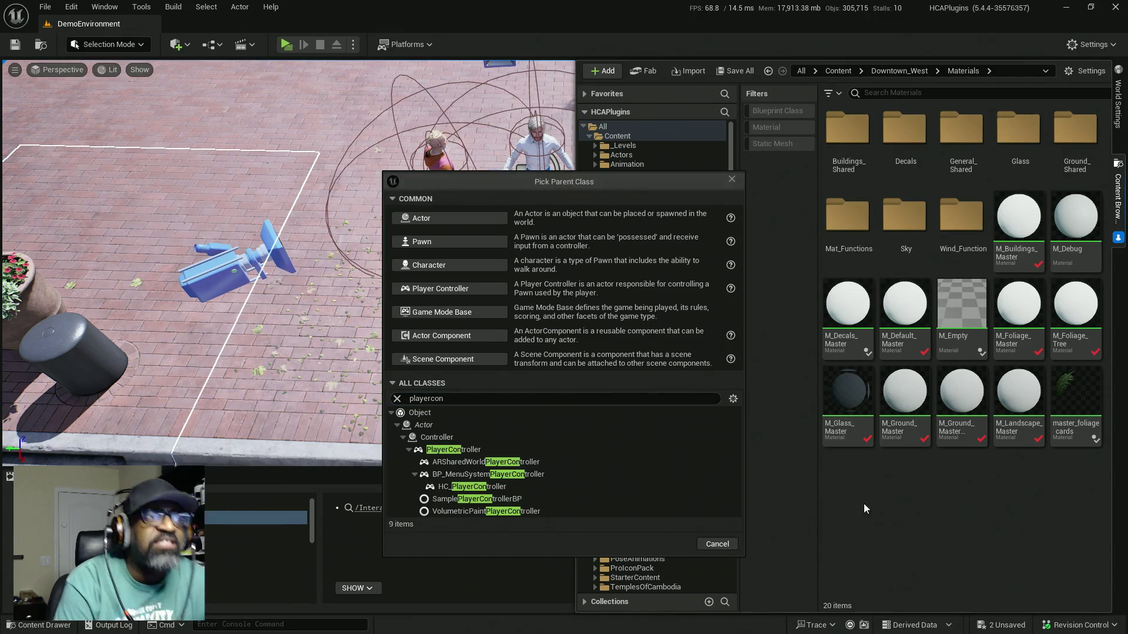
{"action": "left_click", "coordinate": [731, 178]}
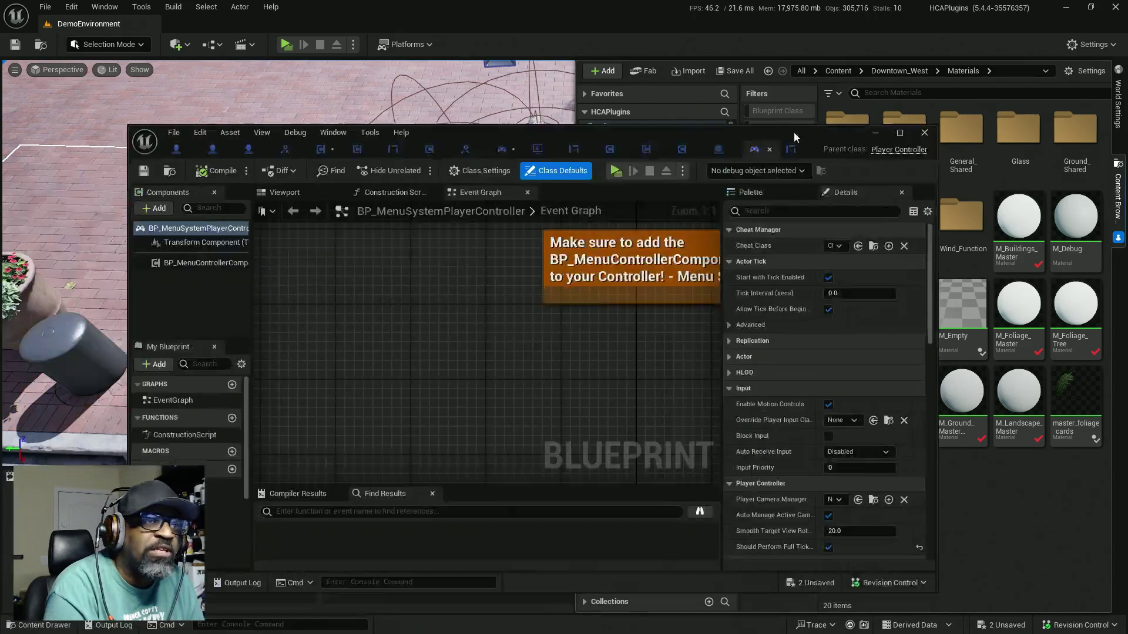
In AC_Interaction_BASE, nudge Get Player Controller up and search 'on po' from the cast's controller output
{"action": "double_click", "coordinate": [794, 136]}
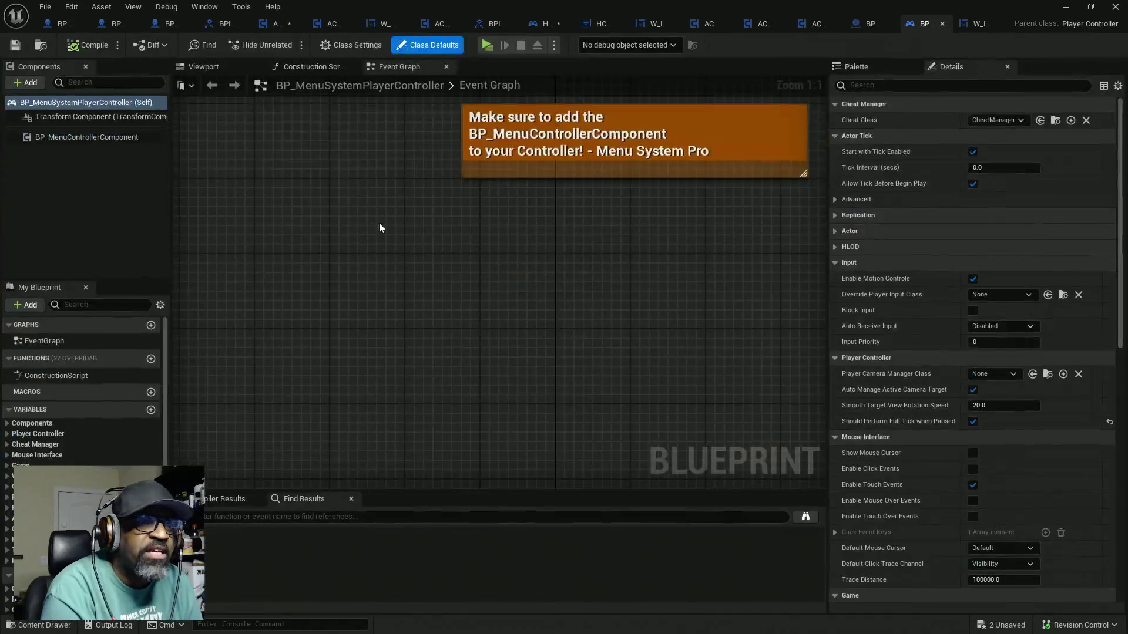
{"action": "left_click", "coordinate": [275, 23]}
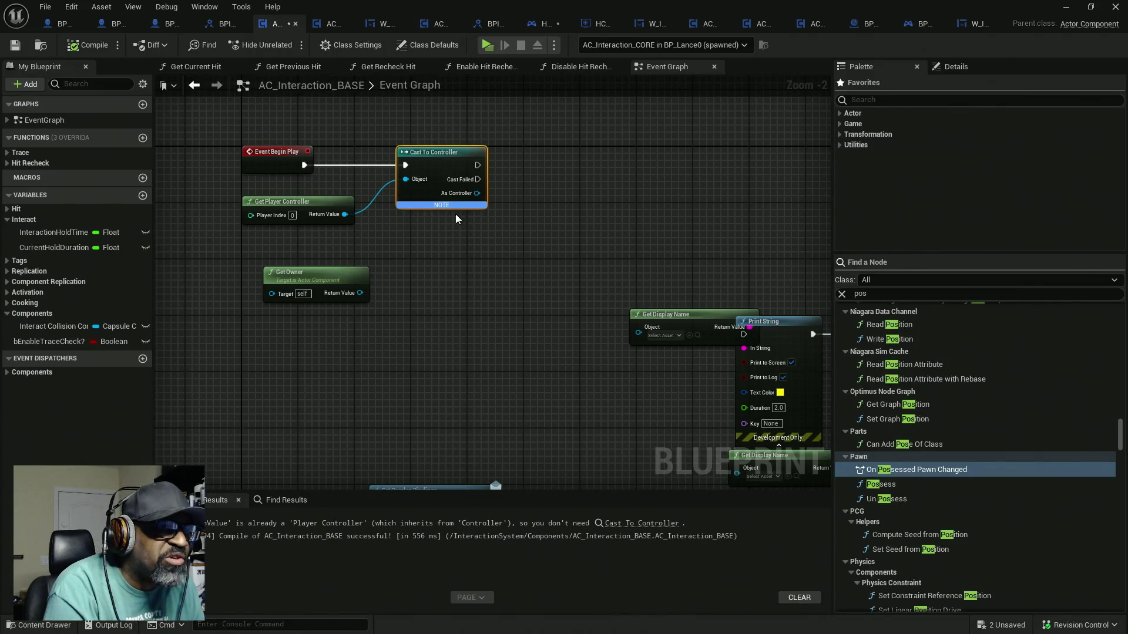
{"action": "mouse_move", "coordinate": [351, 250]}
{"action": "left_mouse_down"}
{"action": "mouse_move", "coordinate": [339, 290]}
{"action": "mouse_move", "coordinate": [323, 269]}
{"action": "left_mouse_up"}
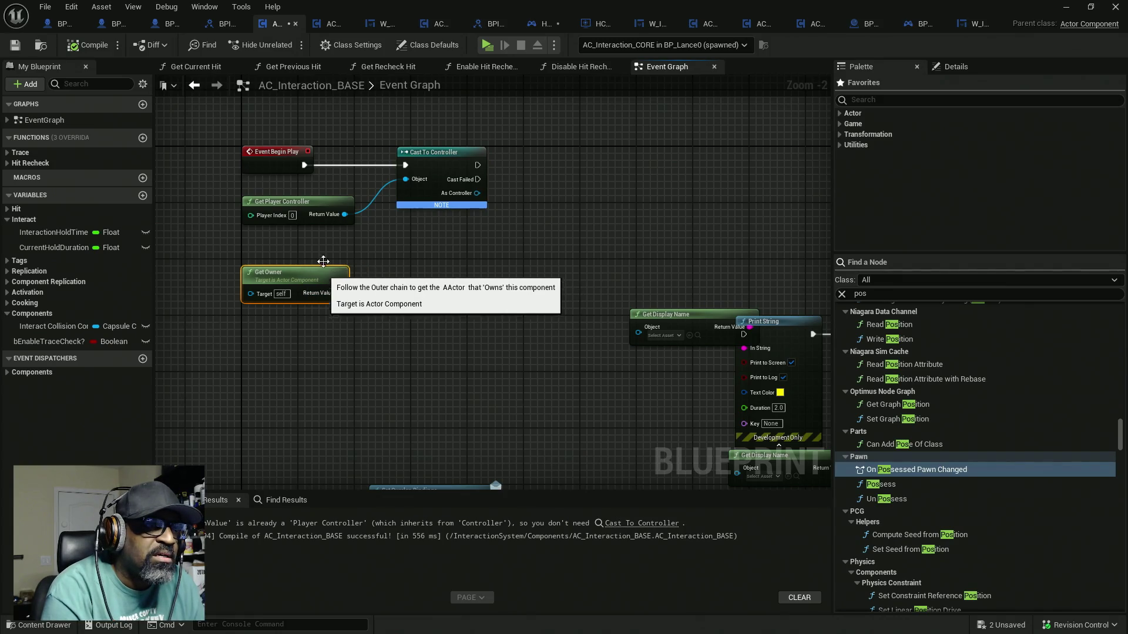
{"action": "left_click_drag", "start_coordinate": [340, 207], "coordinate": [340, 193]}
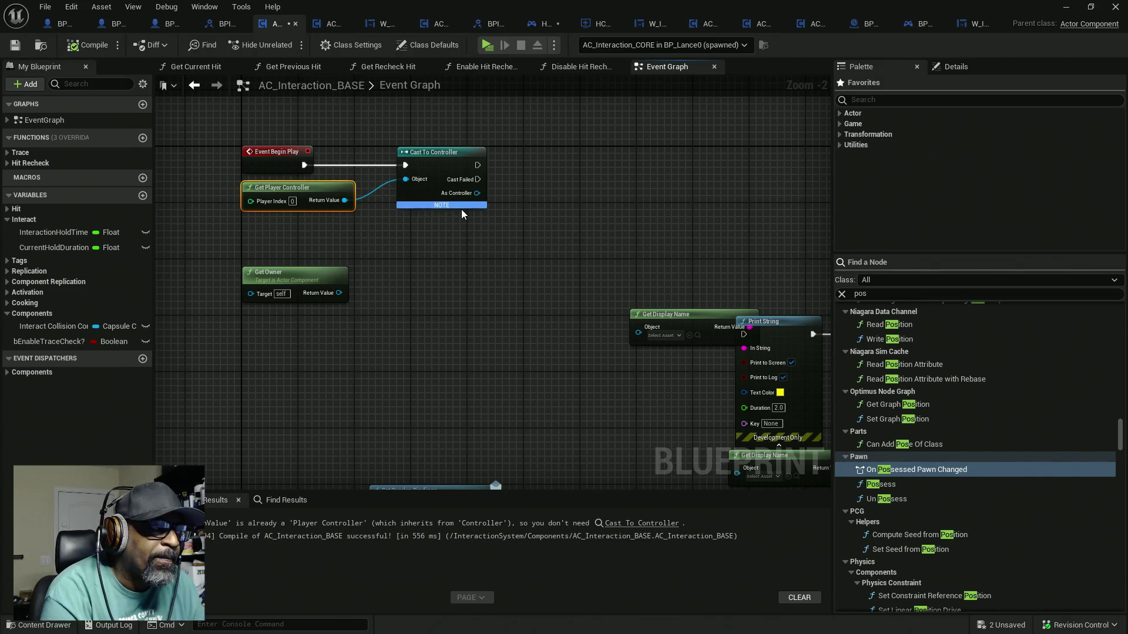
{"action": "scroll", "coordinate": [468, 196], "scroll_direction": "up", "scroll_amount": 2}
{"action": "left_click_drag", "start_coordinate": [469, 196], "coordinate": [520, 201]}
{"action": "type", "text": "on po"}
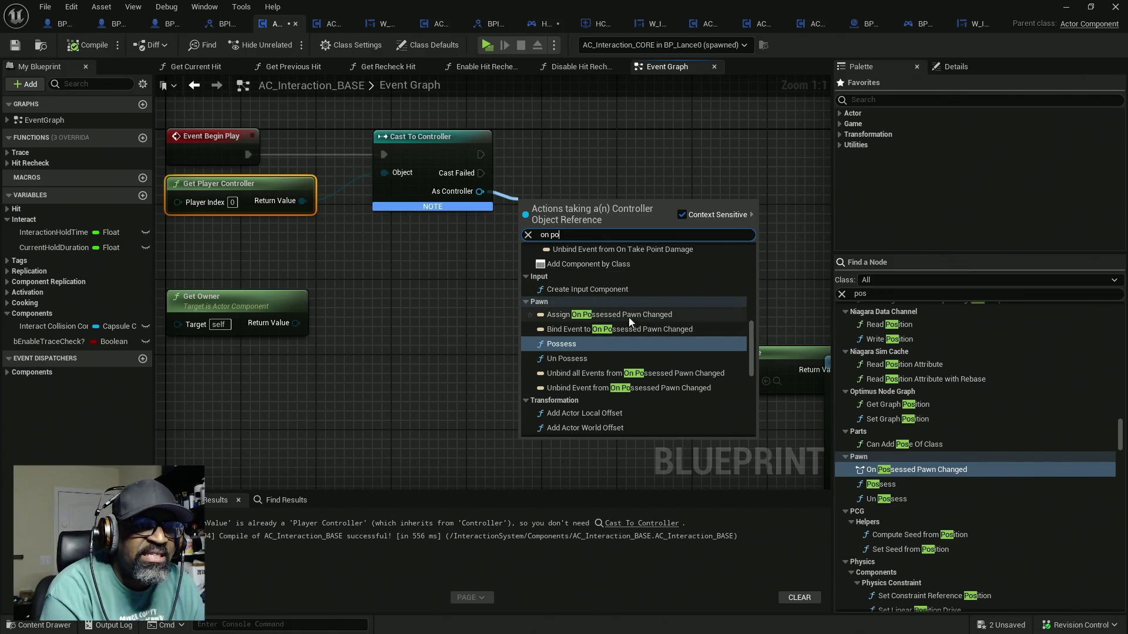
{"action": "scroll", "coordinate": [672, 360], "scroll_direction": "down", "scroll_amount": 2}
{"action": "scroll", "coordinate": [676, 361], "scroll_direction": "up", "scroll_amount": 6}
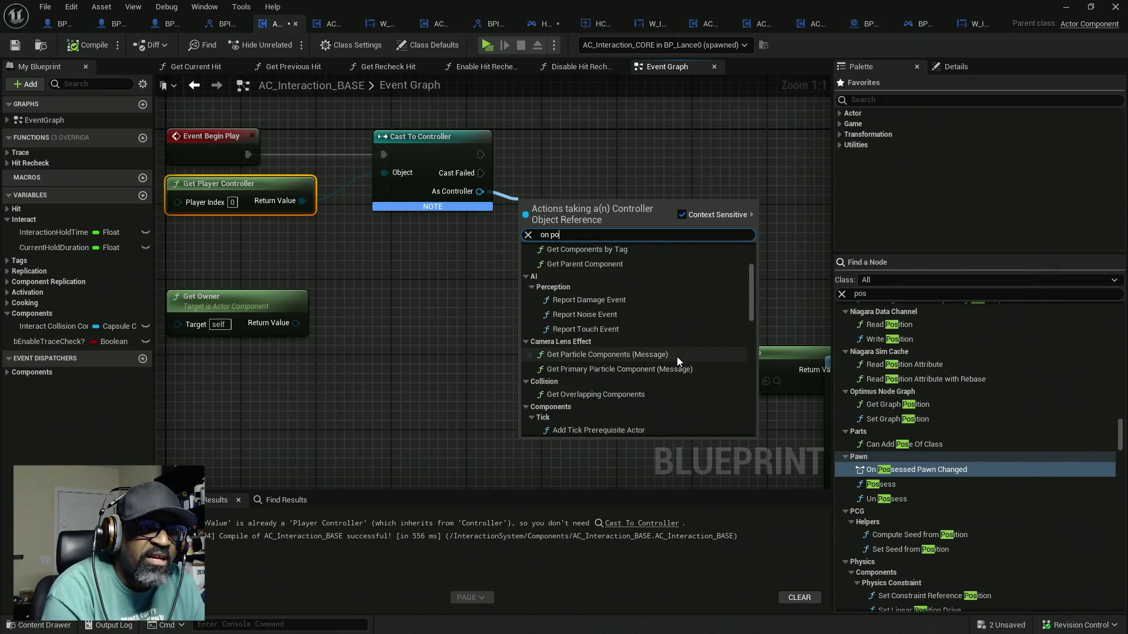
{"action": "scroll", "coordinate": [676, 330], "scroll_direction": "down", "scroll_amount": 3}
{"action": "scroll", "coordinate": [673, 333], "scroll_direction": "down", "scroll_amount": 10}
{"action": "scroll", "coordinate": [673, 334], "scroll_direction": "down", "scroll_amount": 8}
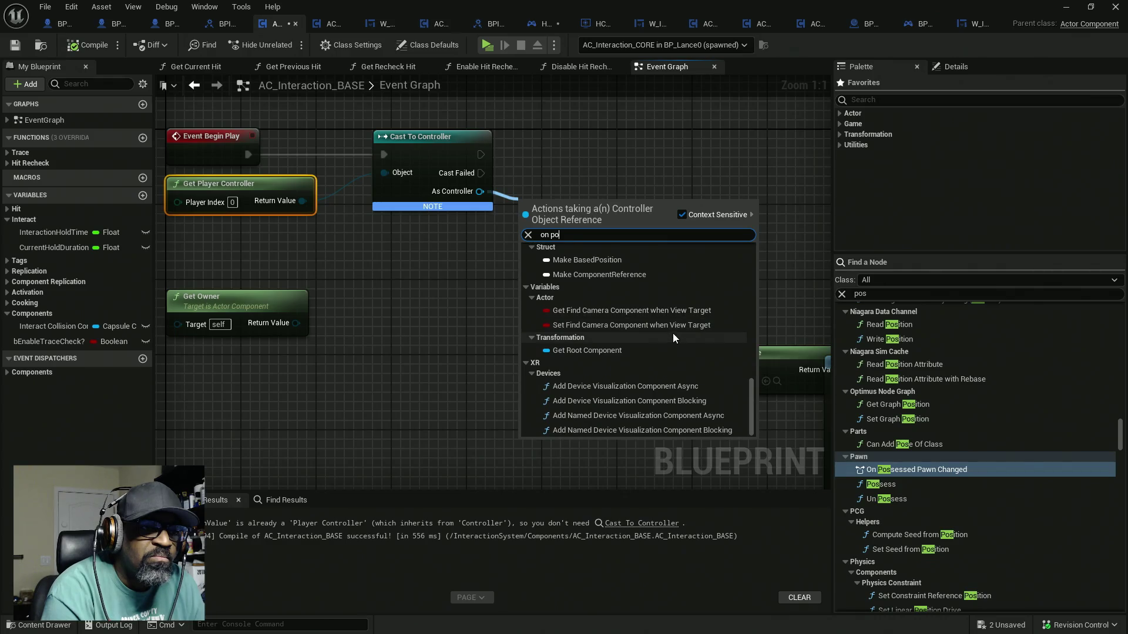
{"action": "left_click", "coordinate": [489, 323]}
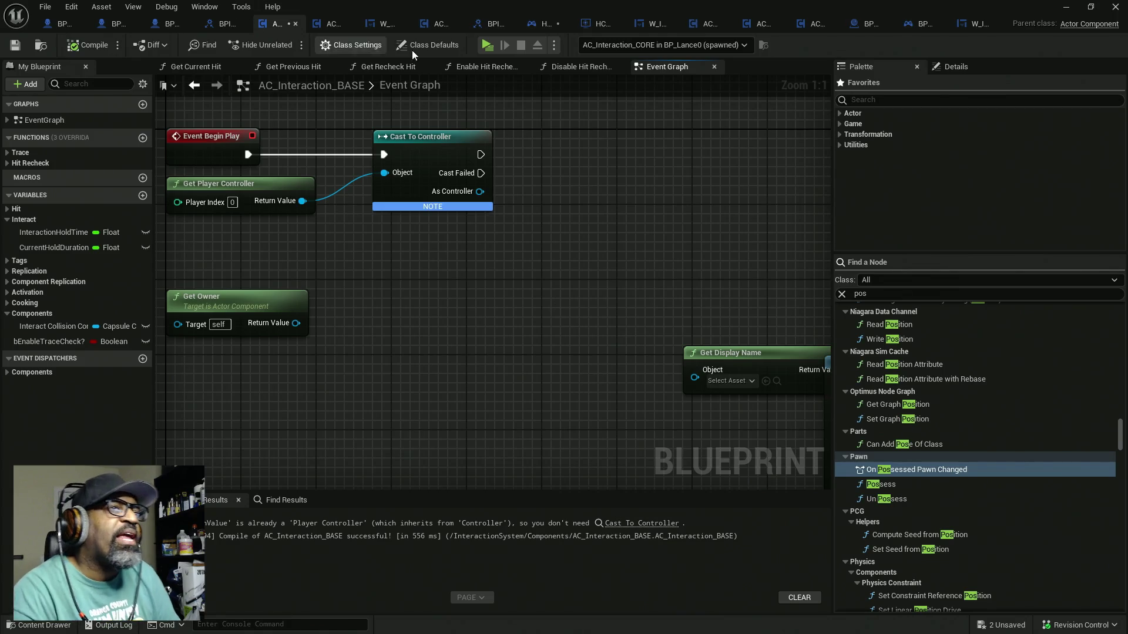
In HC_PlayerController, select the OnPossessedPawnChanged multicast delegate variable to view its details
{"action": "left_click", "coordinate": [542, 25]}
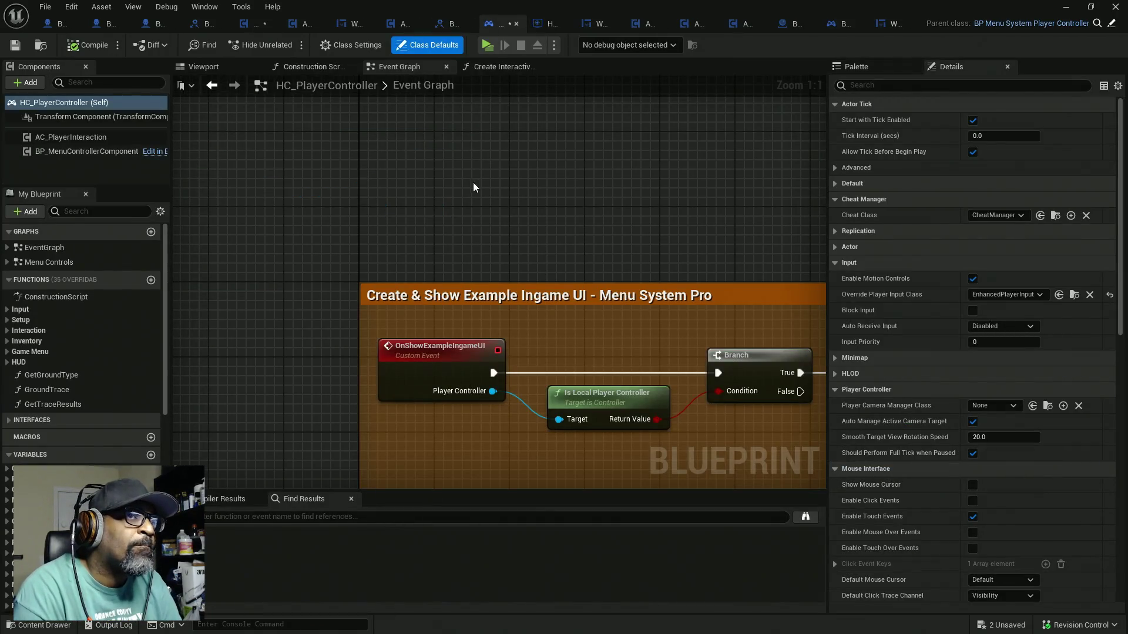
{"action": "mouse_move", "coordinate": [478, 253]}
{"action": "left_mouse_down"}
{"action": "mouse_move", "coordinate": [416, 157]}
{"action": "mouse_move", "coordinate": [353, 126]}
{"action": "left_mouse_up"}
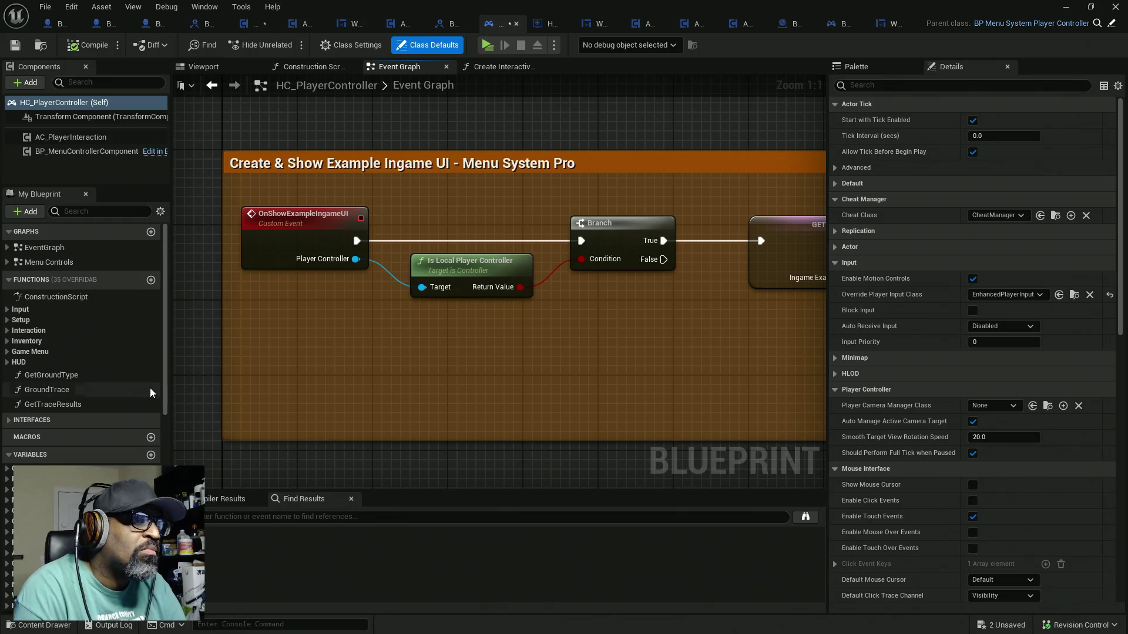
{"action": "scroll", "coordinate": [145, 384], "scroll_direction": "down", "scroll_amount": 5}
{"action": "scroll", "coordinate": [9, 273], "scroll_direction": "up", "scroll_amount": 1}
{"action": "left_click", "coordinate": [12, 268]}
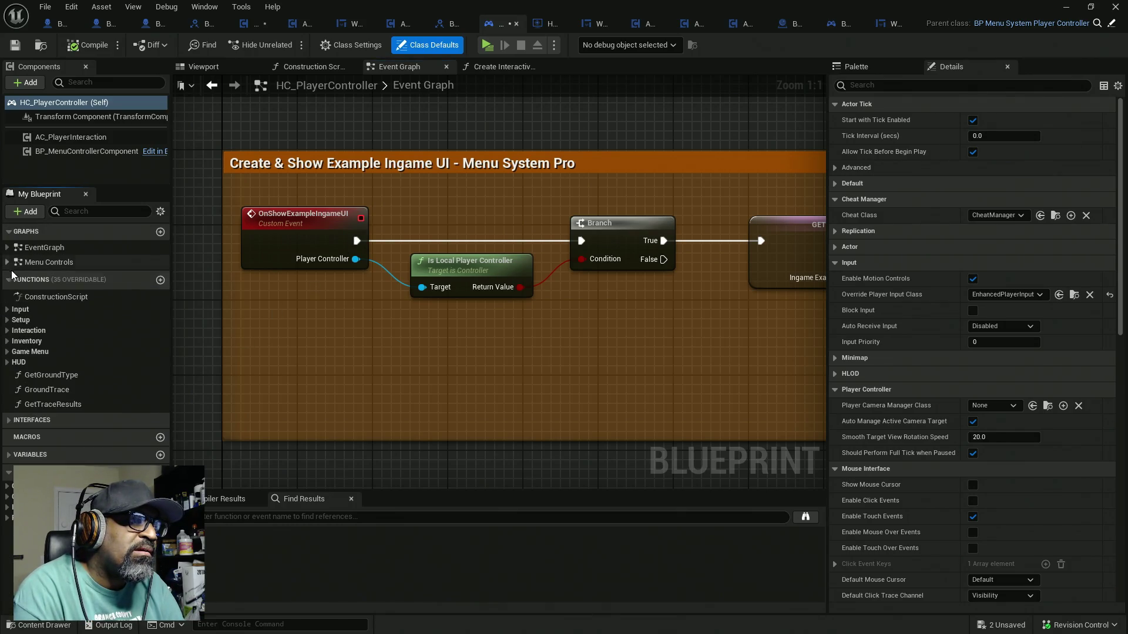
{"action": "left_click", "coordinate": [7, 518]}
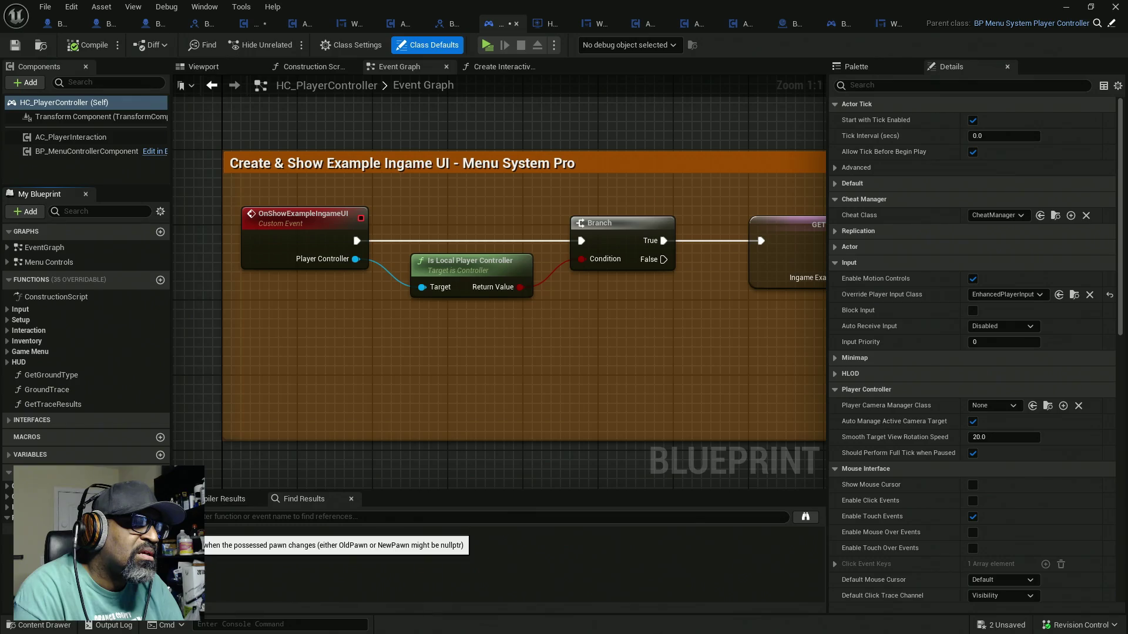
{"action": "left_click", "coordinate": [59, 529]}
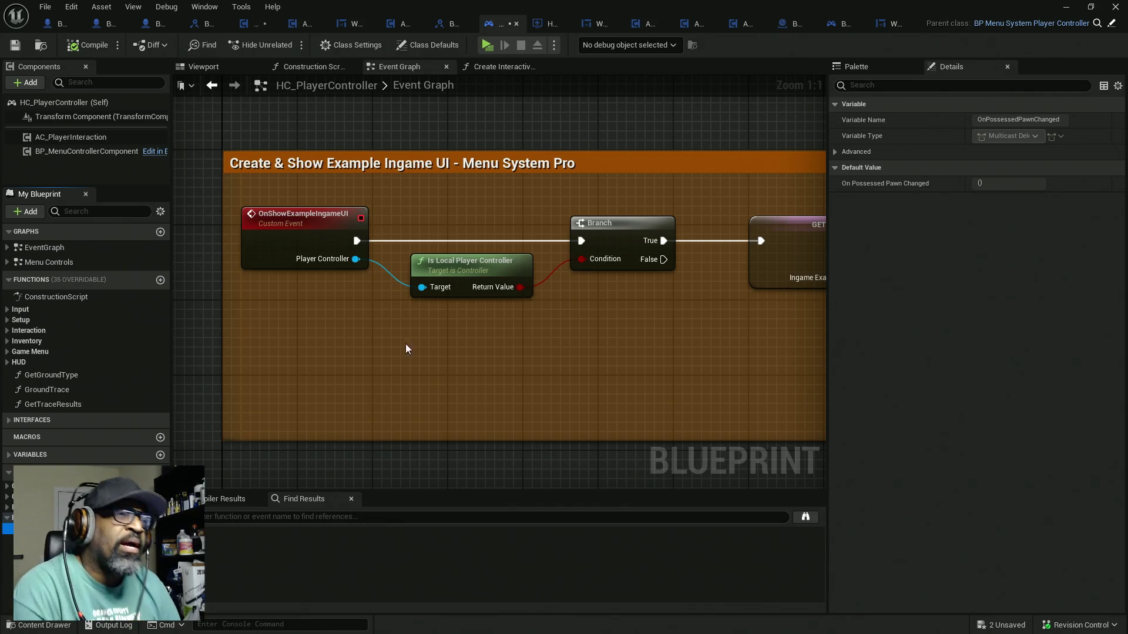
Survey the HC_PlayerController graph, then drop OnPossessedPawnChanged on empty space beside Destroy Actor
{"action": "scroll", "coordinate": [487, 203], "scroll_direction": "down", "scroll_amount": 1}
{"action": "left_click_drag", "start_coordinate": [481, 206], "coordinate": [440, 322]}
{"action": "left_click_drag", "start_coordinate": [479, 245], "coordinate": [472, 309]}
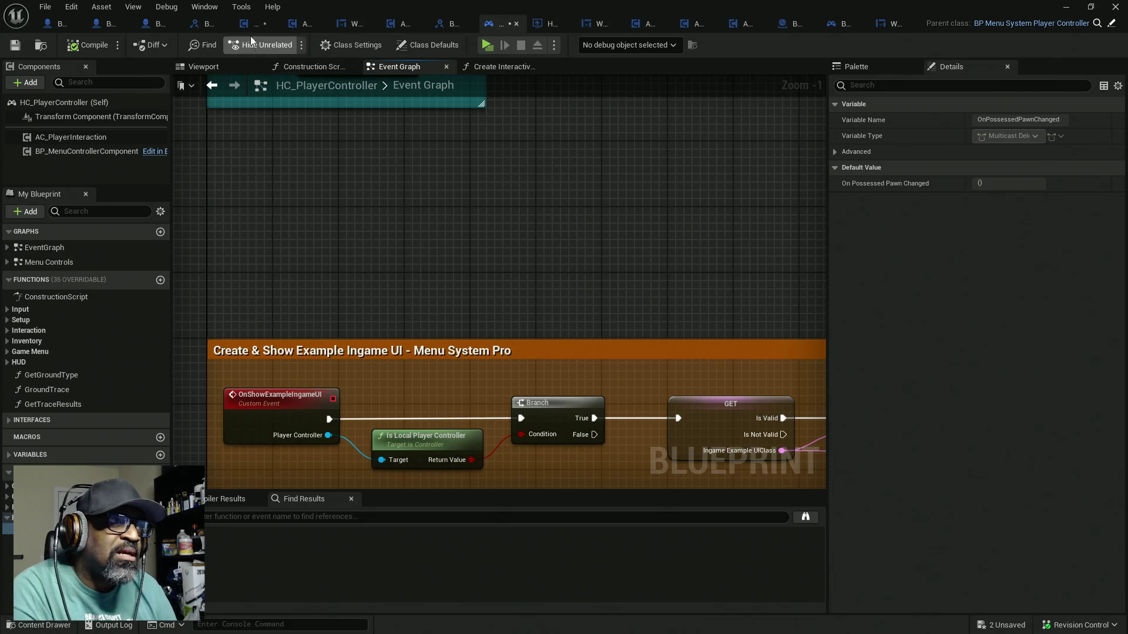
{"action": "scroll", "coordinate": [317, 215], "scroll_direction": "down", "scroll_amount": 10}
{"action": "scroll", "coordinate": [317, 215], "scroll_direction": "up", "scroll_amount": 6}
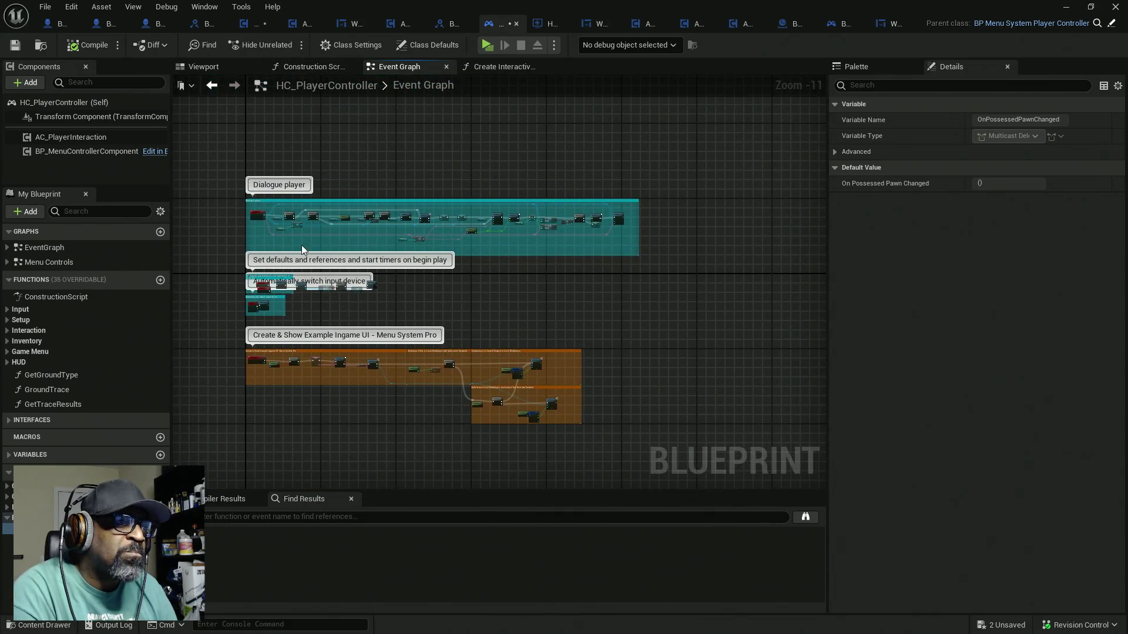
{"action": "scroll", "coordinate": [255, 259], "scroll_direction": "up", "scroll_amount": 4}
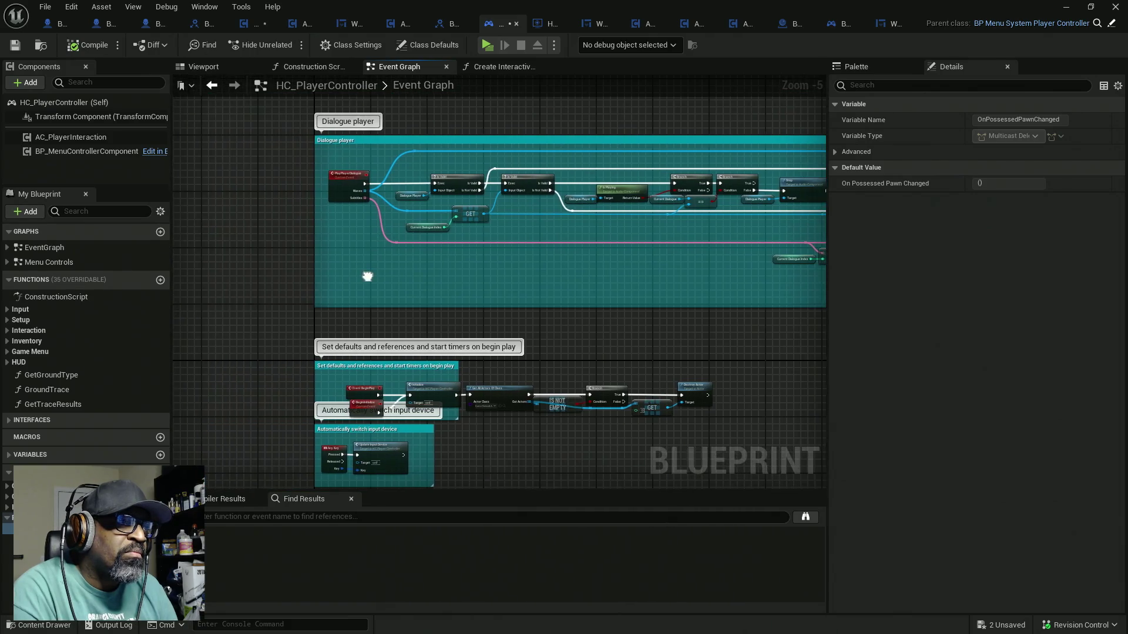
{"action": "scroll", "coordinate": [337, 195], "scroll_direction": "down", "scroll_amount": 4}
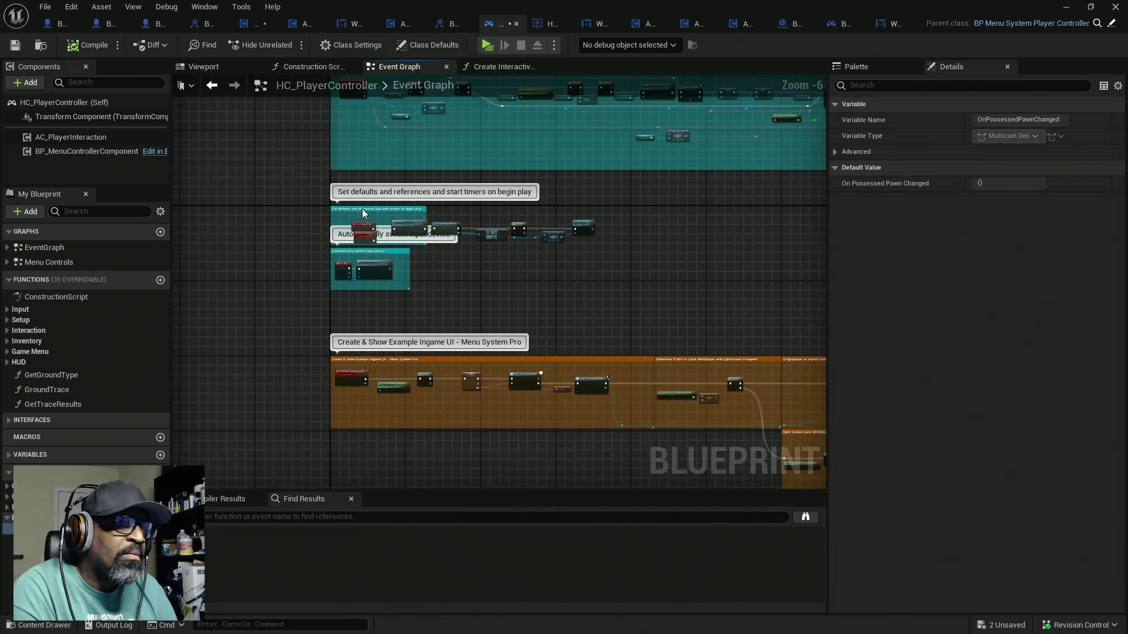
{"action": "scroll", "coordinate": [359, 228], "scroll_direction": "up", "scroll_amount": 4}
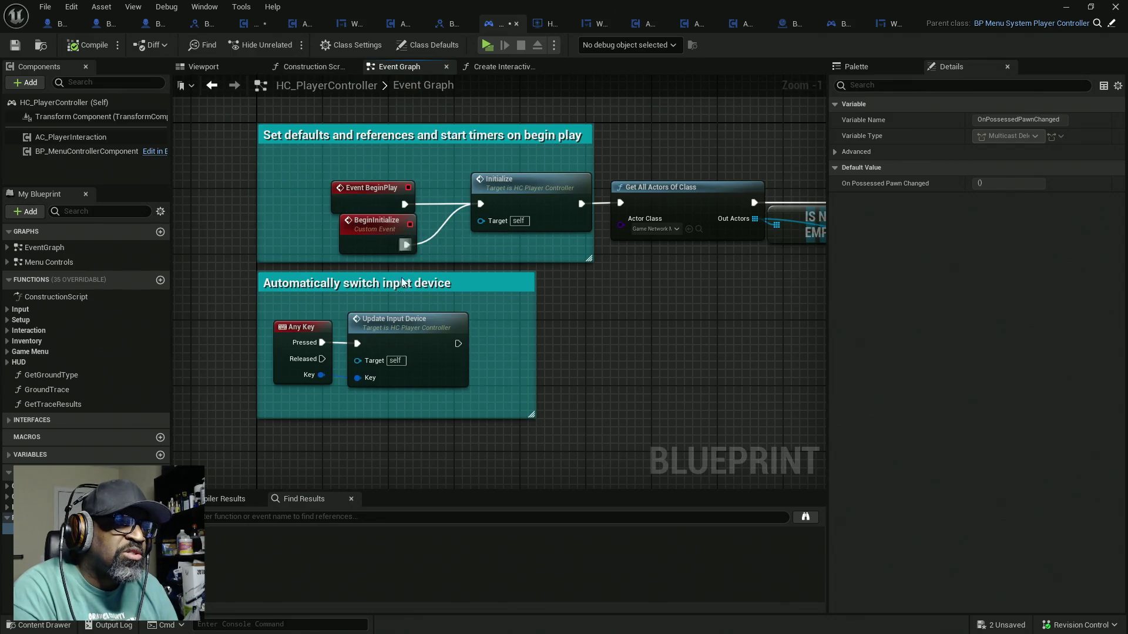
{"action": "scroll", "coordinate": [402, 362], "scroll_direction": "down", "scroll_amount": 4}
{"action": "left_click_drag", "start_coordinate": [403, 362], "coordinate": [396, 231]}
{"action": "scroll", "coordinate": [381, 329], "scroll_direction": "up", "scroll_amount": 2}
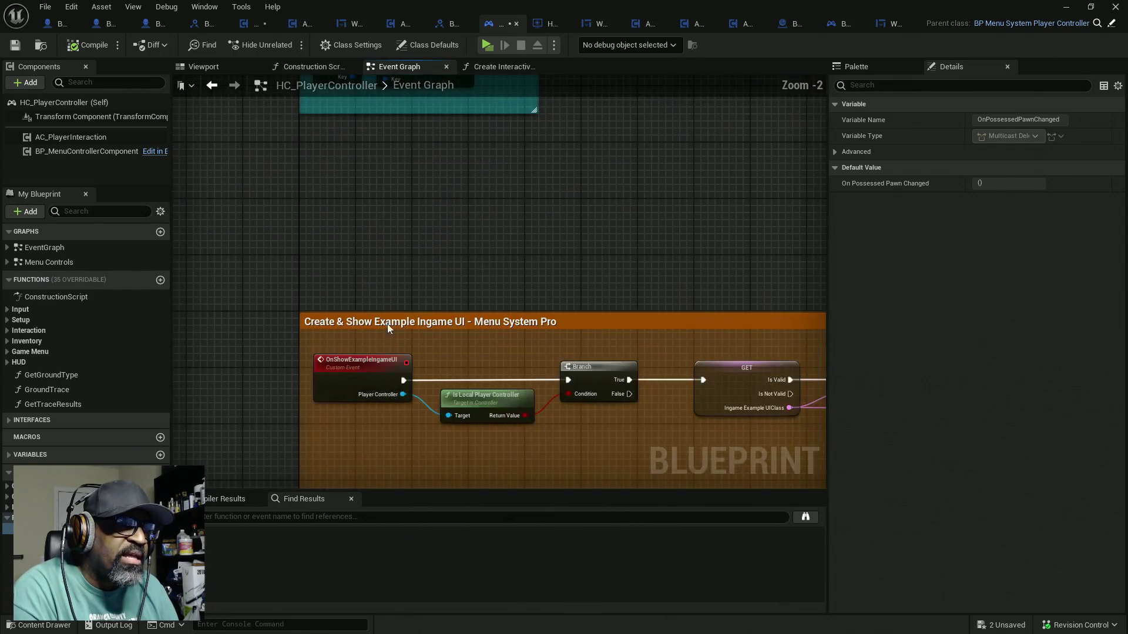
{"action": "scroll", "coordinate": [389, 273], "scroll_direction": "down", "scroll_amount": 2}
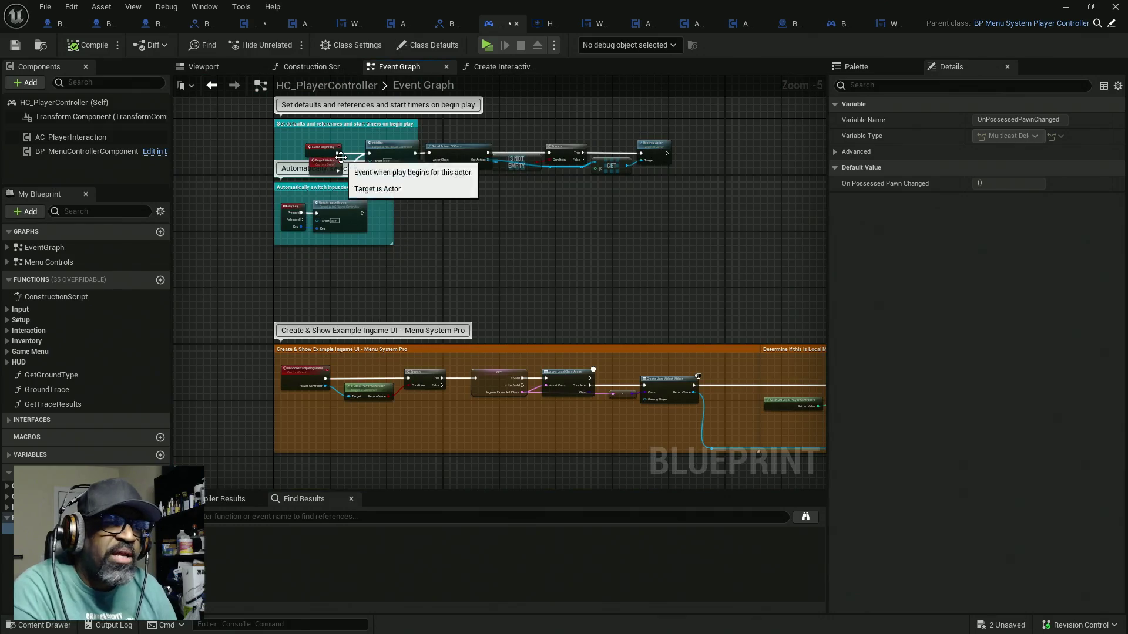
{"action": "scroll", "coordinate": [600, 171], "scroll_direction": "up", "scroll_amount": 5}
{"action": "left_click_drag", "start_coordinate": [642, 182], "coordinate": [444, 244]}
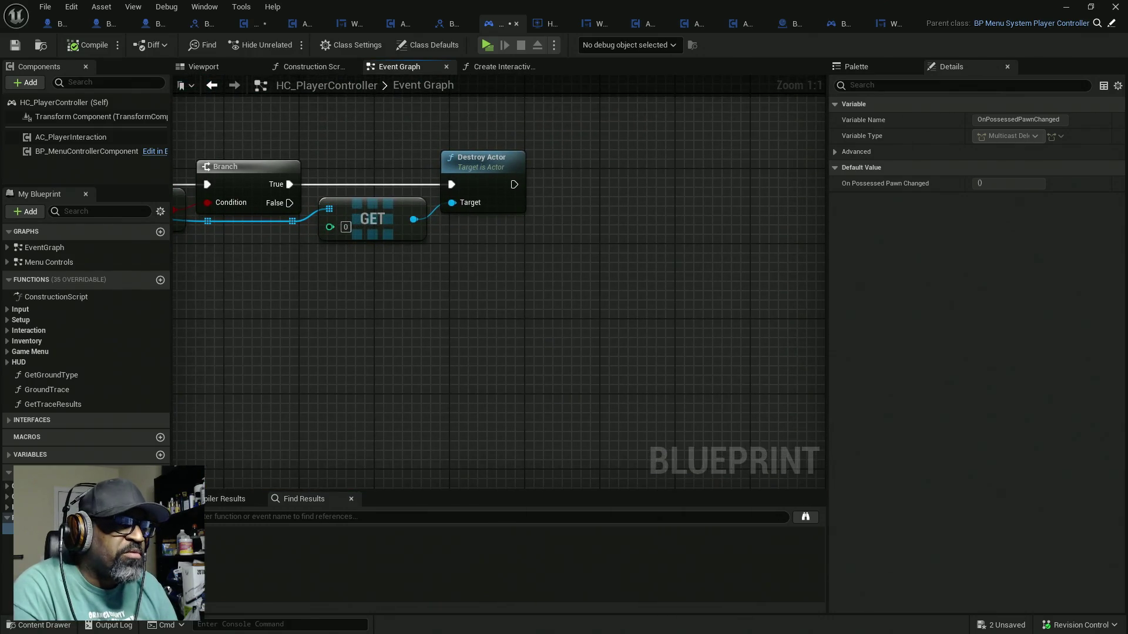
{"action": "mouse_move", "coordinate": [36, 528]}
{"action": "left_mouse_down"}
{"action": "mouse_move", "coordinate": [520, 372]}
{"action": "mouse_move", "coordinate": [544, 205]}
{"action": "left_mouse_up"}
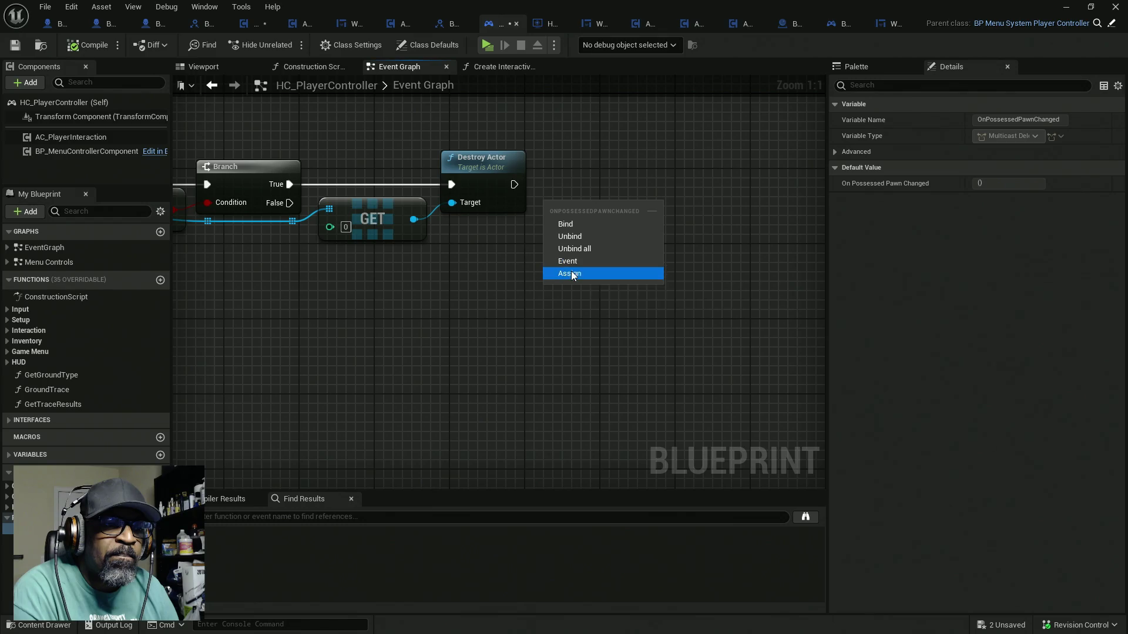
Re-drop OnPossessedPawnChanged, dismiss its options, and show the dispatcher's advanced property flags
{"action": "left_click", "coordinate": [502, 305]}
{"action": "mouse_move", "coordinate": [147, 529]}
{"action": "left_mouse_down"}
{"action": "mouse_move", "coordinate": [470, 302]}
{"action": "mouse_move", "coordinate": [490, 270]}
{"action": "left_mouse_up"}
{"action": "left_click", "coordinate": [502, 257]}
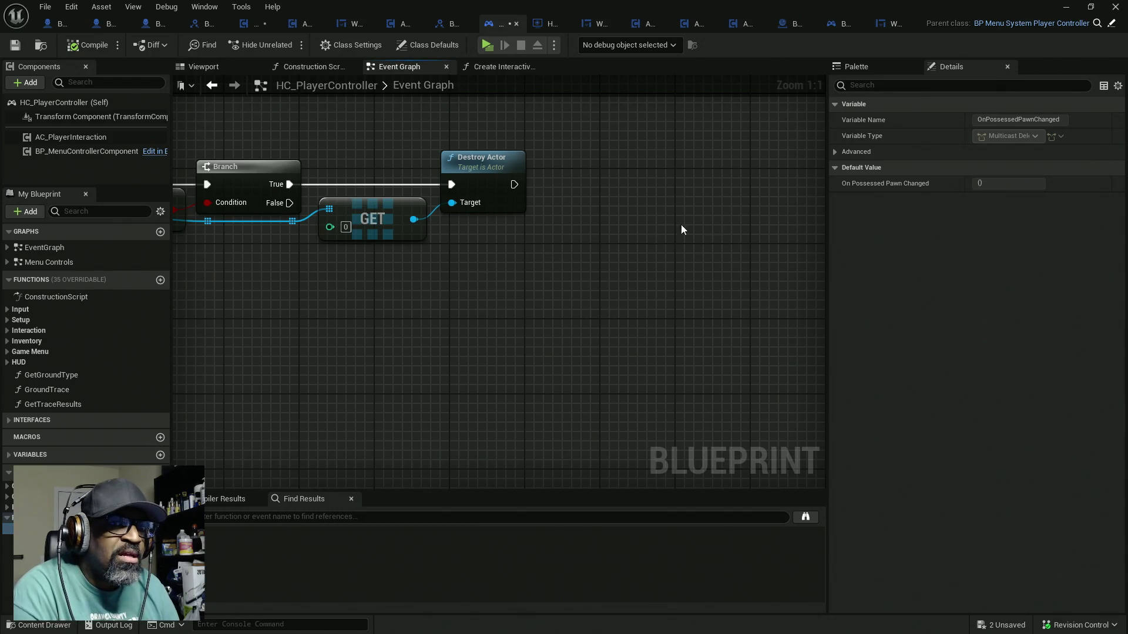
{"action": "left_click", "coordinate": [834, 153]}
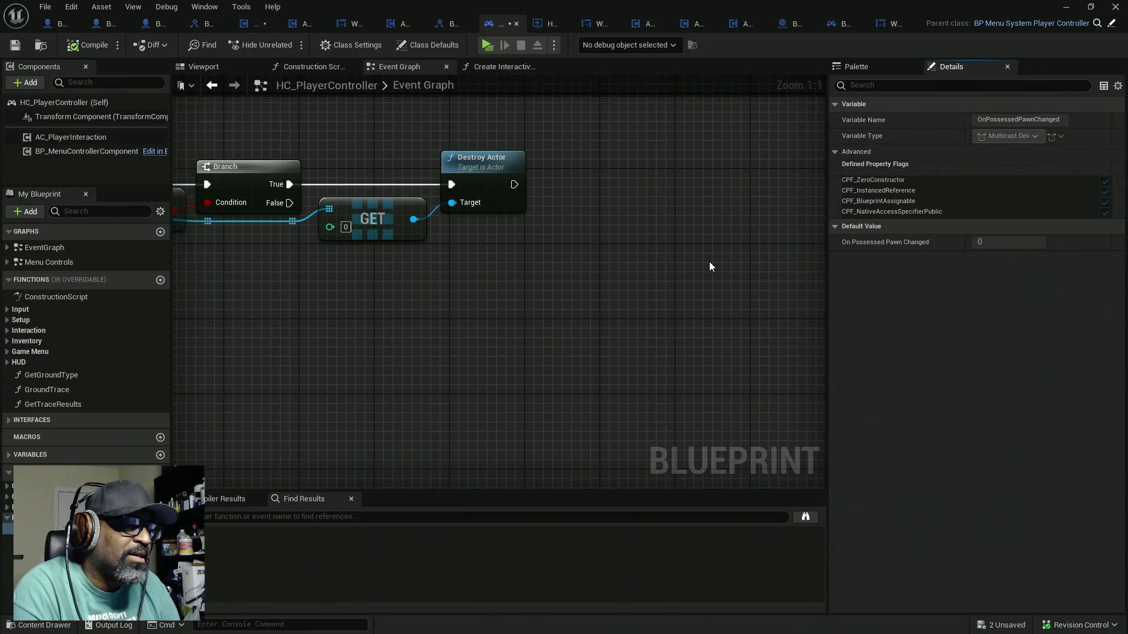
Search the palette for 'call', then drop OnActorBeginOverlap onto the graph to show its binding options
{"action": "left_click", "coordinate": [872, 69]}
{"action": "left_click", "coordinate": [863, 295]}
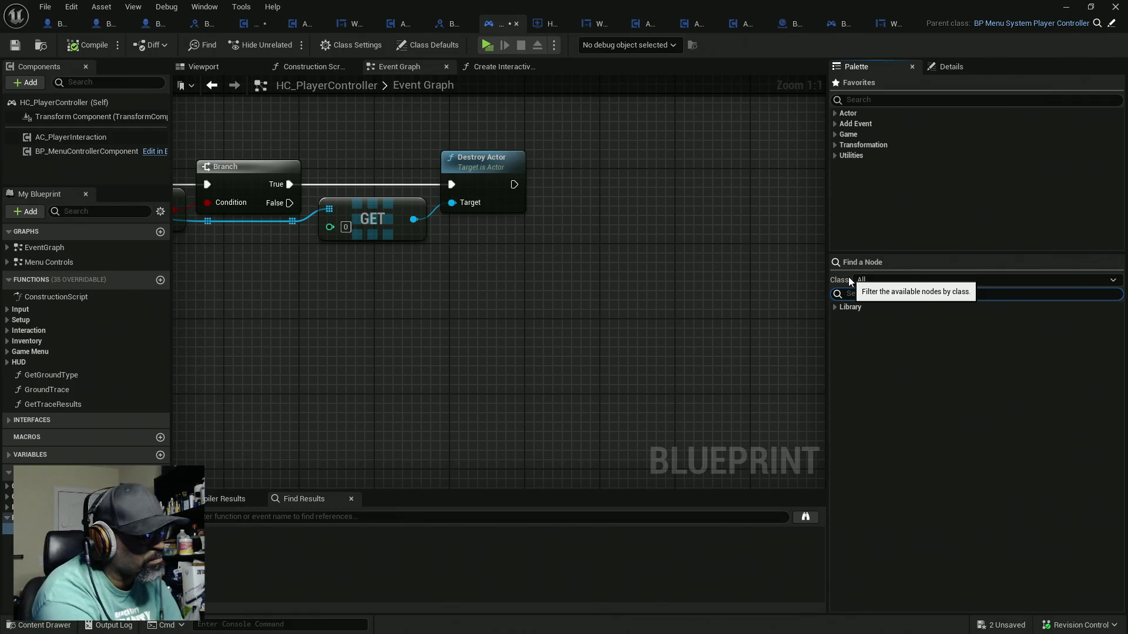
{"action": "type", "text": "call"}
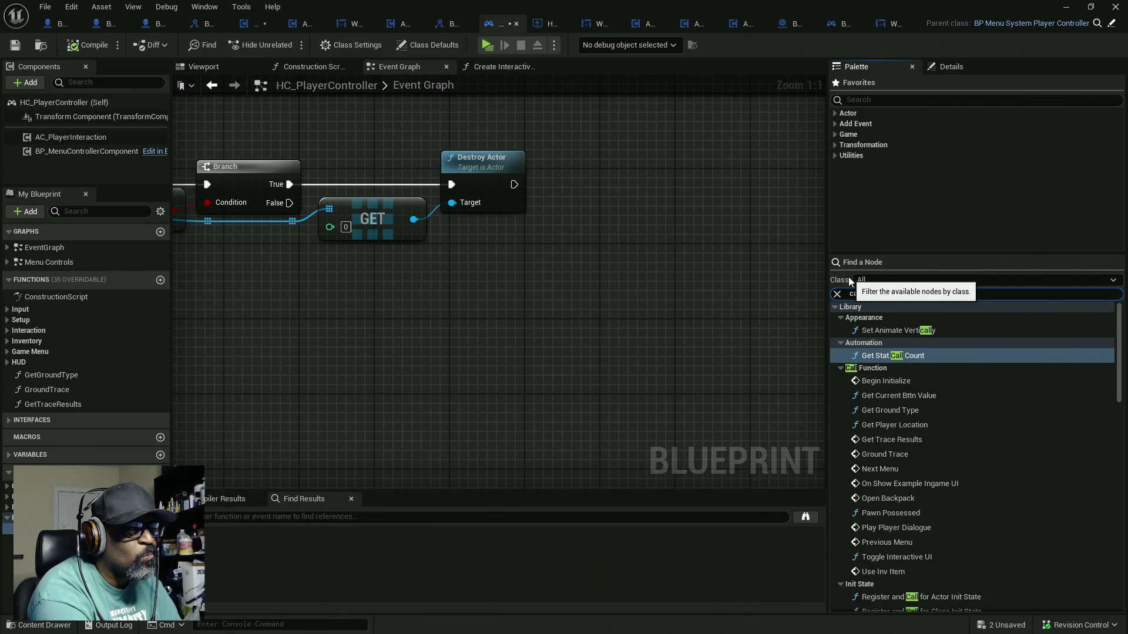
{"action": "scroll", "coordinate": [943, 418], "scroll_direction": "down", "scroll_amount": 10}
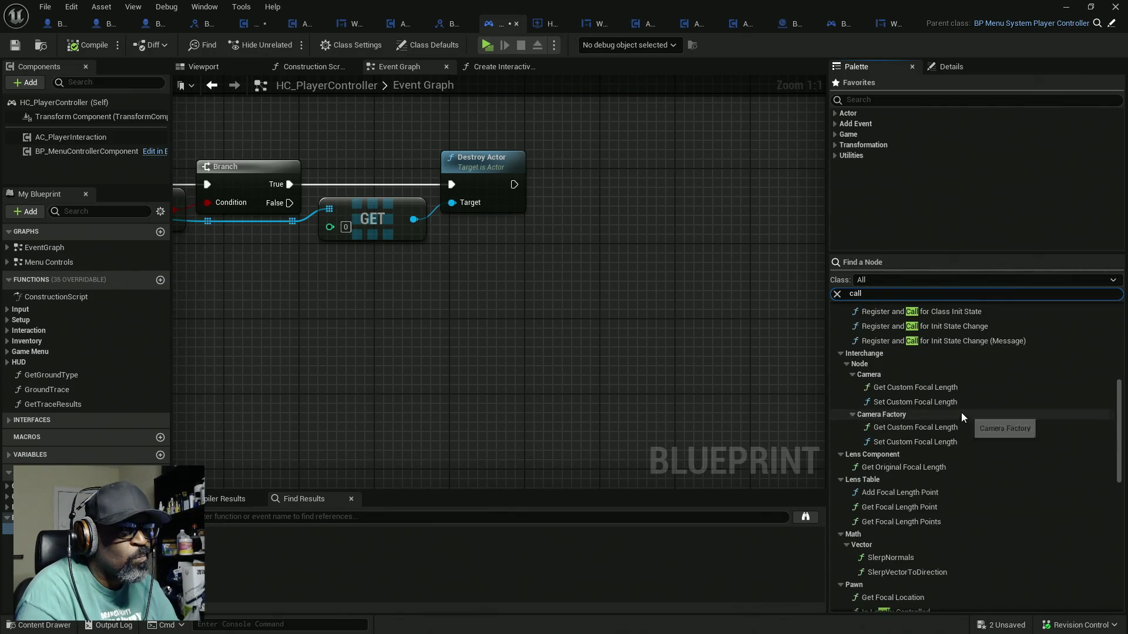
{"action": "scroll", "coordinate": [982, 407], "scroll_direction": "down", "scroll_amount": 8}
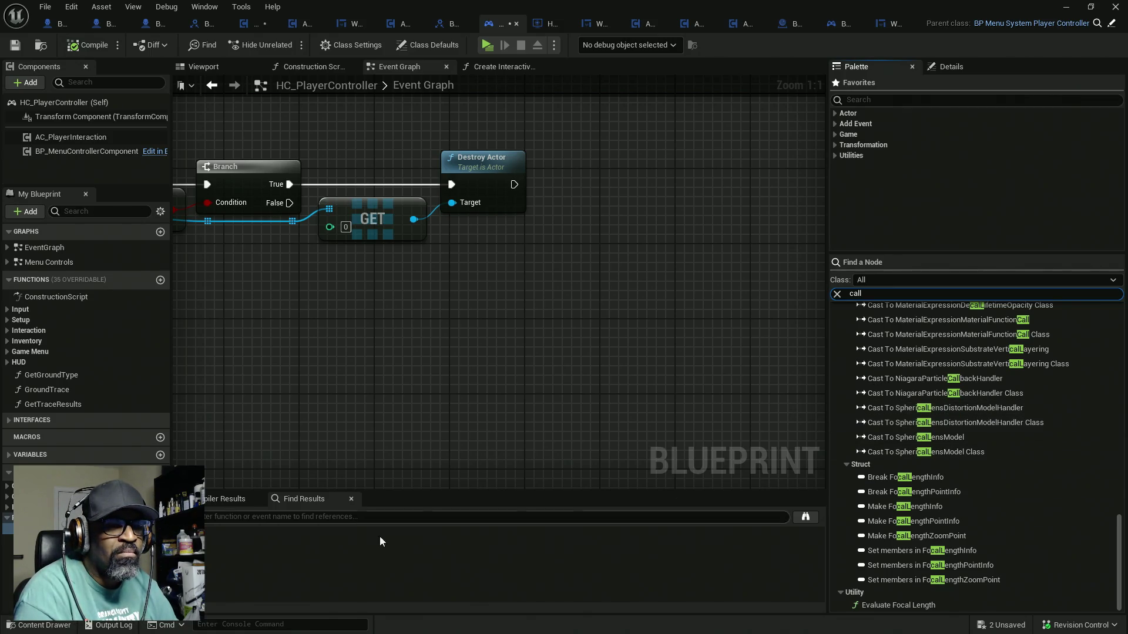
{"action": "left_click", "coordinate": [8, 549]}
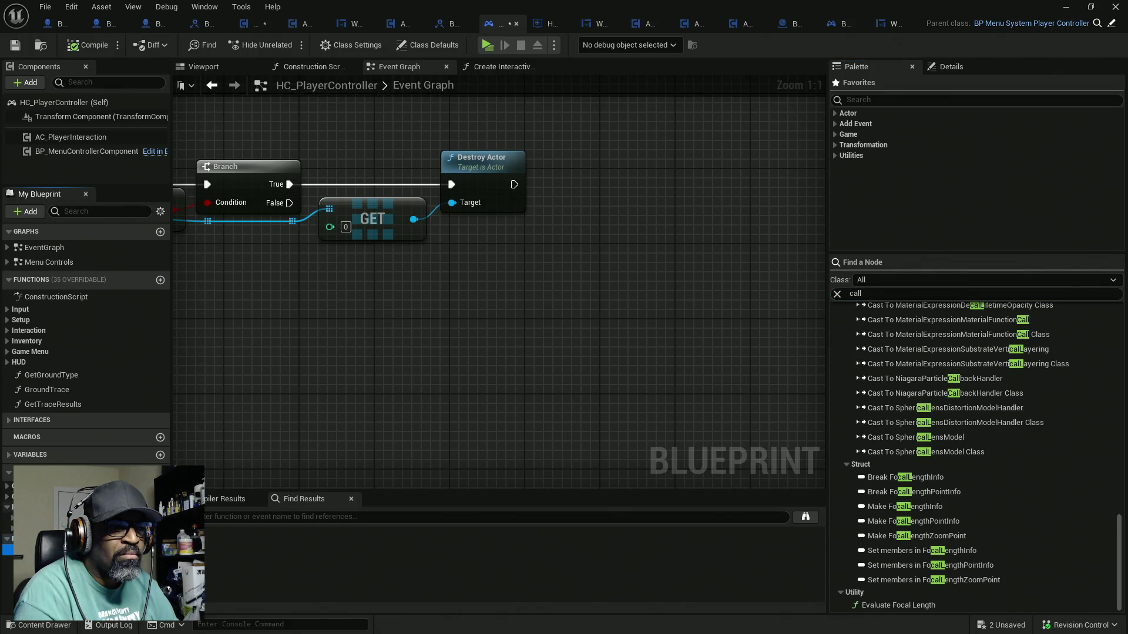
{"action": "left_click", "coordinate": [7, 508]}
{"action": "left_click_drag", "start_coordinate": [7, 508], "coordinate": [445, 353]}
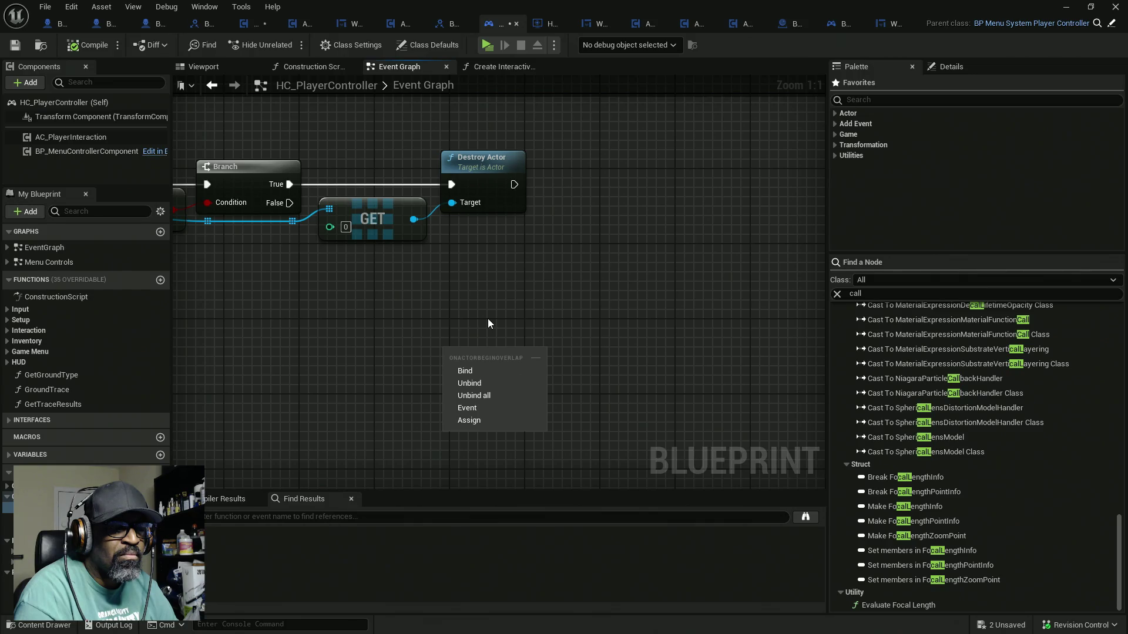
Assign On Possessed Pawn Changed to a new OnPossessedPawnChanged_Event, then delete both nodes
{"action": "left_click", "coordinate": [487, 319]}
{"action": "mouse_move", "coordinate": [35, 563]}
{"action": "left_mouse_down"}
{"action": "mouse_move", "coordinate": [200, 579]}
{"action": "mouse_move", "coordinate": [513, 208]}
{"action": "mouse_move", "coordinate": [567, 187]}
{"action": "left_mouse_up"}
{"action": "left_click", "coordinate": [586, 260]}
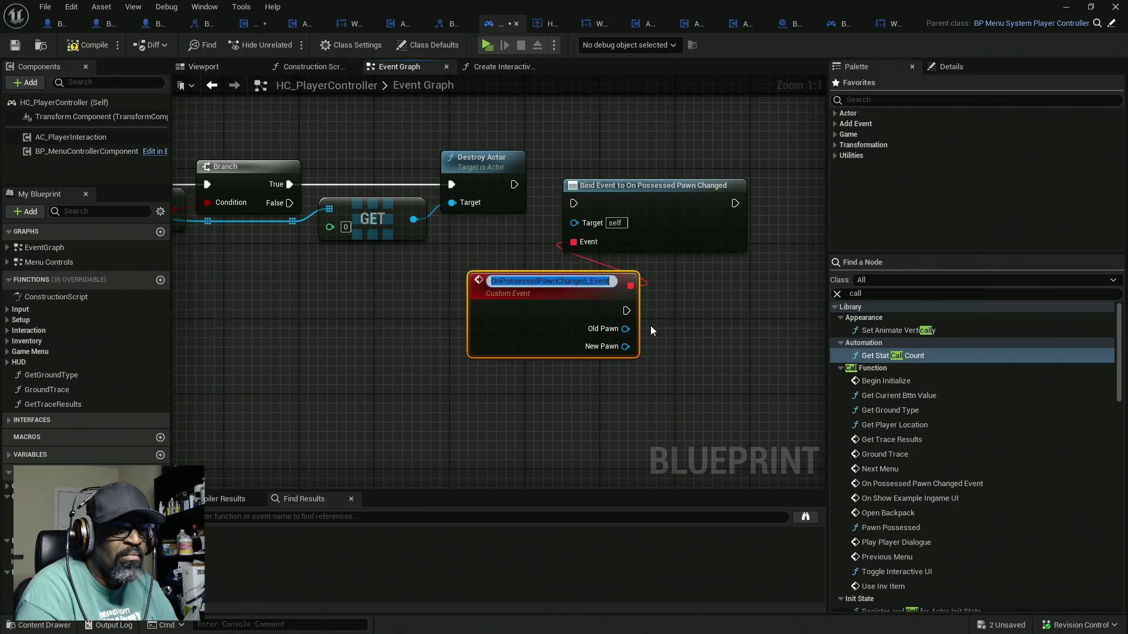
{"action": "left_click", "coordinate": [628, 206]}
{"action": "left_click_drag", "start_coordinate": [694, 143], "coordinate": [584, 366]}
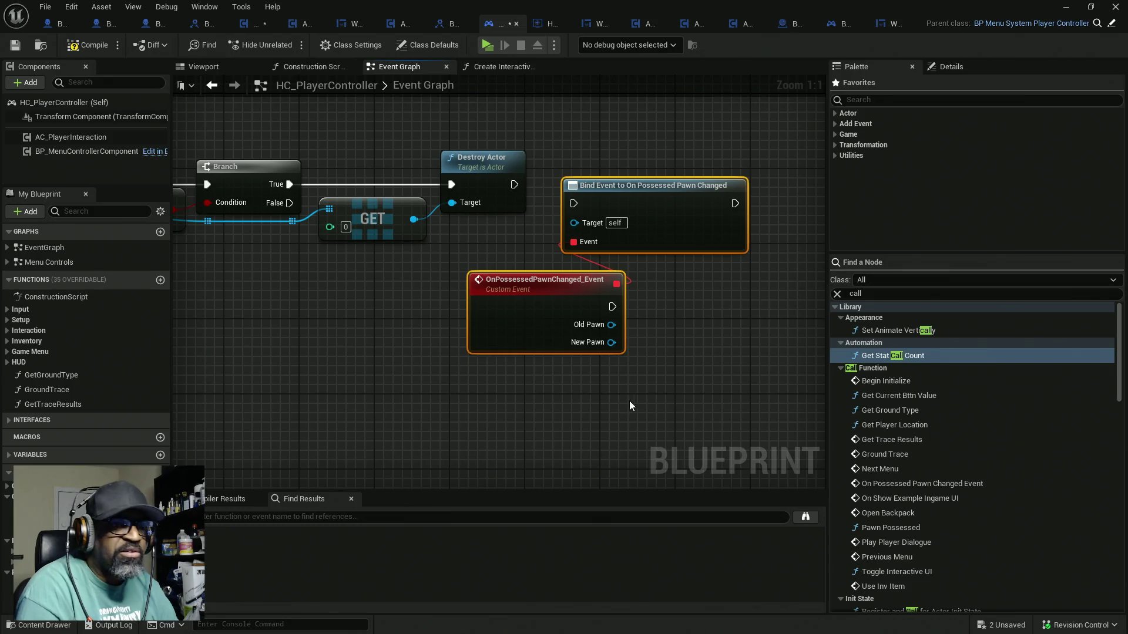
{"action": "key", "text": "Delete"}
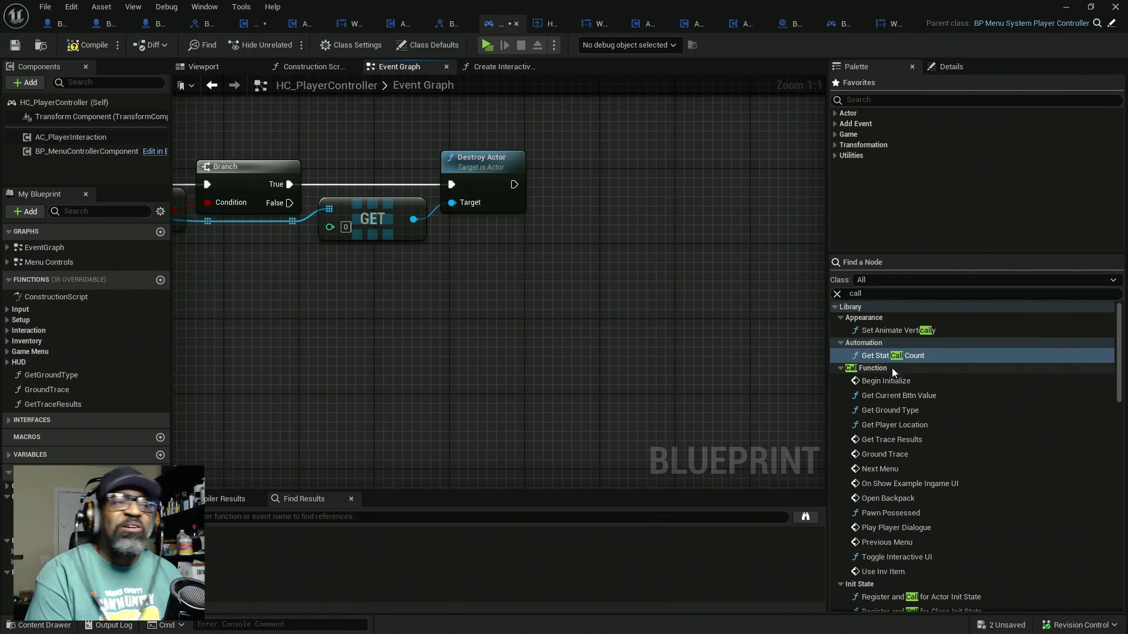
Compile HC_PlayerController from the toolbar and confirm the 'Good to go' status
{"action": "left_click", "coordinate": [99, 44]}
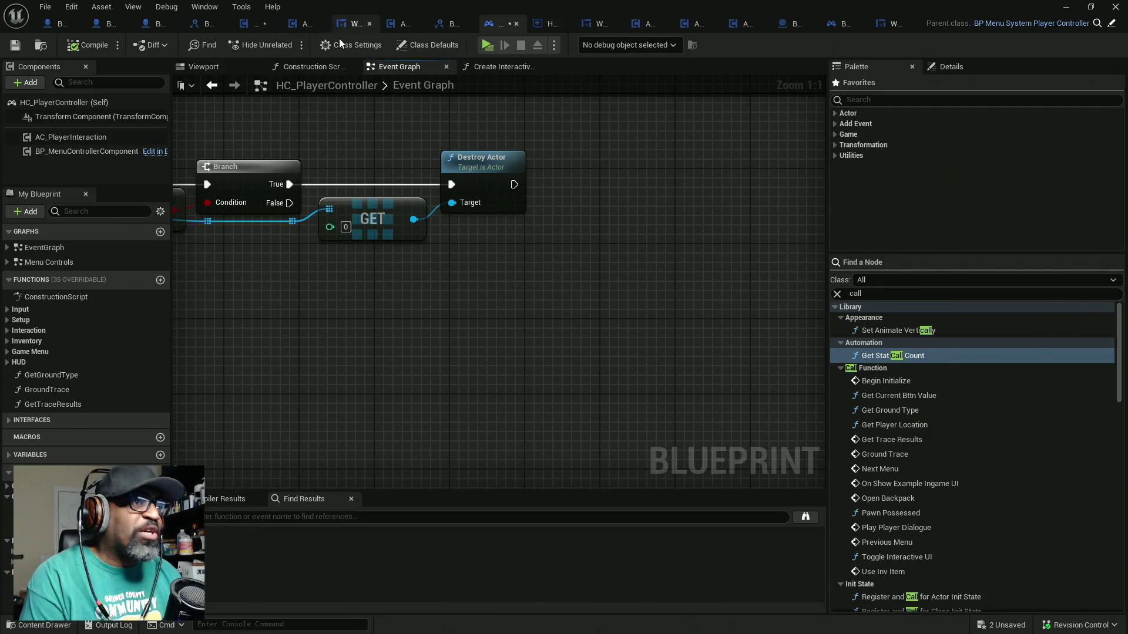
Check out and save HC_PlayerController, dismissing the validation-failed notification
{"action": "key", "text": "ctrl+s"}
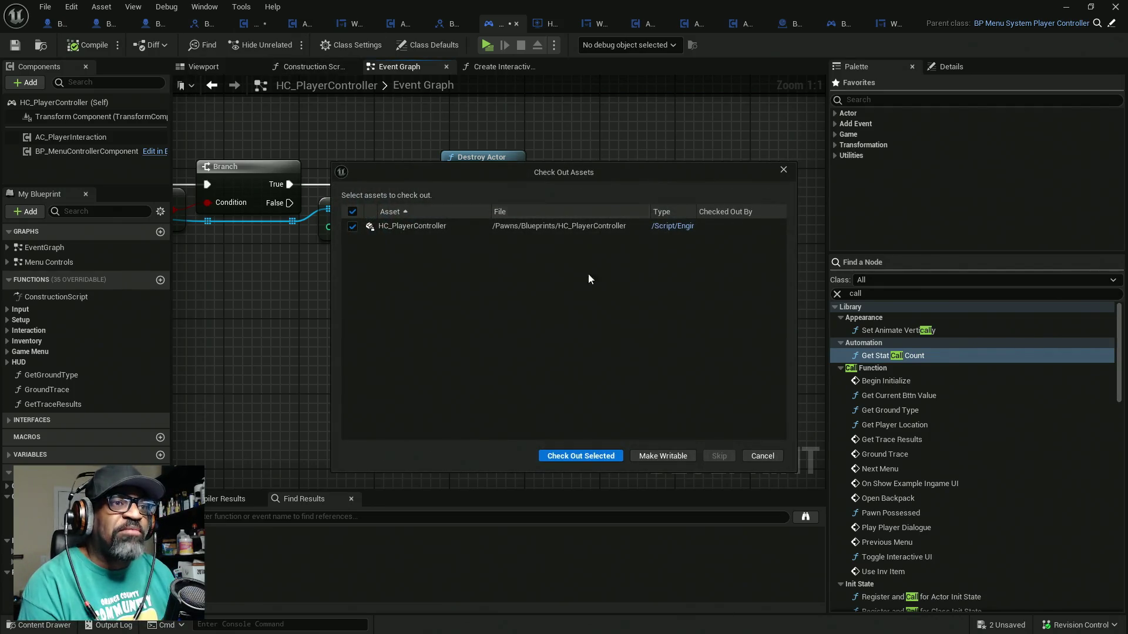
{"action": "left_click", "coordinate": [577, 456]}
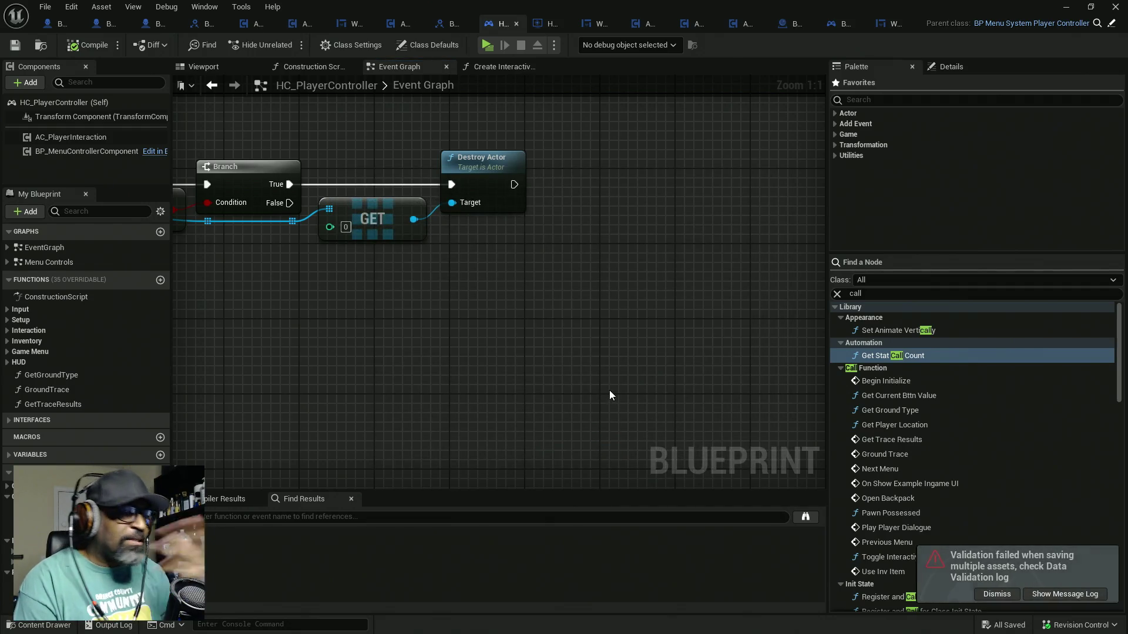
{"action": "left_click", "coordinate": [981, 592]}
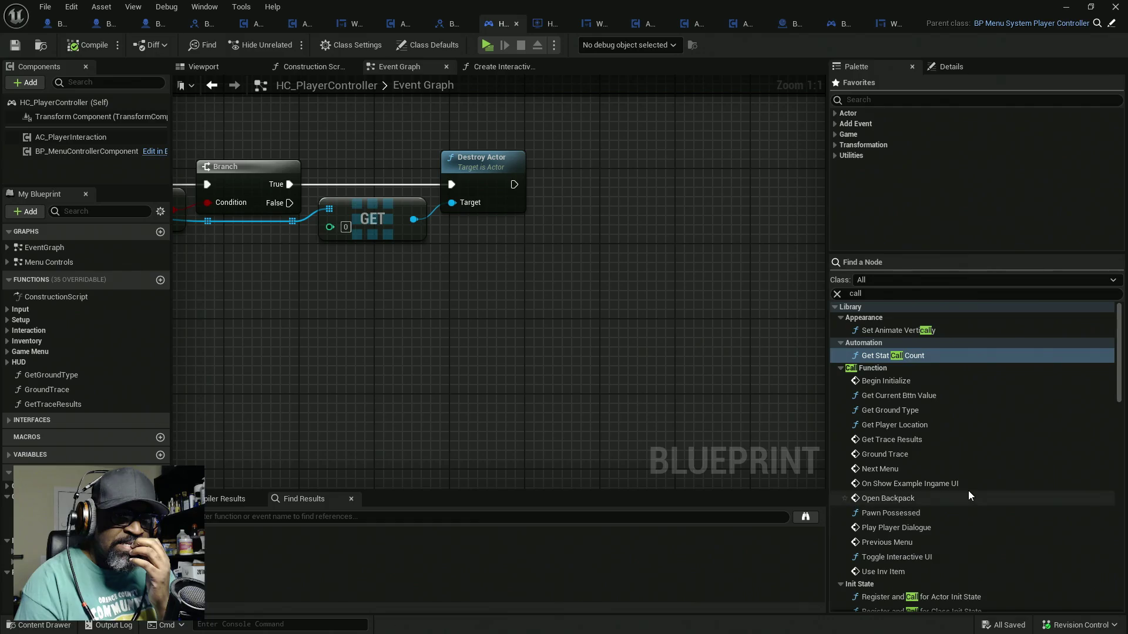
{"action": "scroll", "coordinate": [999, 459], "scroll_direction": "down", "scroll_amount": 3}
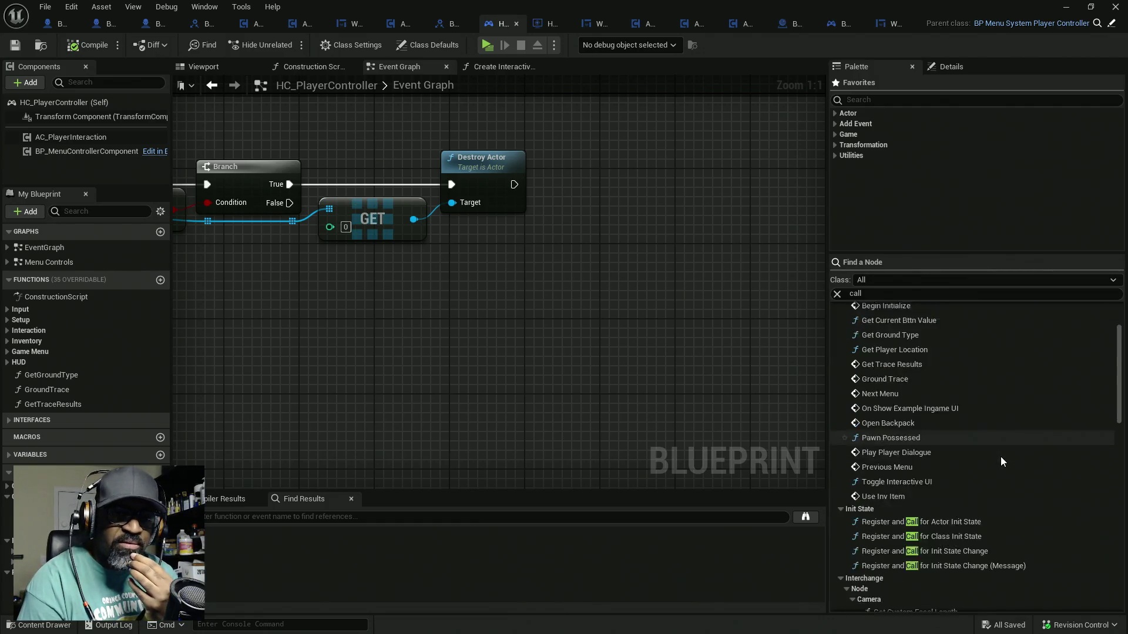
{"action": "scroll", "coordinate": [1012, 451], "scroll_direction": "down", "scroll_amount": 12}
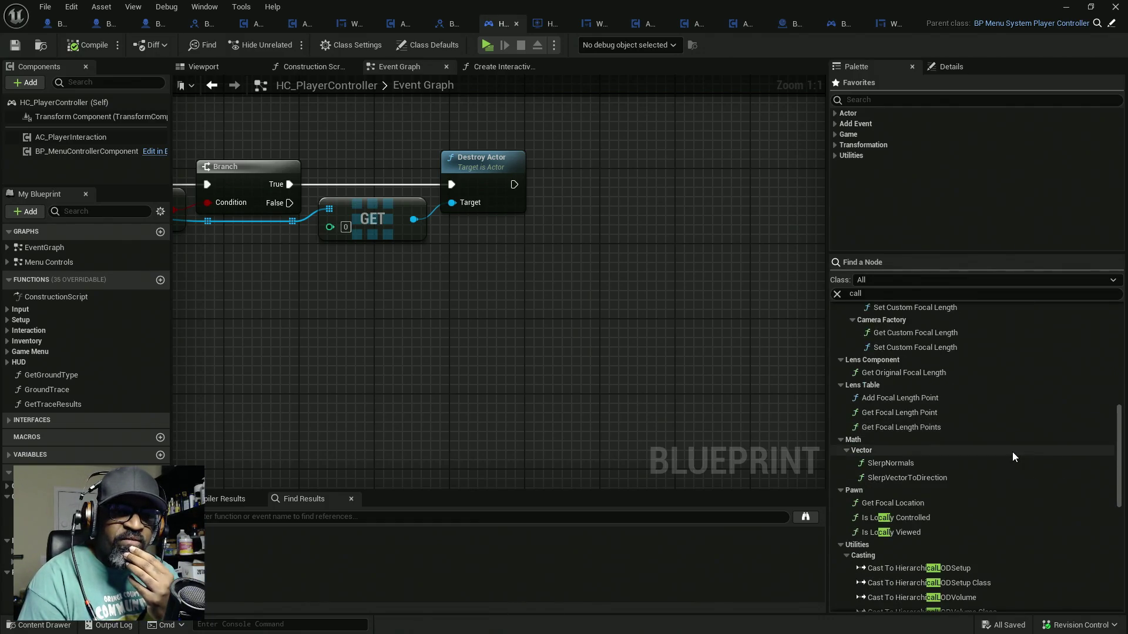
{"action": "scroll", "coordinate": [1013, 457], "scroll_direction": "down", "scroll_amount": 10}
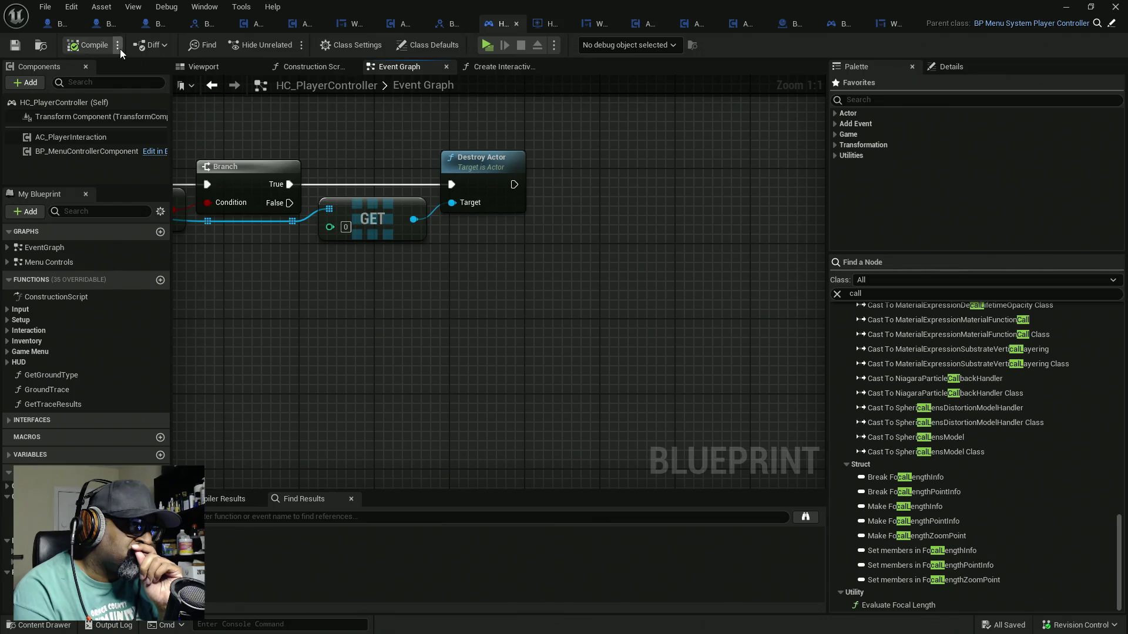
{"action": "left_click", "coordinate": [55, 26]}
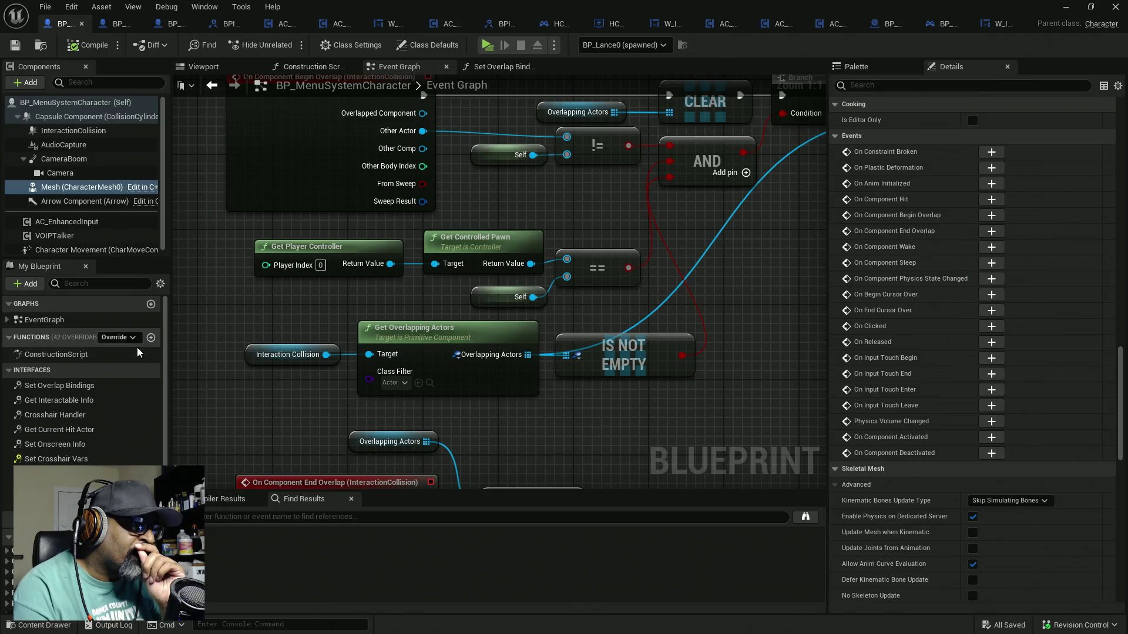
Add an Event Unpossessed override to BP_MenuSystemCharacter's graph
{"action": "left_click", "coordinate": [121, 338]}
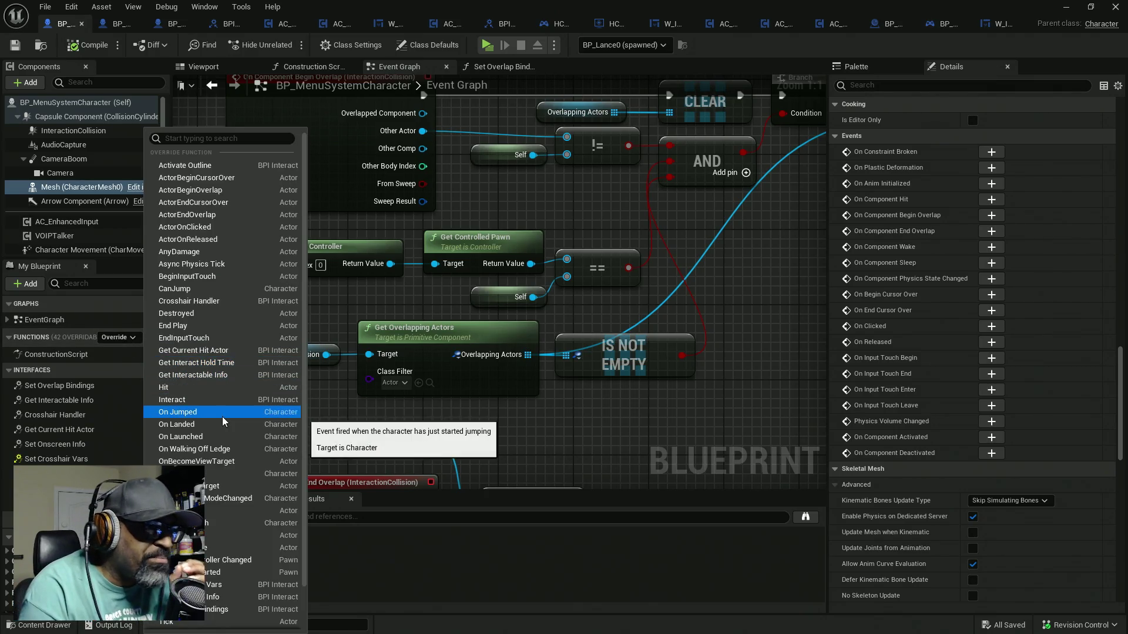
{"action": "scroll", "coordinate": [239, 558], "scroll_direction": "down", "scroll_amount": 3}
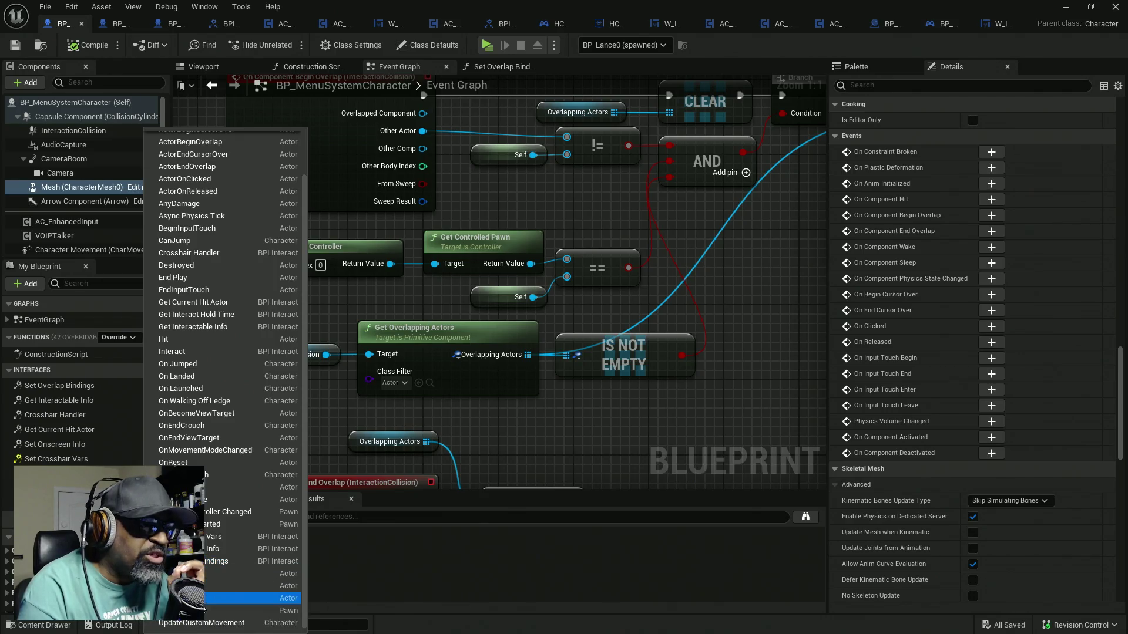
{"action": "left_click", "coordinate": [176, 610]}
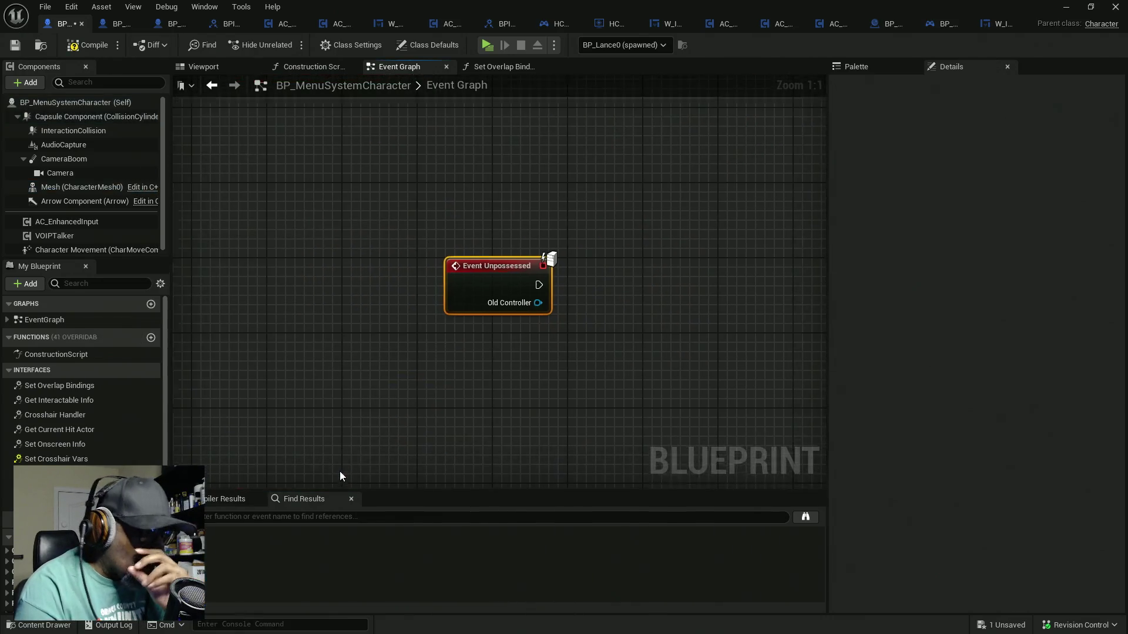
Arrange Event Unpossessed below the Event Possessed chain, clear of the lowered BeginPlay group
{"action": "scroll", "coordinate": [432, 383], "scroll_direction": "down", "scroll_amount": 7}
{"action": "scroll", "coordinate": [432, 383], "scroll_direction": "down", "scroll_amount": 2}
{"action": "mouse_move", "coordinate": [415, 429]}
{"action": "left_mouse_down"}
{"action": "mouse_move", "coordinate": [384, 133]}
{"action": "mouse_move", "coordinate": [364, 382]}
{"action": "mouse_move", "coordinate": [376, 264]}
{"action": "mouse_move", "coordinate": [365, 131]}
{"action": "mouse_move", "coordinate": [341, 285]}
{"action": "mouse_move", "coordinate": [343, 176]}
{"action": "mouse_move", "coordinate": [312, 334]}
{"action": "mouse_move", "coordinate": [383, 267]}
{"action": "left_mouse_up"}
{"action": "scroll", "coordinate": [384, 268], "scroll_direction": "up", "scroll_amount": 8}
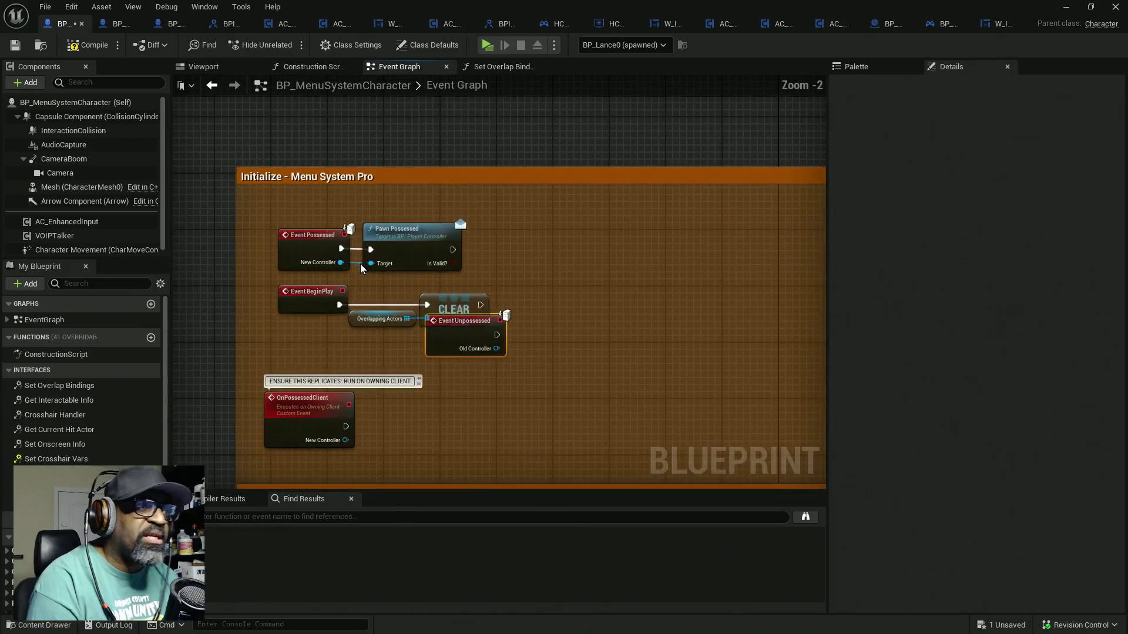
{"action": "mouse_move", "coordinate": [282, 222]}
{"action": "left_mouse_down"}
{"action": "mouse_move", "coordinate": [423, 266]}
{"action": "mouse_move", "coordinate": [407, 209]}
{"action": "left_mouse_up"}
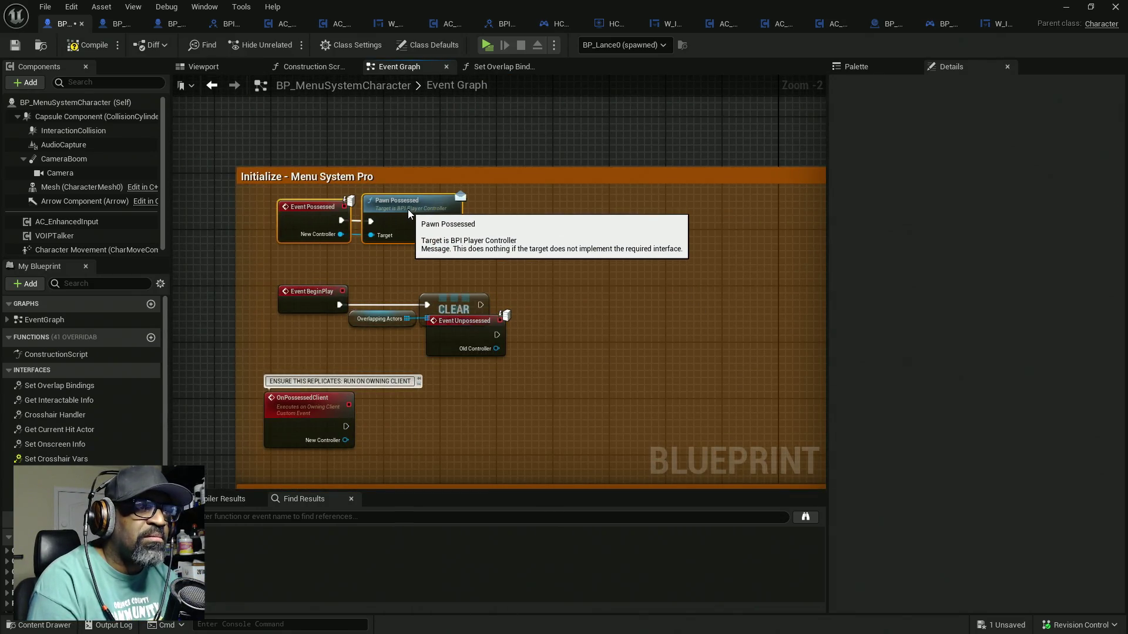
{"action": "mouse_move", "coordinate": [312, 255]}
{"action": "left_mouse_down"}
{"action": "mouse_move", "coordinate": [352, 308]}
{"action": "mouse_move", "coordinate": [433, 313]}
{"action": "mouse_move", "coordinate": [473, 274]}
{"action": "left_mouse_up"}
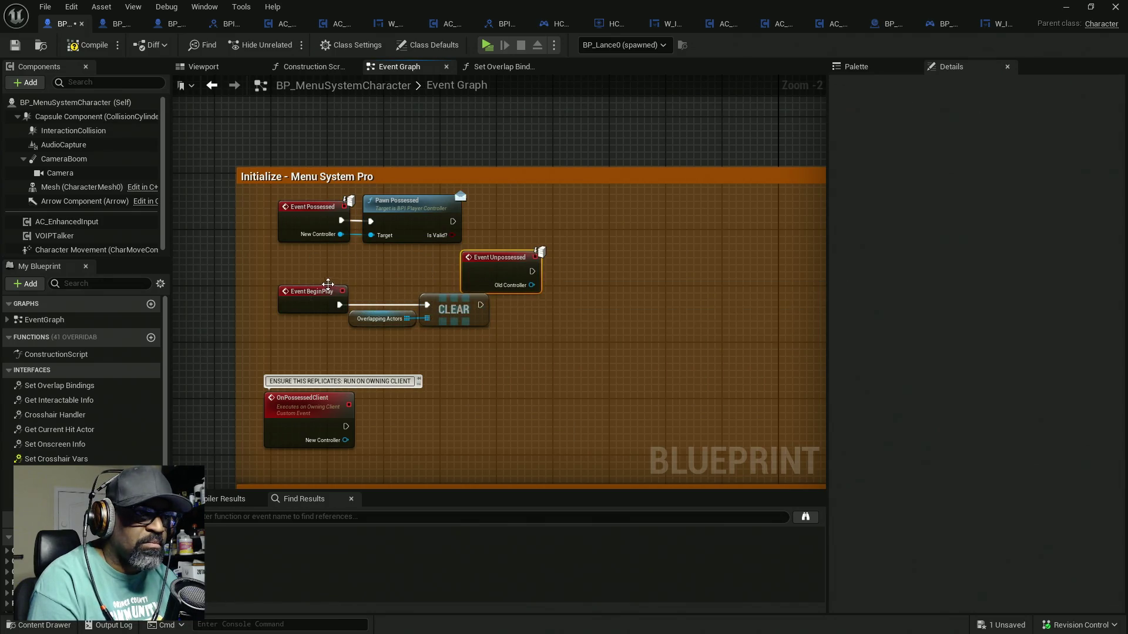
{"action": "mouse_move", "coordinate": [444, 340]}
{"action": "left_mouse_down"}
{"action": "mouse_move", "coordinate": [309, 292]}
{"action": "mouse_move", "coordinate": [313, 337]}
{"action": "left_mouse_up"}
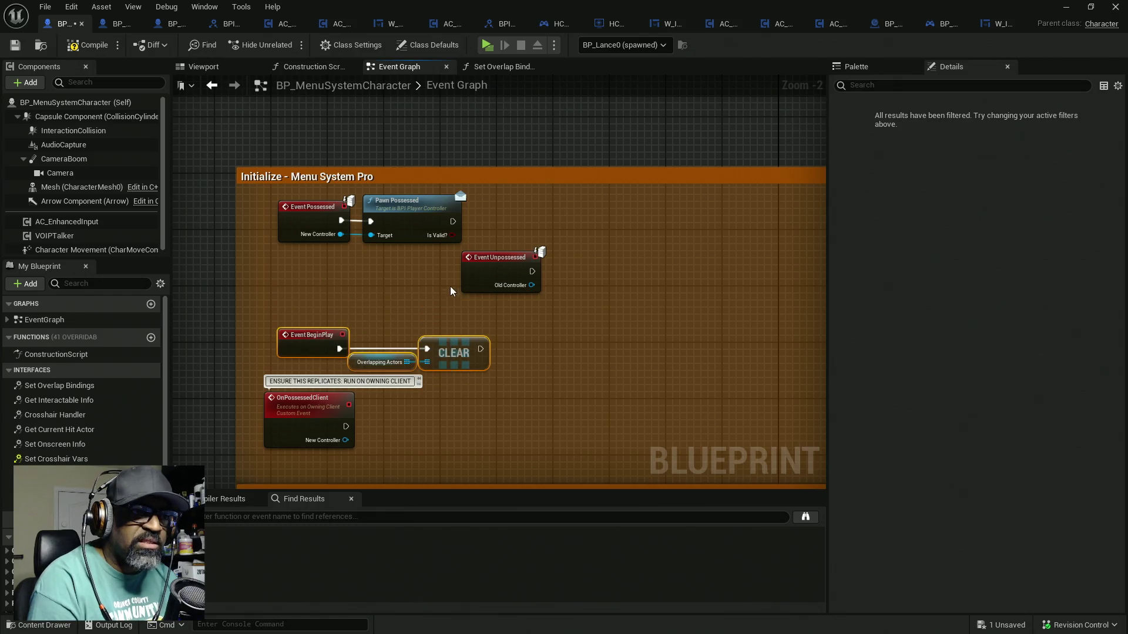
{"action": "left_click_drag", "start_coordinate": [491, 270], "coordinate": [308, 284]}
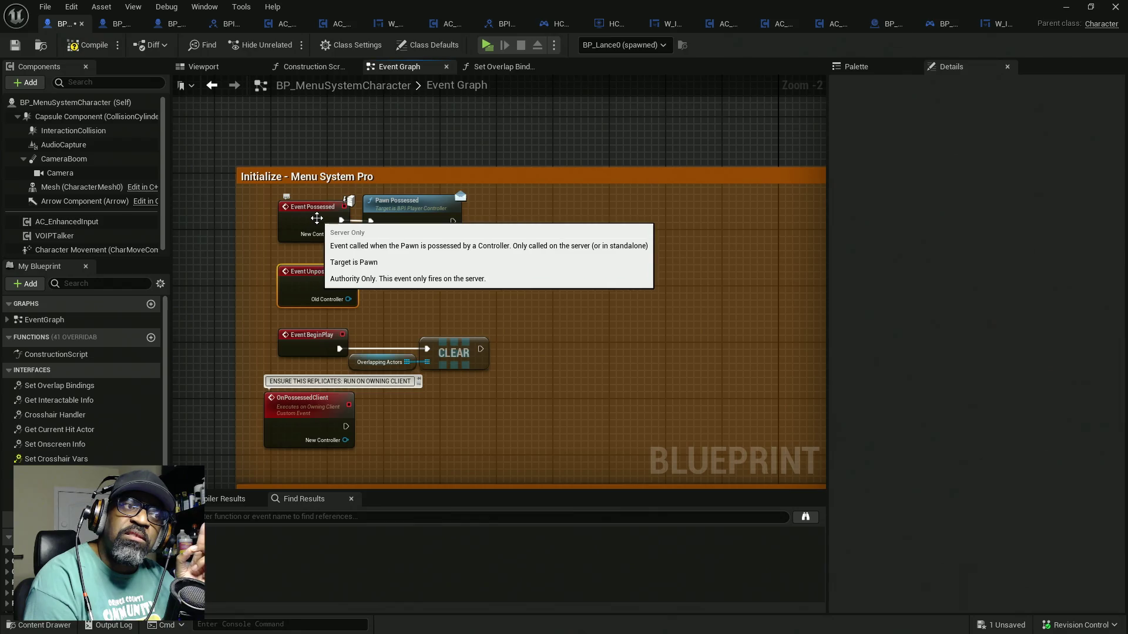
Place an == node wired from Event Possessed's New Controller pin
{"action": "left_click", "coordinate": [317, 222]}
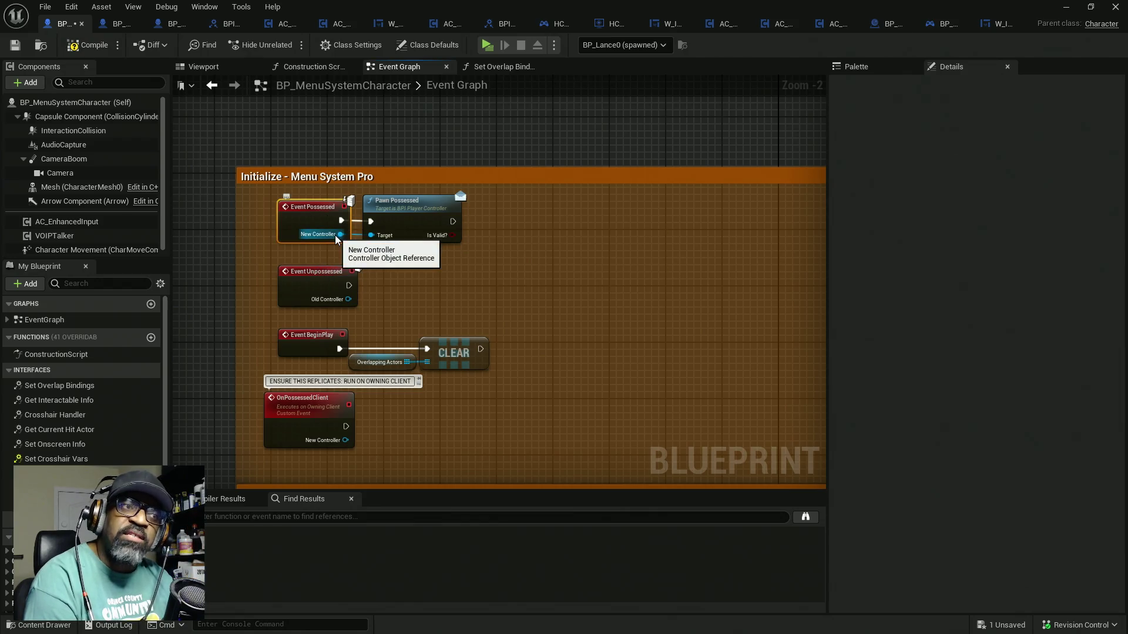
{"action": "left_click_drag", "start_coordinate": [336, 237], "coordinate": [452, 254]}
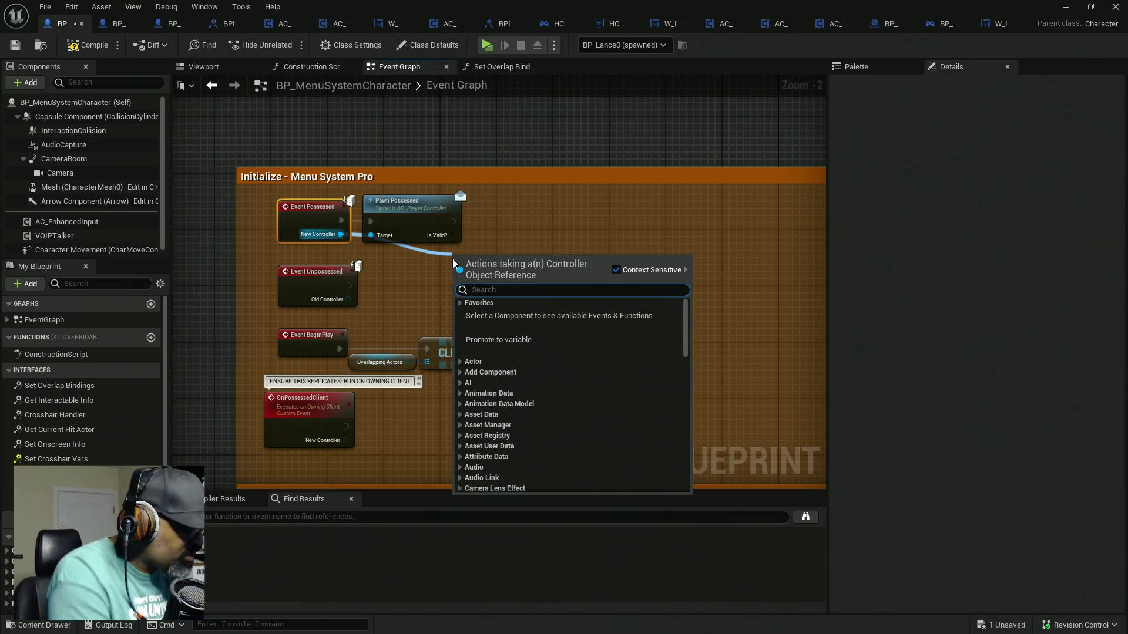
{"action": "type", "text": "=="}
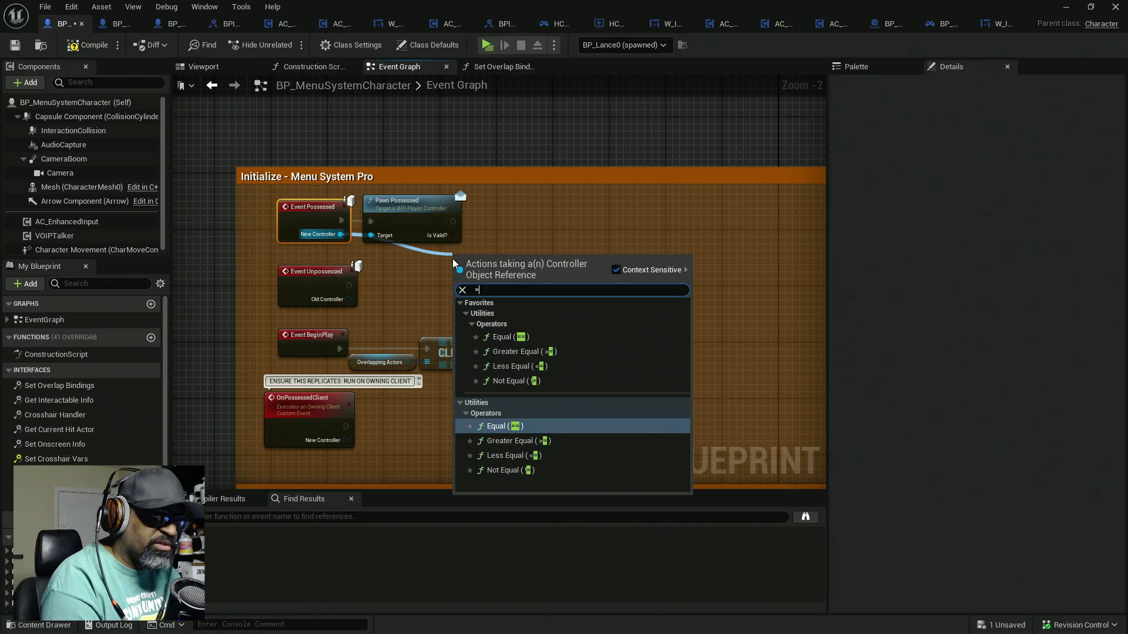
{"action": "key", "text": "Return"}
{"action": "mouse_move", "coordinate": [501, 259]}
{"action": "left_mouse_down"}
{"action": "mouse_move", "coordinate": [541, 237]}
{"action": "mouse_move", "coordinate": [443, 256]}
{"action": "left_mouse_up"}
Feed Get Player Controller into the == node and arrange the comparison
{"action": "type", "text": "ge"}
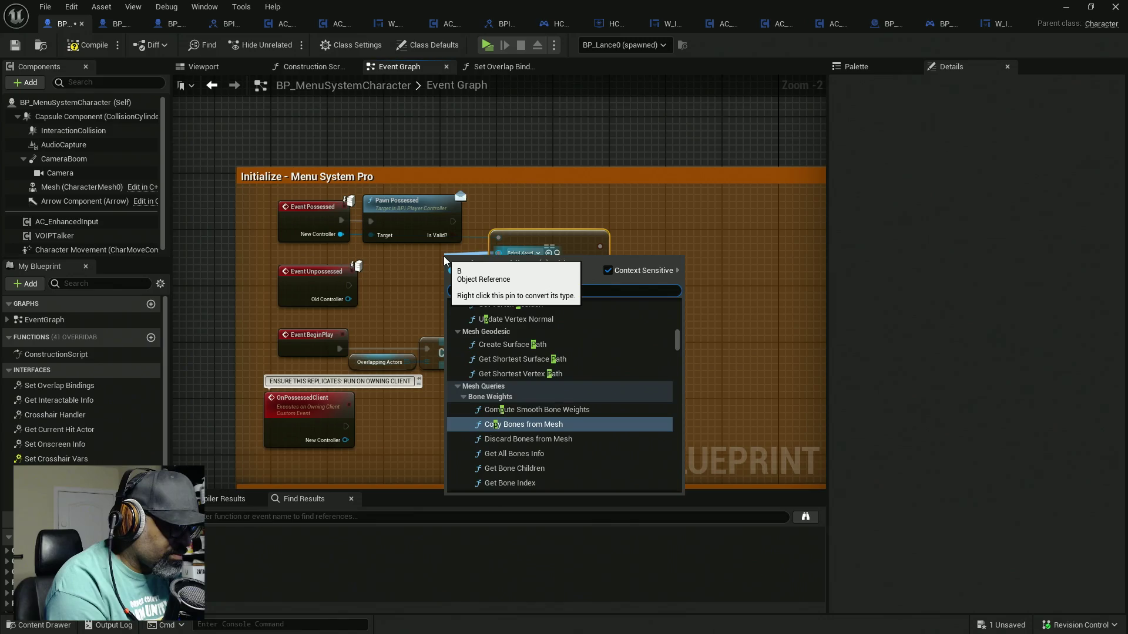
{"action": "type", "text": "t player cont"}
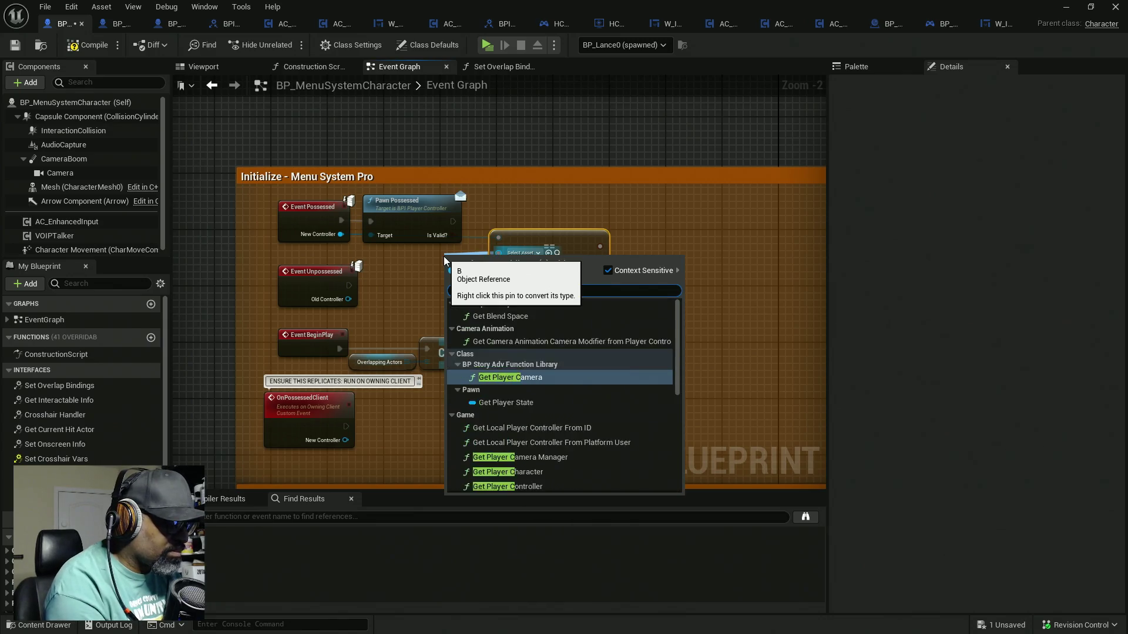
{"action": "key", "text": "Return"}
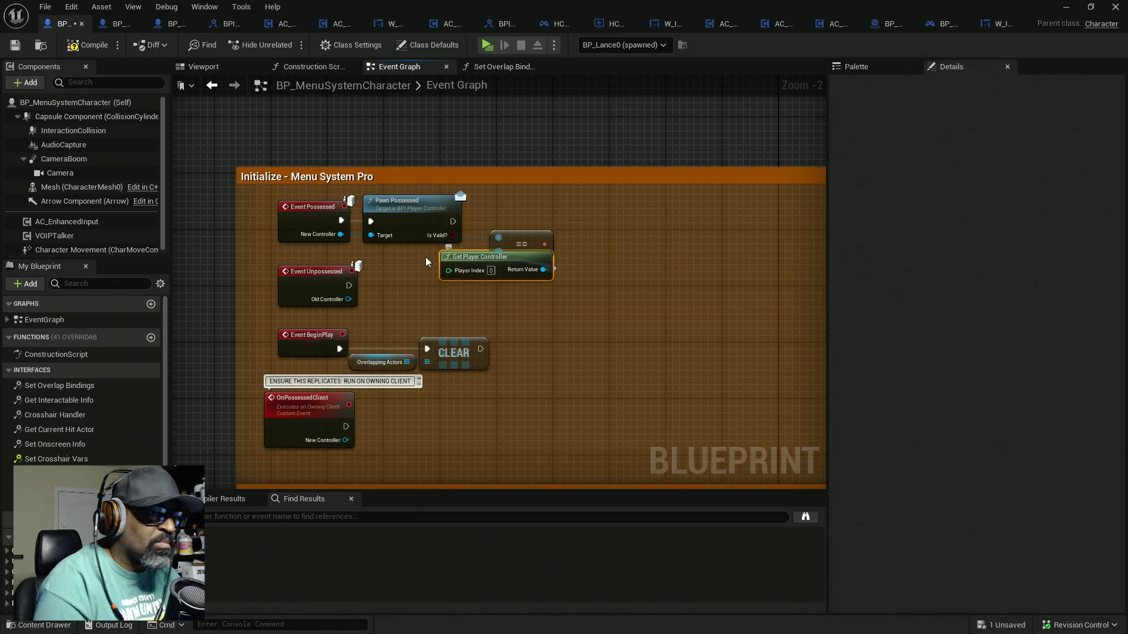
{"action": "left_click_drag", "start_coordinate": [463, 261], "coordinate": [392, 255]}
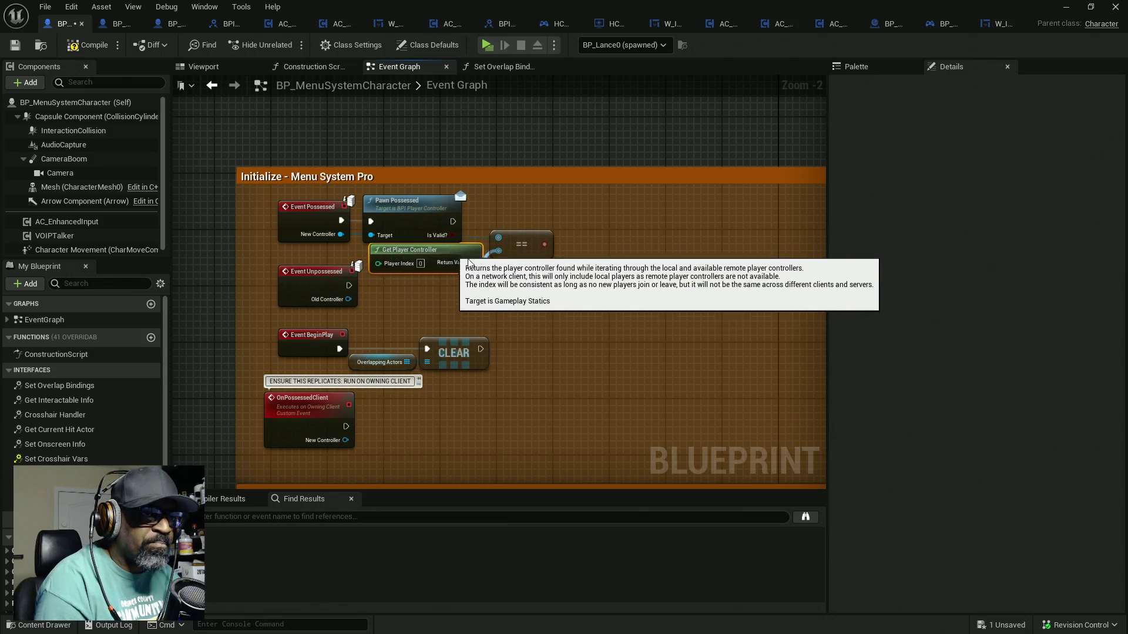
{"action": "left_click_drag", "start_coordinate": [513, 251], "coordinate": [519, 251]}
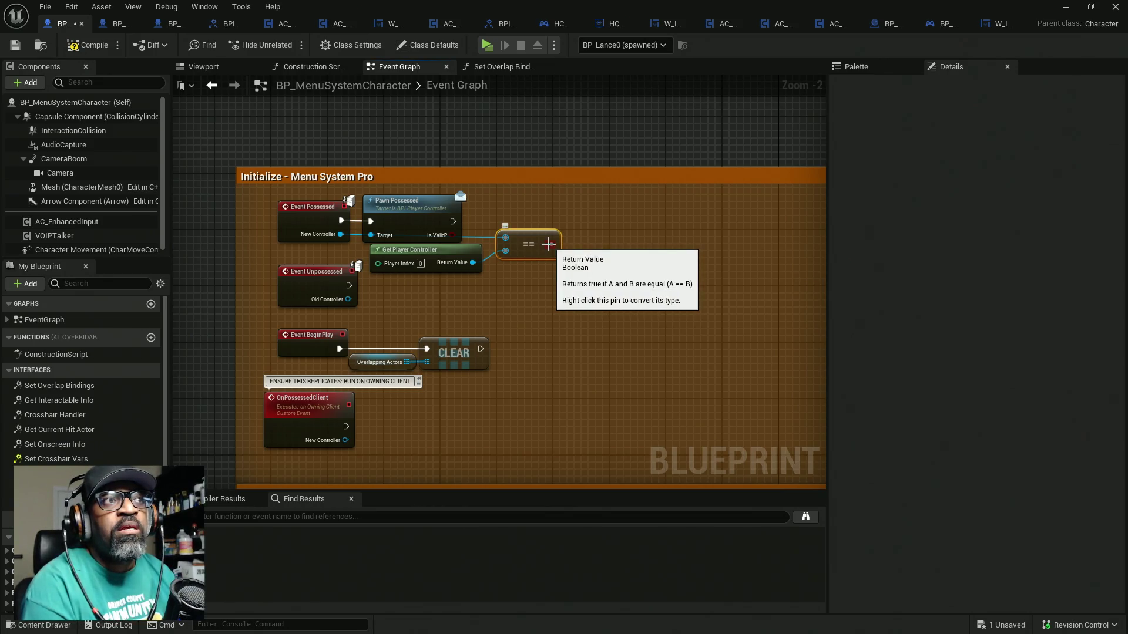
{"action": "left_click_drag", "start_coordinate": [549, 245], "coordinate": [593, 231]}
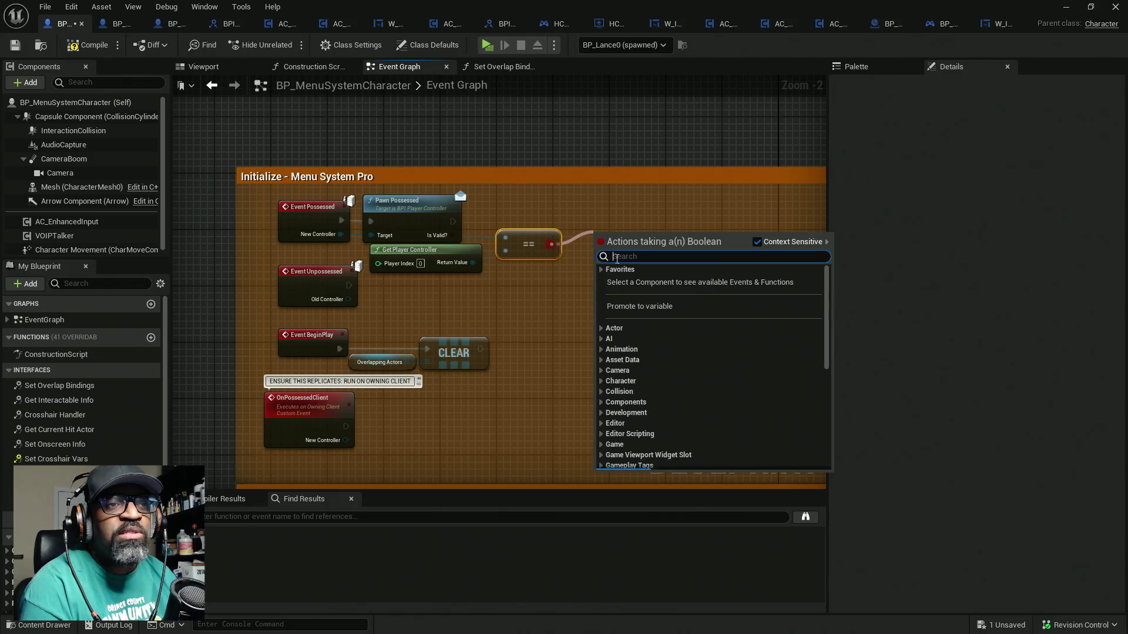
Promote the == result to a bCanUseInteraction? boolean set after Pawn Possessed
{"action": "left_click", "coordinate": [631, 304]}
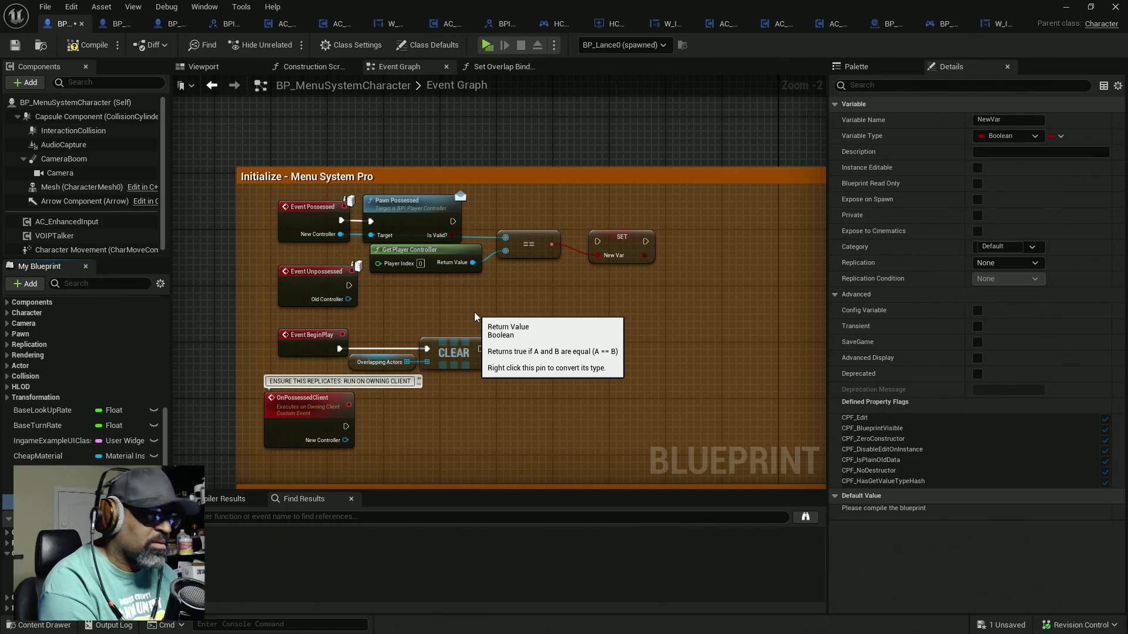
{"action": "key", "text": "Return"}
{"action": "left_click_drag", "start_coordinate": [600, 245], "coordinate": [456, 223]}
{"action": "left_click_drag", "start_coordinate": [632, 243], "coordinate": [625, 222]}
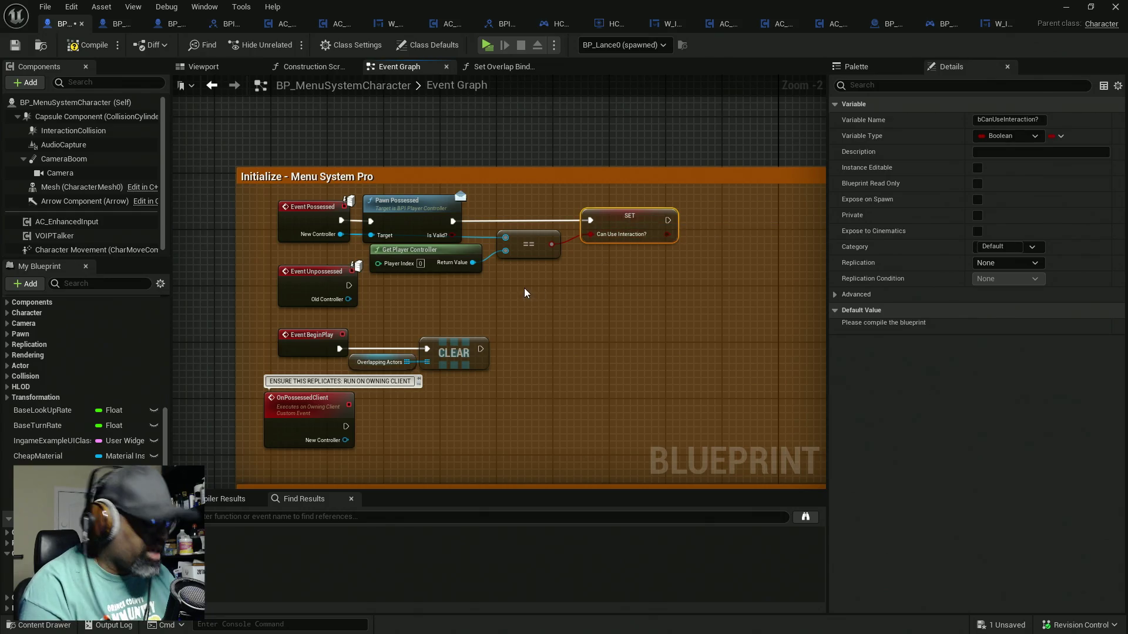
Duplicate the bCanUseInteraction? setter after Event Unpossessed, straighten it, and compile
{"action": "key", "text": "ctrl+c"}
{"action": "key", "text": "ctrl+v"}
{"action": "mouse_move", "coordinate": [349, 285]}
{"action": "left_mouse_down"}
{"action": "mouse_move", "coordinate": [527, 290]}
{"action": "mouse_move", "coordinate": [457, 295]}
{"action": "left_mouse_up"}
{"action": "left_click_drag", "start_coordinate": [403, 319], "coordinate": [325, 297]}
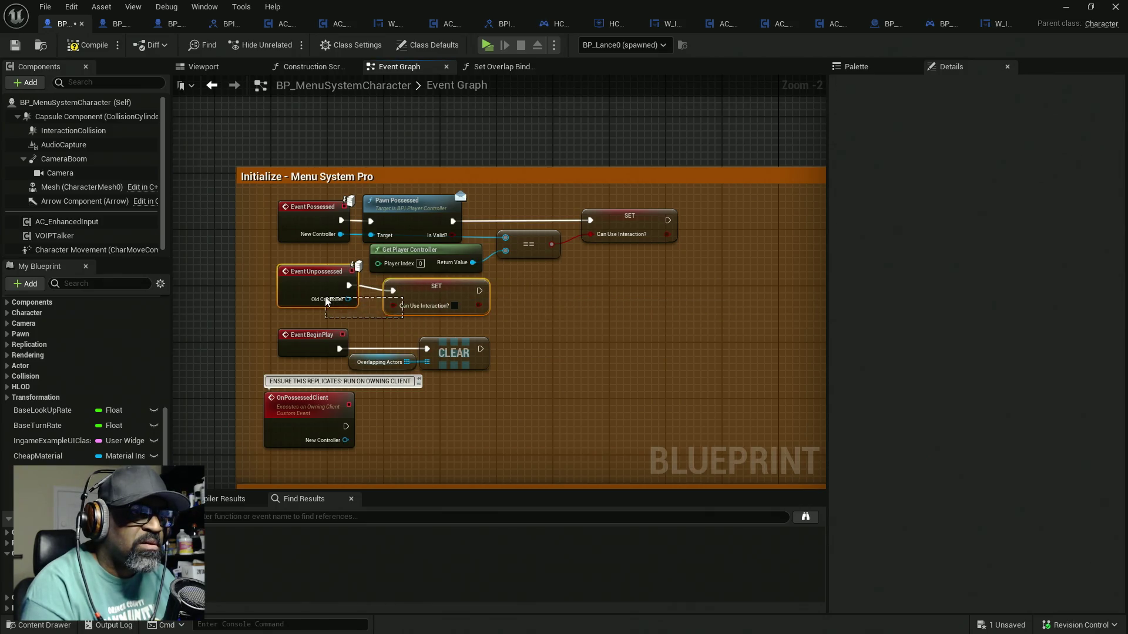
{"action": "key", "text": "q"}
{"action": "left_click", "coordinate": [89, 46]}
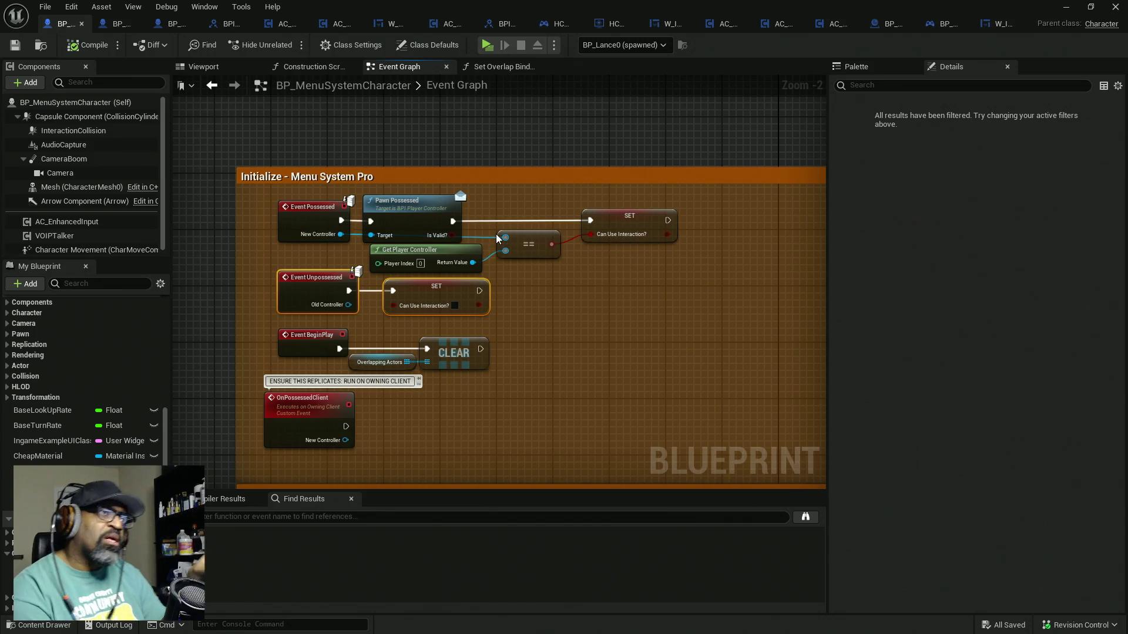
{"action": "left_click", "coordinate": [228, 25]}
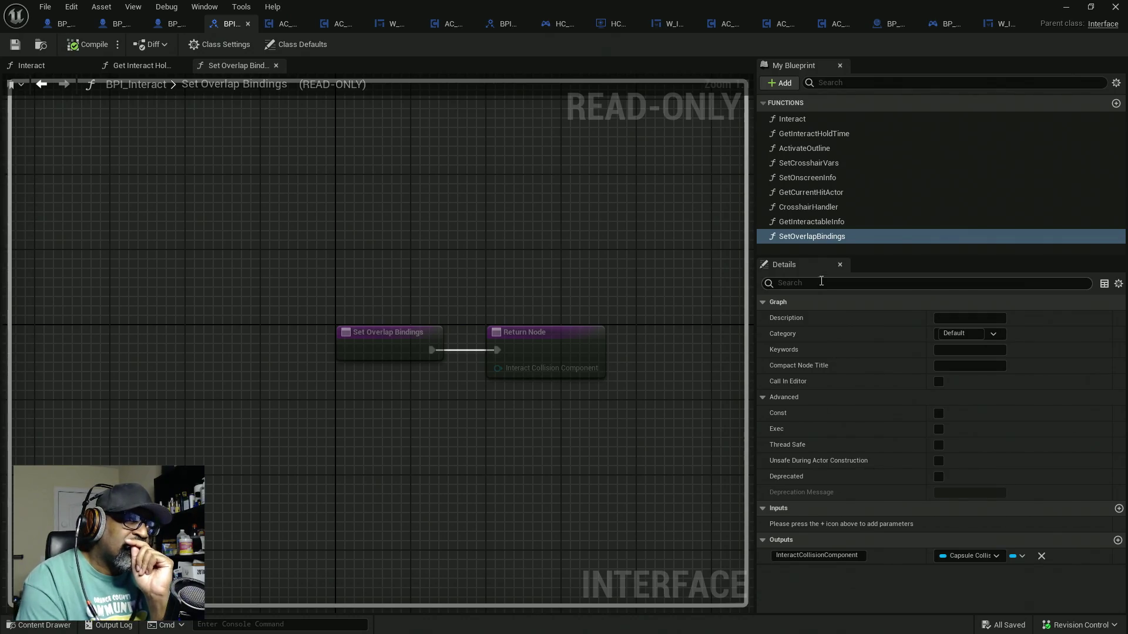
Return to the BP_MenuSystemCharacter Event Graph
{"action": "left_click", "coordinate": [65, 24]}
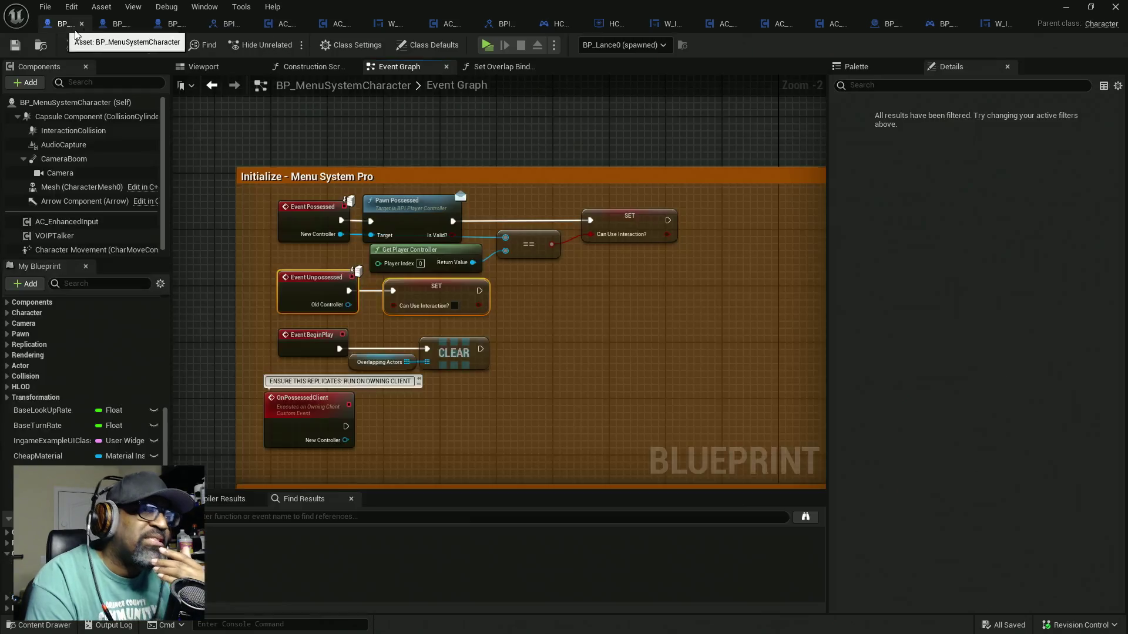
Delete both bCanUseInteraction? setters and move the BeginPlay/OnPossessedClient group lower
{"action": "mouse_move", "coordinate": [697, 205]}
{"action": "left_mouse_down"}
{"action": "mouse_move", "coordinate": [669, 235]}
{"action": "mouse_move", "coordinate": [473, 269]}
{"action": "left_mouse_up"}
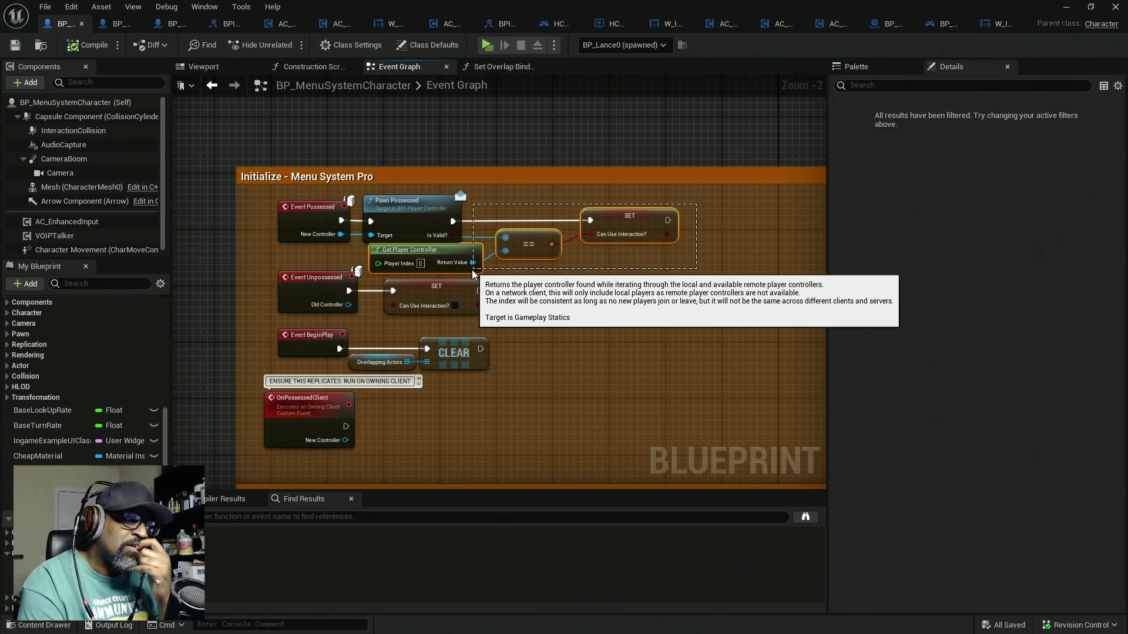
{"action": "left_click_drag", "start_coordinate": [473, 275], "coordinate": [597, 260]}
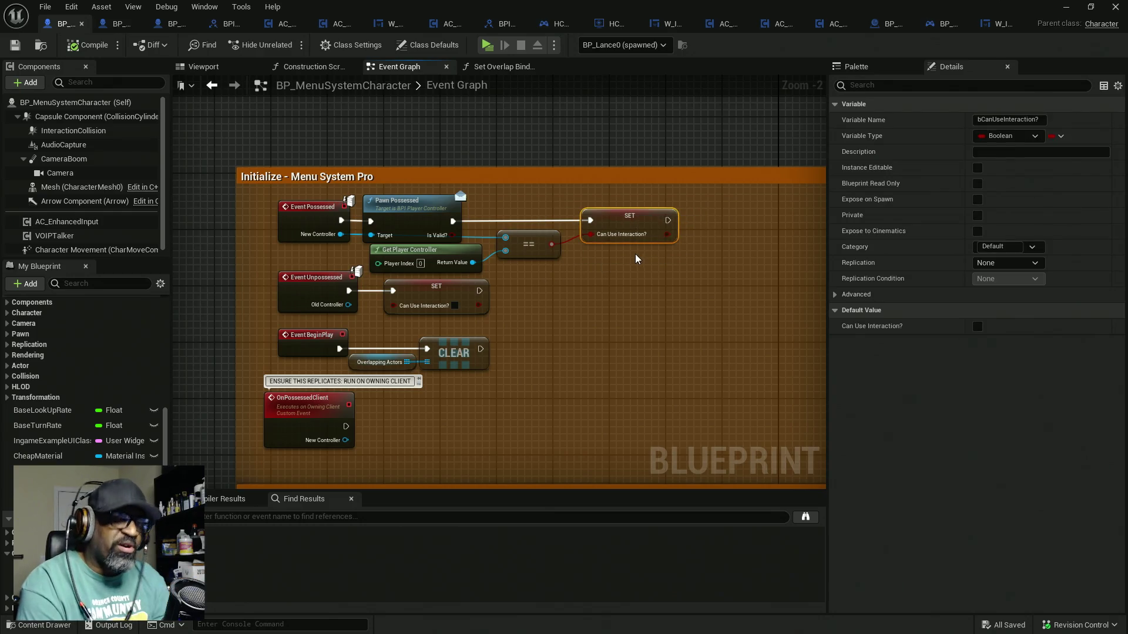
{"action": "key", "text": "Delete"}
{"action": "left_click", "coordinate": [475, 303]}
{"action": "key", "text": "Delete"}
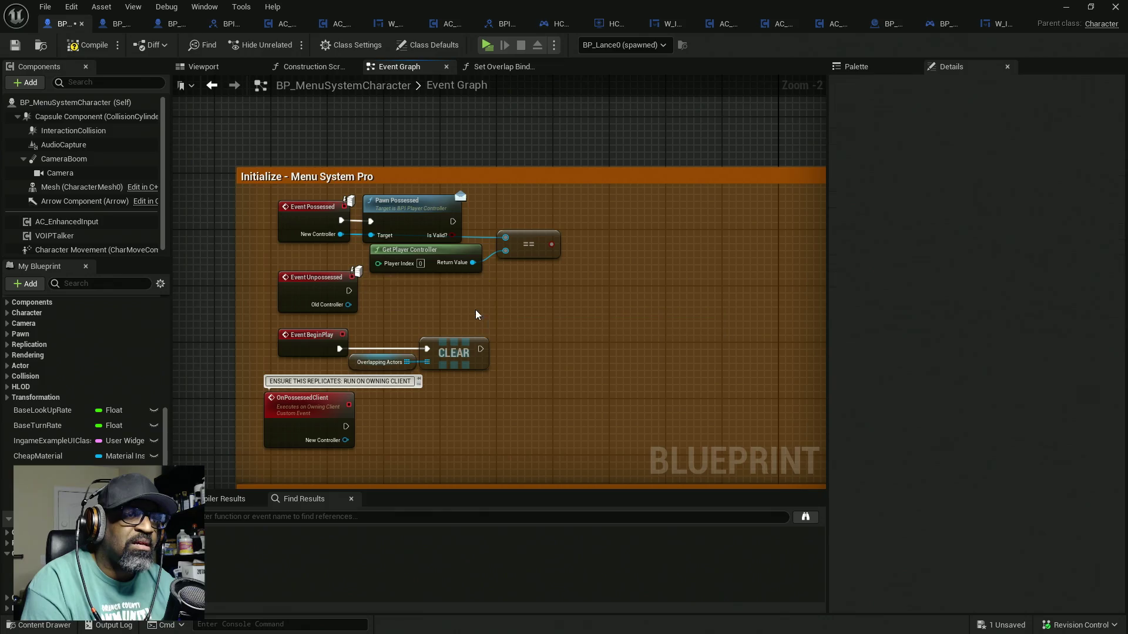
{"action": "mouse_move", "coordinate": [487, 374]}
{"action": "left_mouse_down"}
{"action": "mouse_move", "coordinate": [337, 291]}
{"action": "mouse_move", "coordinate": [337, 313]}
{"action": "left_mouse_up"}
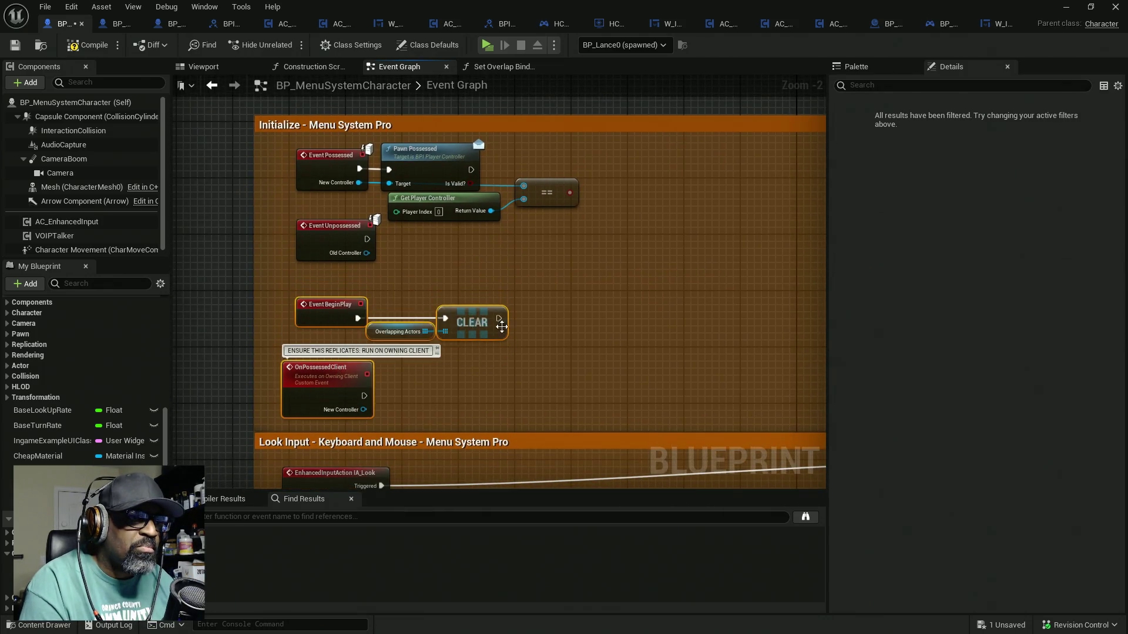
{"action": "left_click", "coordinate": [517, 321]}
Drop a bCanUseInteraction? getter onto the graph and remove it for reuse elsewhere
{"action": "left_click", "coordinate": [47, 501]}
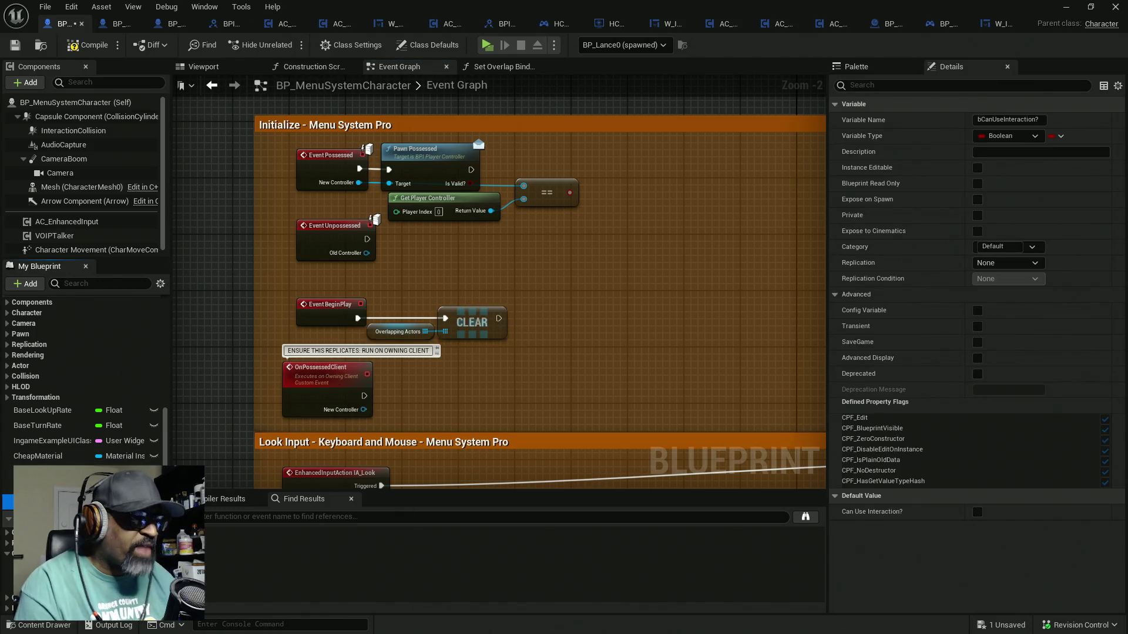
{"action": "left_click_drag", "start_coordinate": [403, 352], "coordinate": [551, 265]}
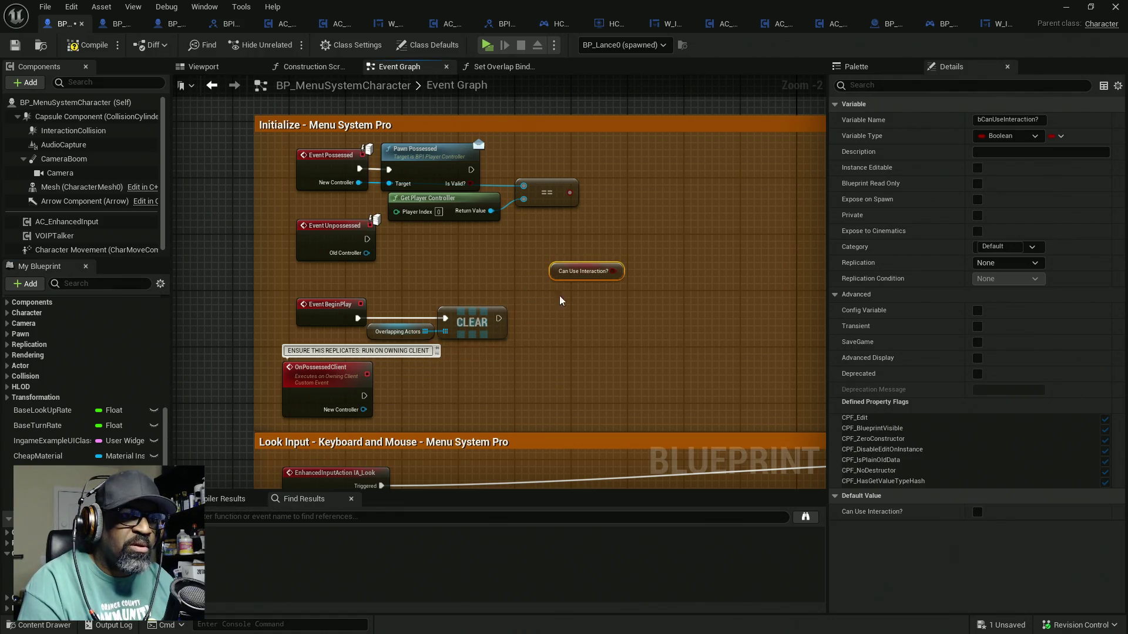
{"action": "key", "text": "Delete"}
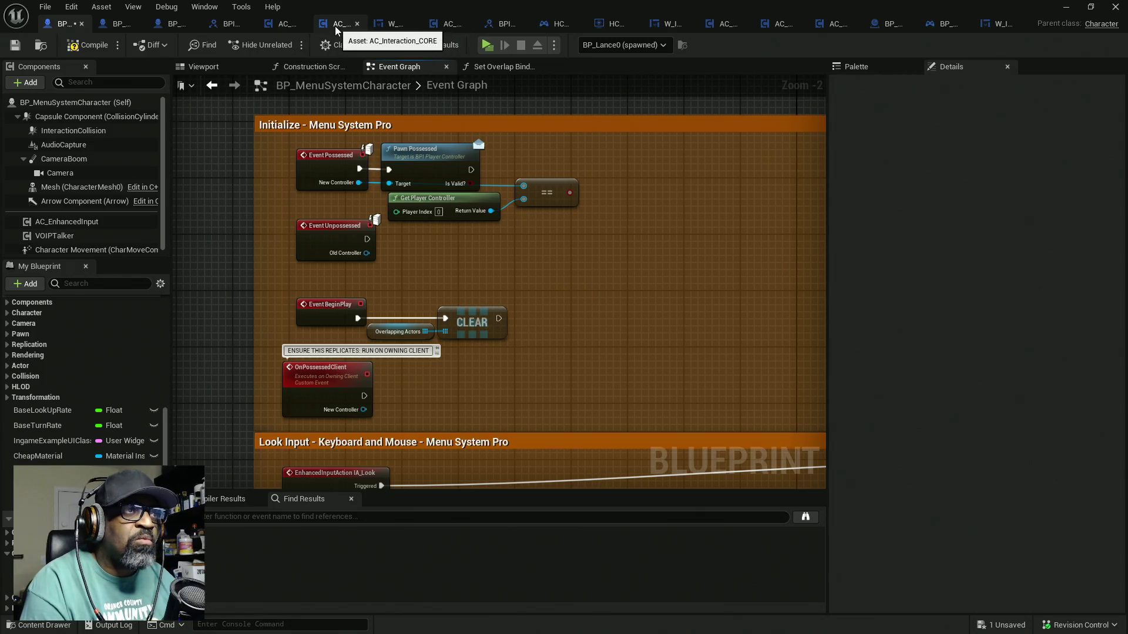
{"action": "left_click", "coordinate": [276, 25]}
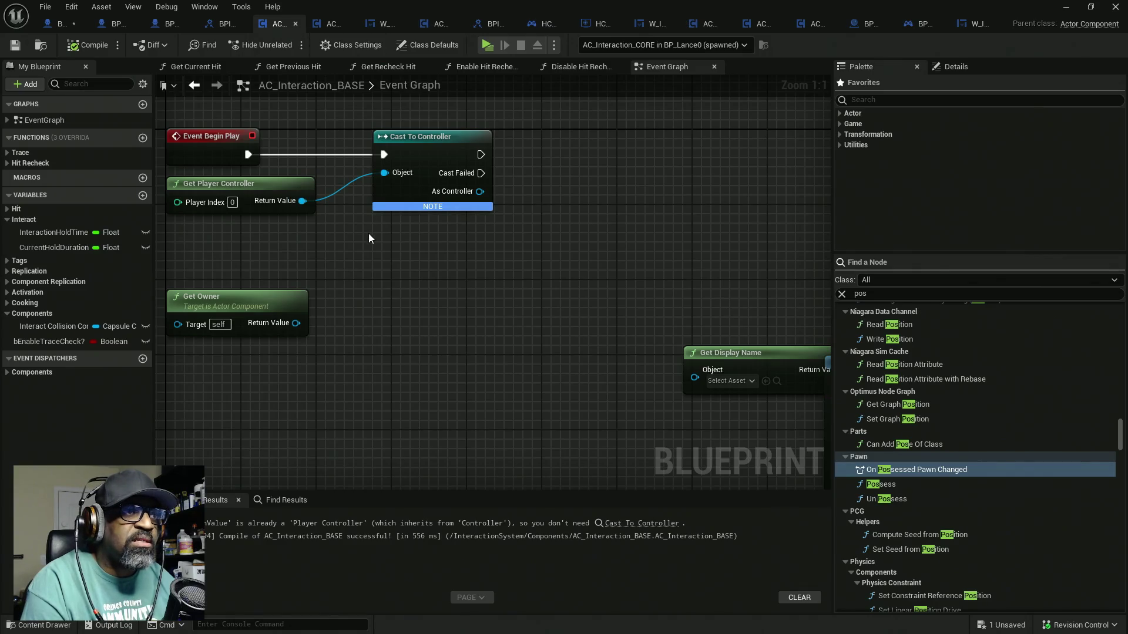
Paste the getter into AC_Interaction_BASE and create its bCanUseInteraction? variable there
{"action": "key", "text": "ctrl+v"}
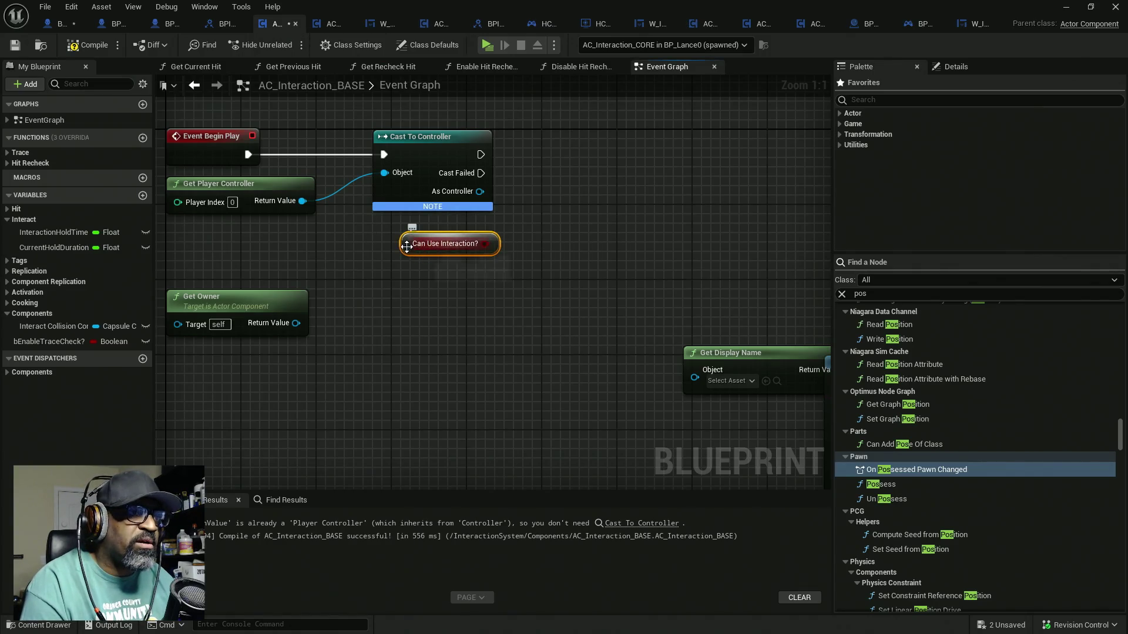
{"action": "right_click", "coordinate": [410, 251]}
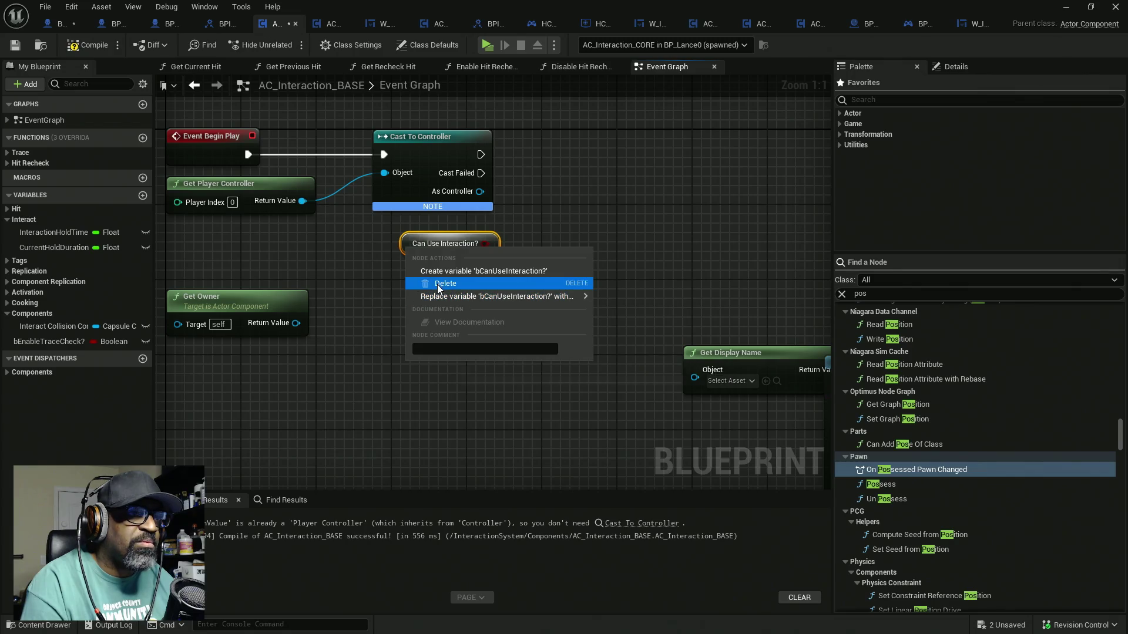
{"action": "left_click", "coordinate": [468, 270]}
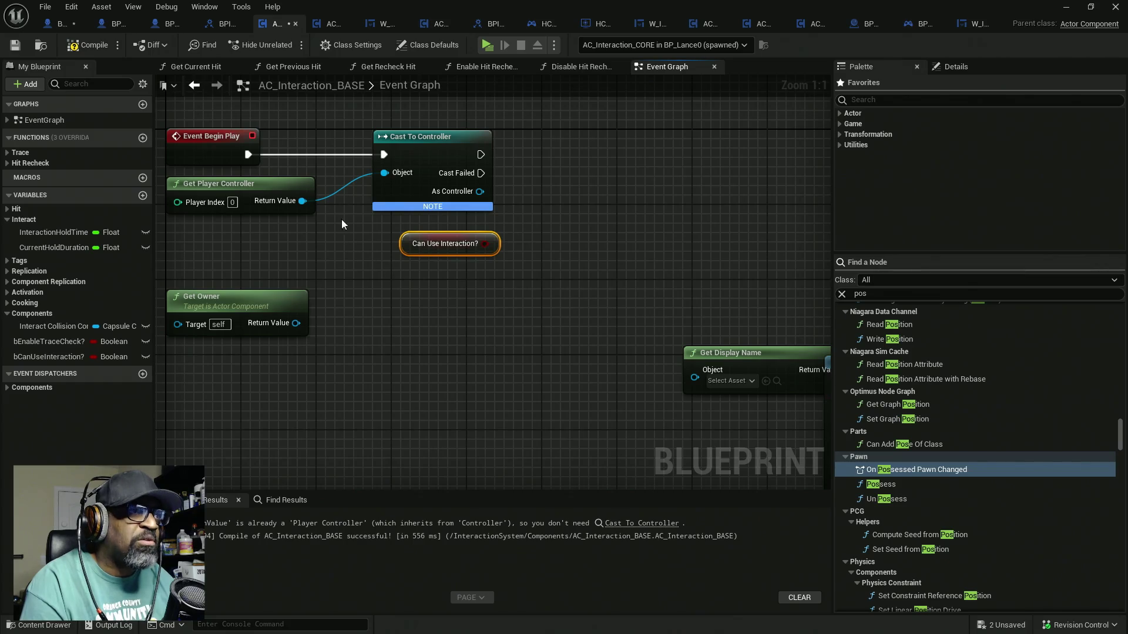
{"action": "left_click", "coordinate": [61, 24]}
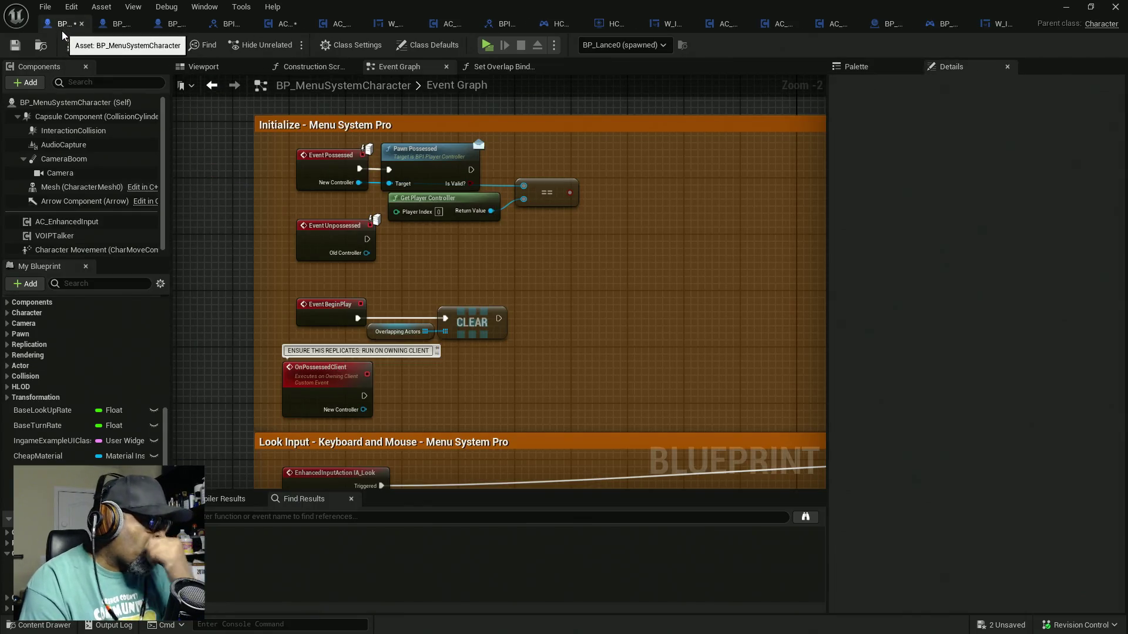
Nudge Event Unpossessed slightly down, then bring up BPI_Interact
{"action": "left_click_drag", "start_coordinate": [356, 252], "coordinate": [353, 267]}
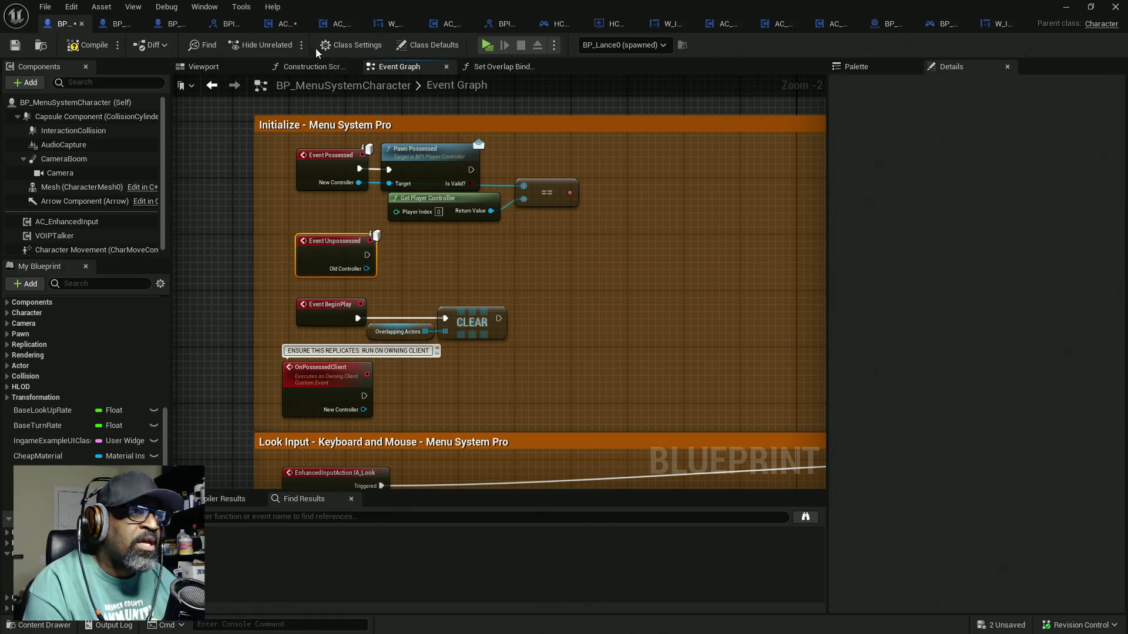
{"action": "left_click", "coordinate": [229, 23]}
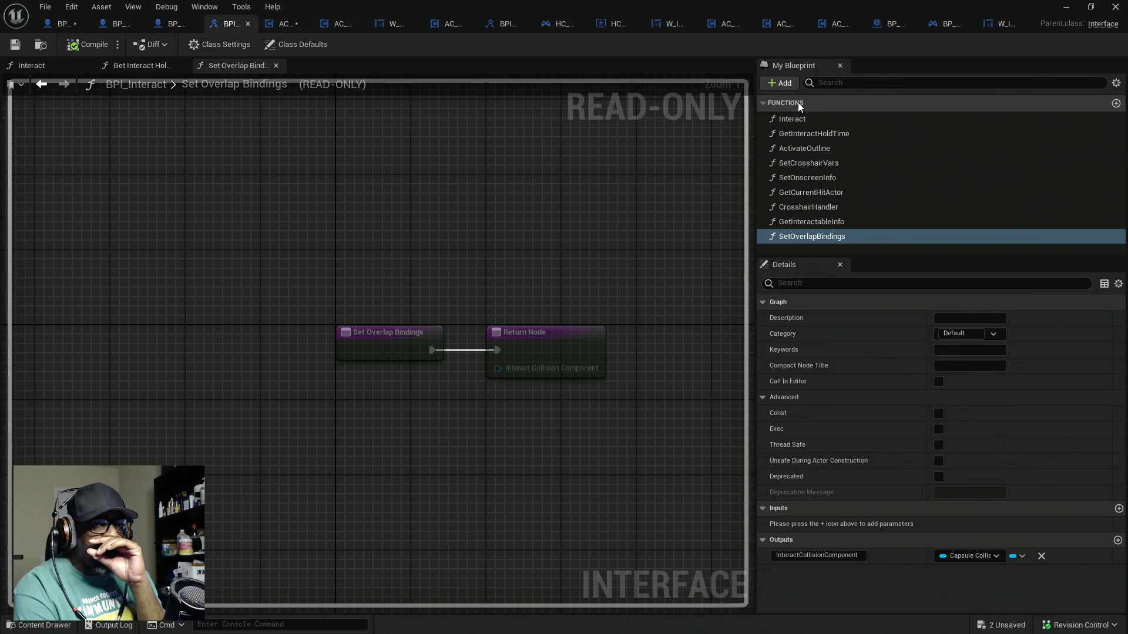
Add a new interface function named SetCanUseInteraction to BPI_Interact
{"action": "left_click", "coordinate": [783, 83]}
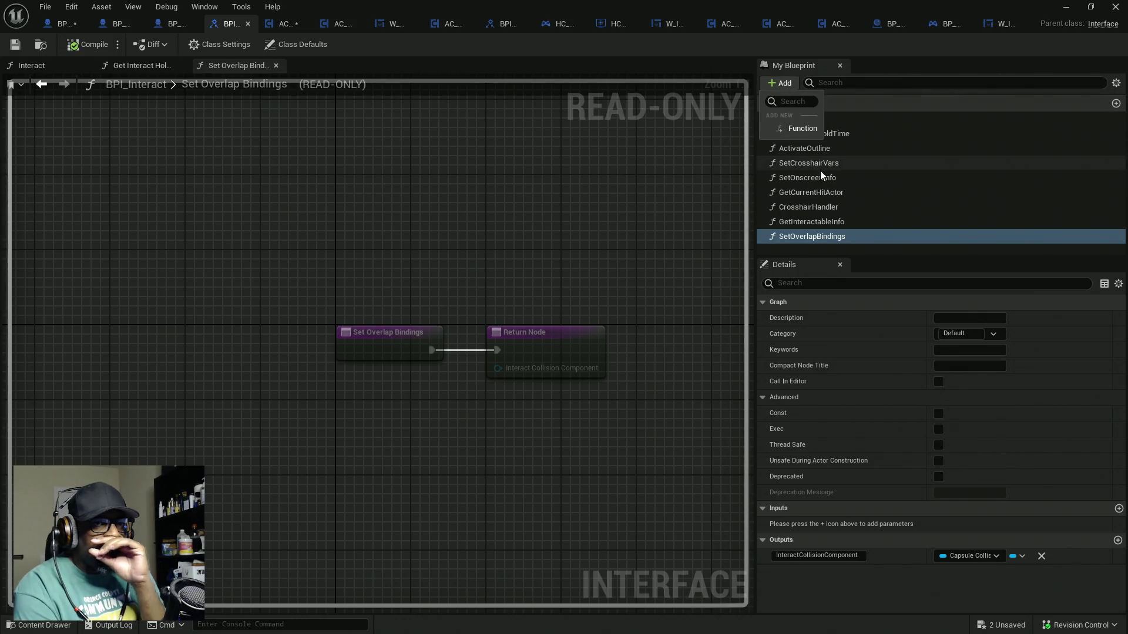
{"action": "left_click", "coordinate": [800, 129]}
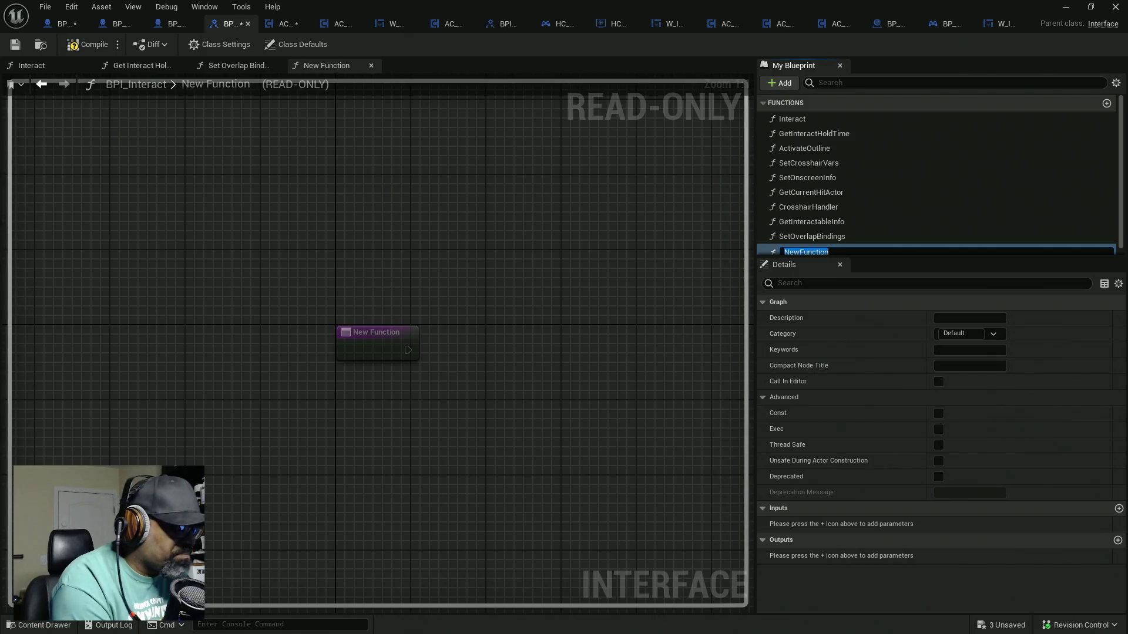
{"action": "type", "text": "Set"}
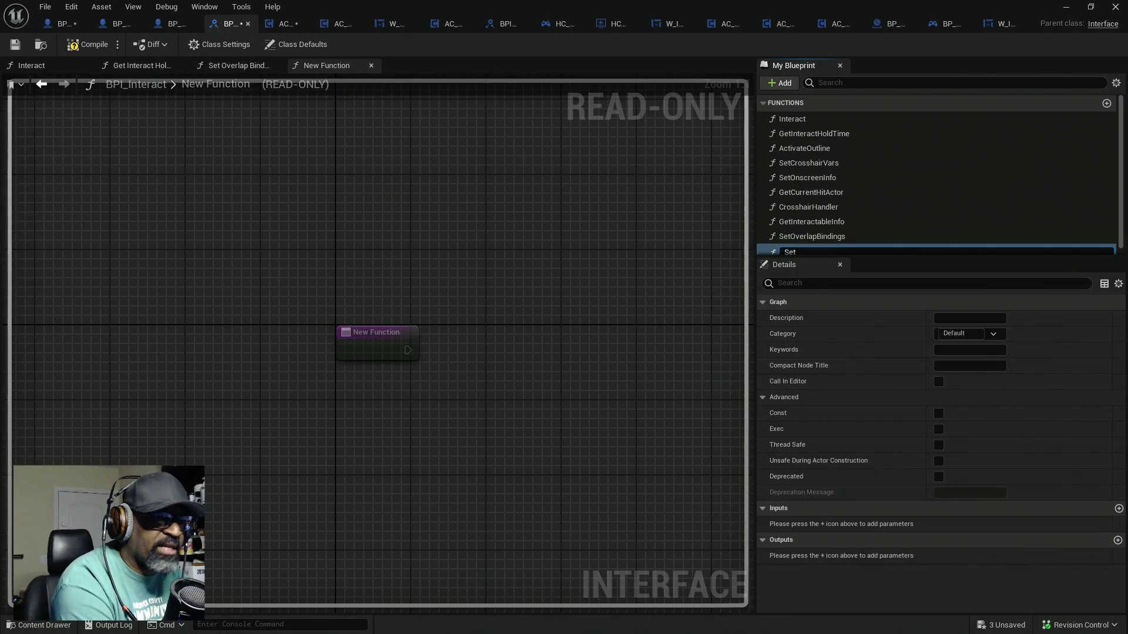
{"action": "type", "text": "Cal"}
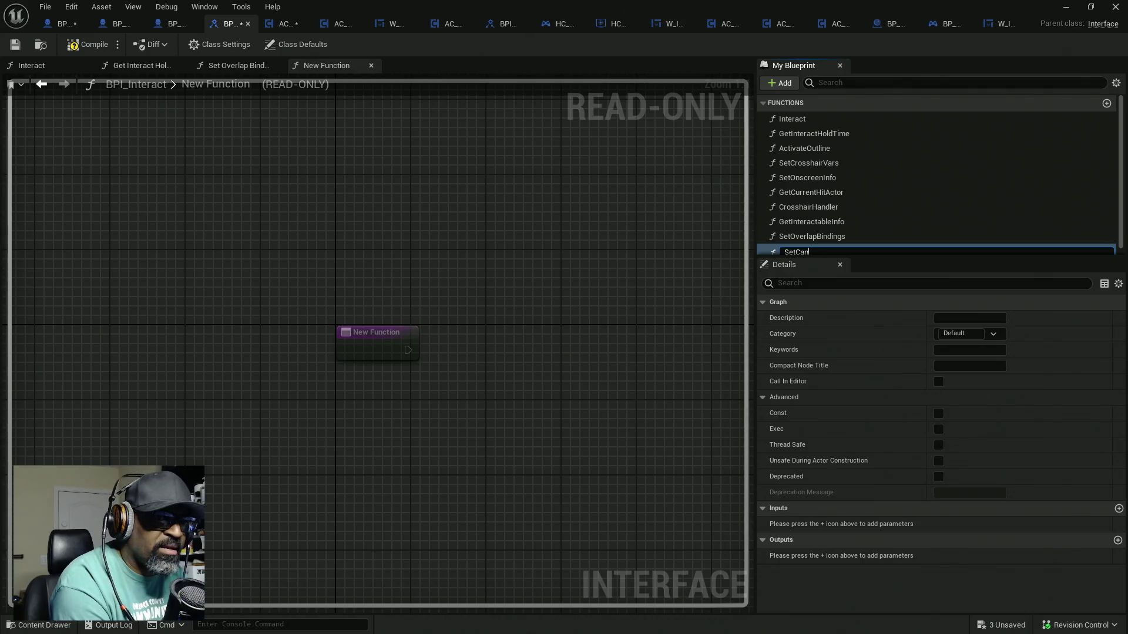
{"action": "type", "text": "Use"}
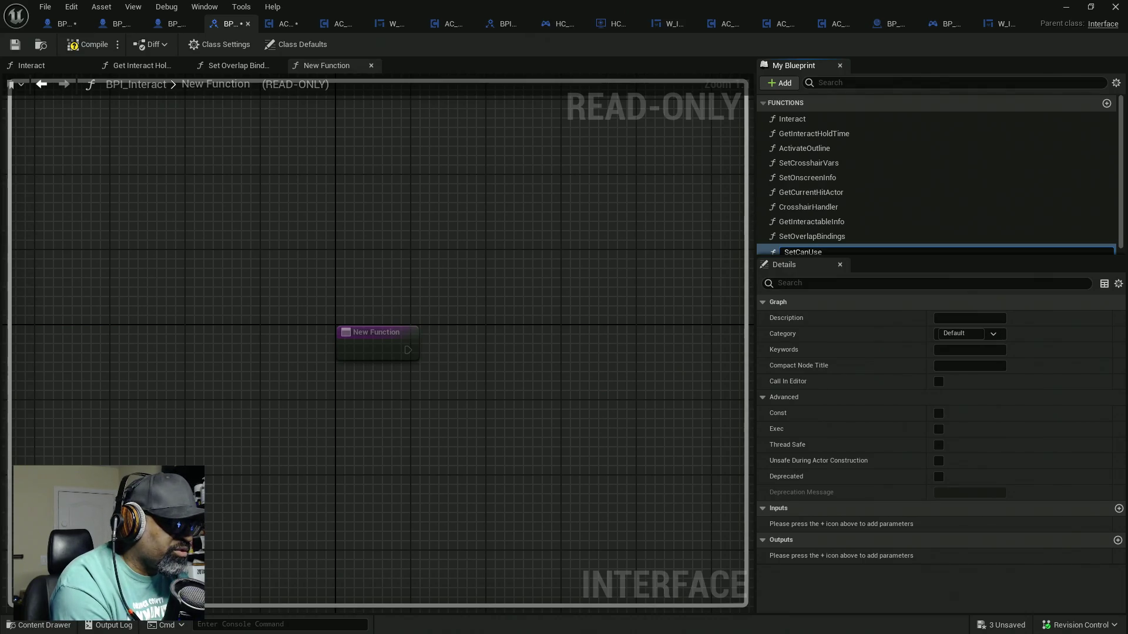
{"action": "type", "text": "nteraction"}
{"action": "key", "text": "Return"}
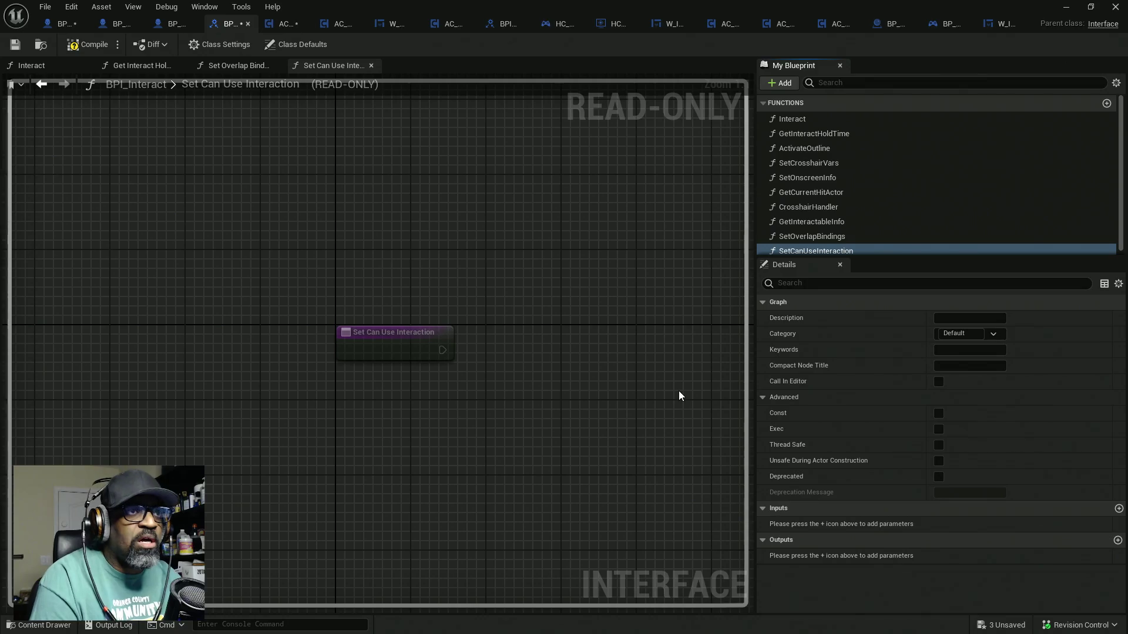
Add a Boolean input named bEnableInteractComponent? to SetCanUseInteraction
{"action": "left_click", "coordinate": [1118, 509]}
{"action": "left_click", "coordinate": [992, 523]}
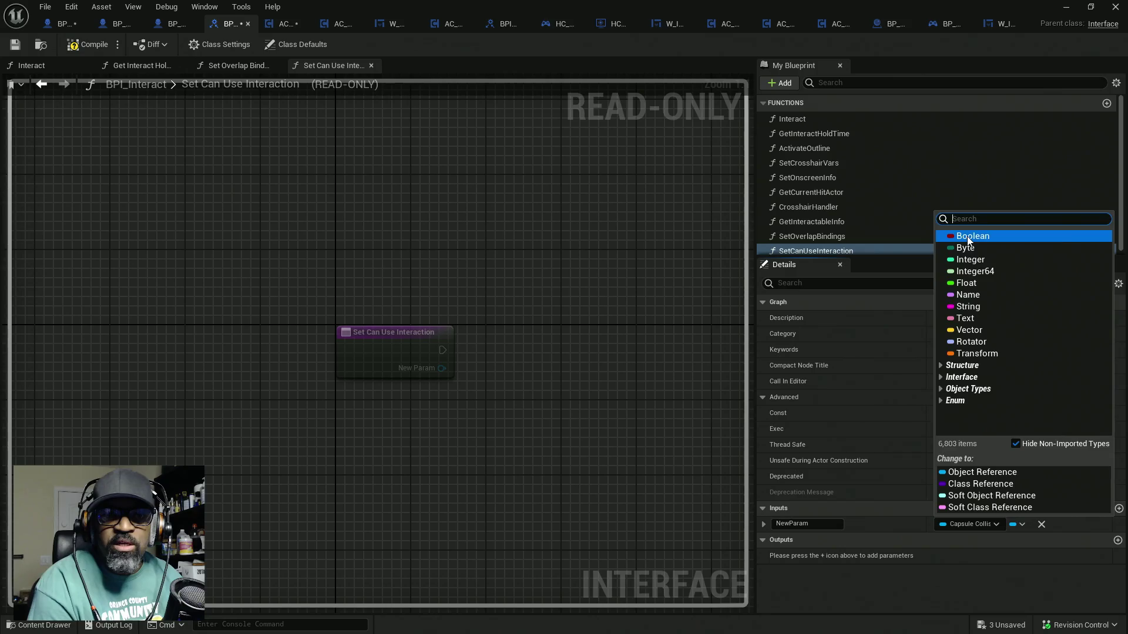
{"action": "left_click", "coordinate": [971, 236]}
{"action": "left_click", "coordinate": [809, 524]}
{"action": "type", "text": "b"}
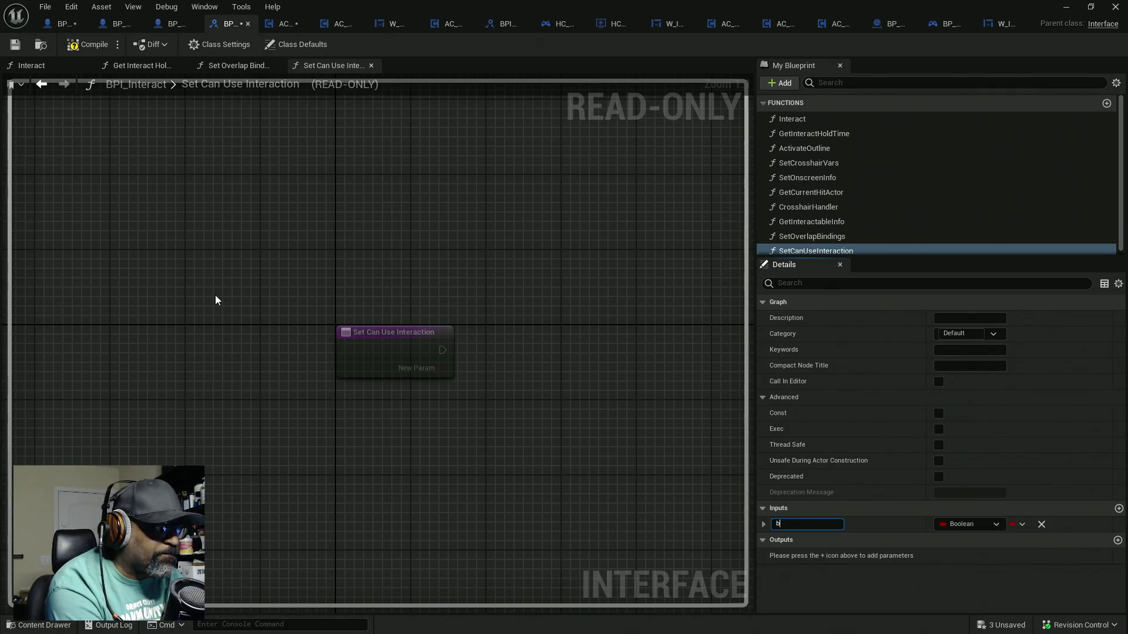
{"action": "type", "text": "Enable"}
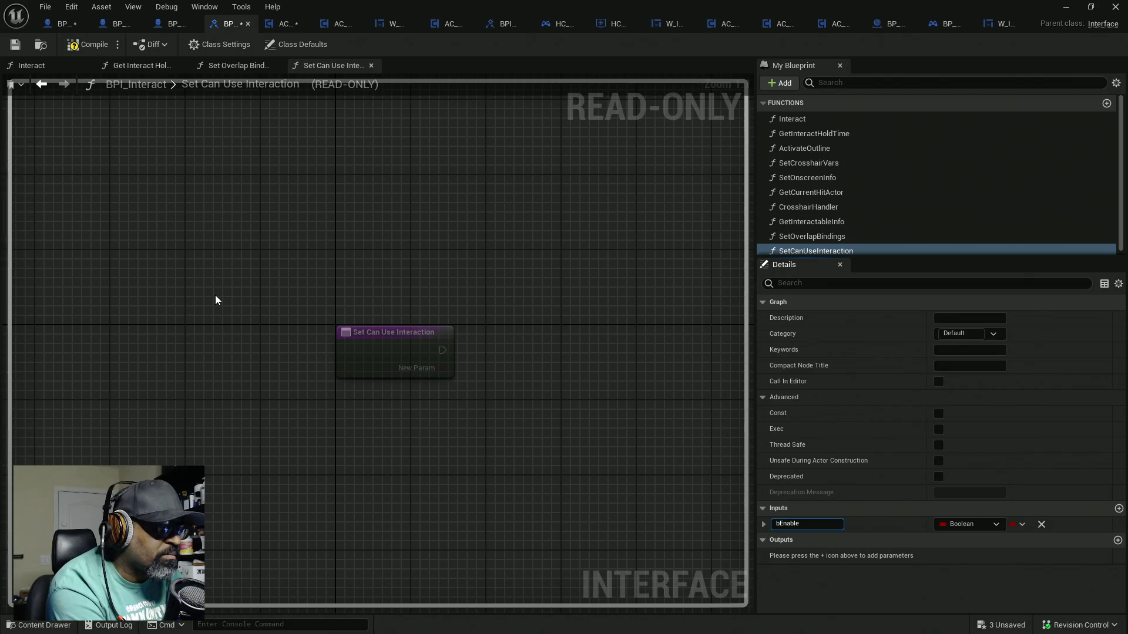
{"action": "type", "text": "Interat"}
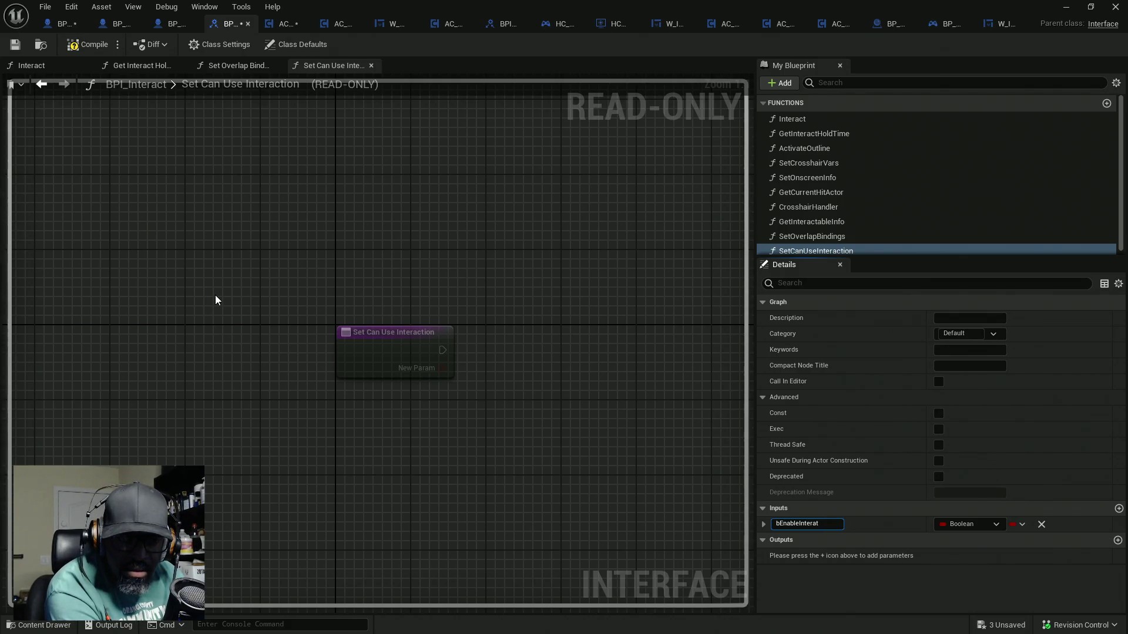
{"action": "type", "text": "c"}
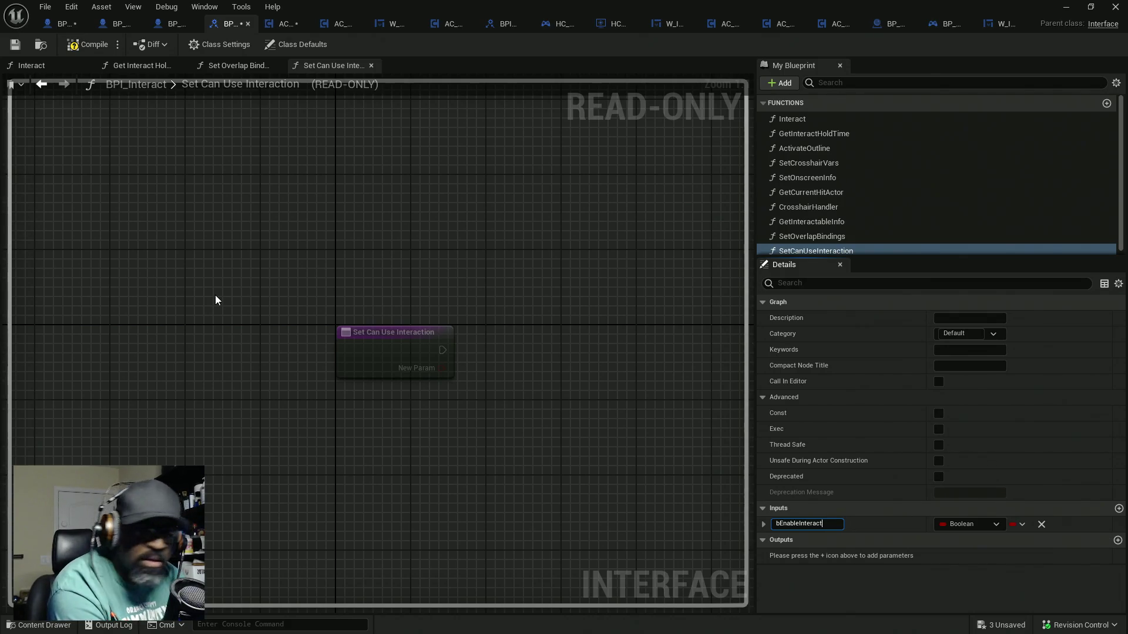
{"action": "type", "text": "omponent?"}
{"action": "key", "text": "Return"}
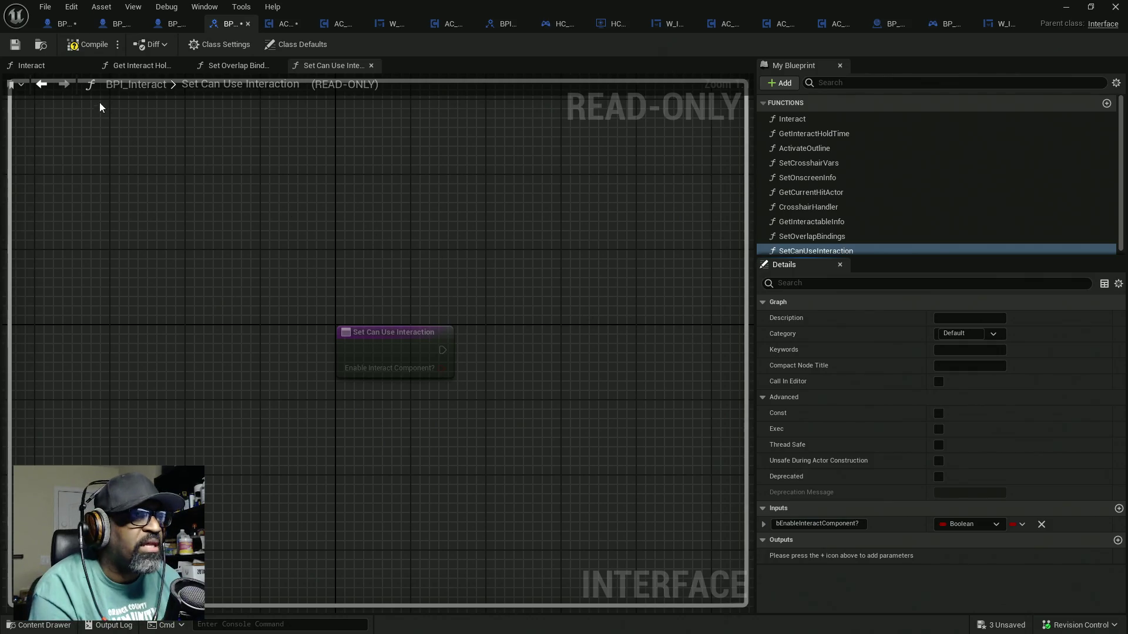
Compile the BPI_Interact interface and save all assets
{"action": "left_click", "coordinate": [81, 45]}
{"action": "key", "text": "ctrl+shift+s"}
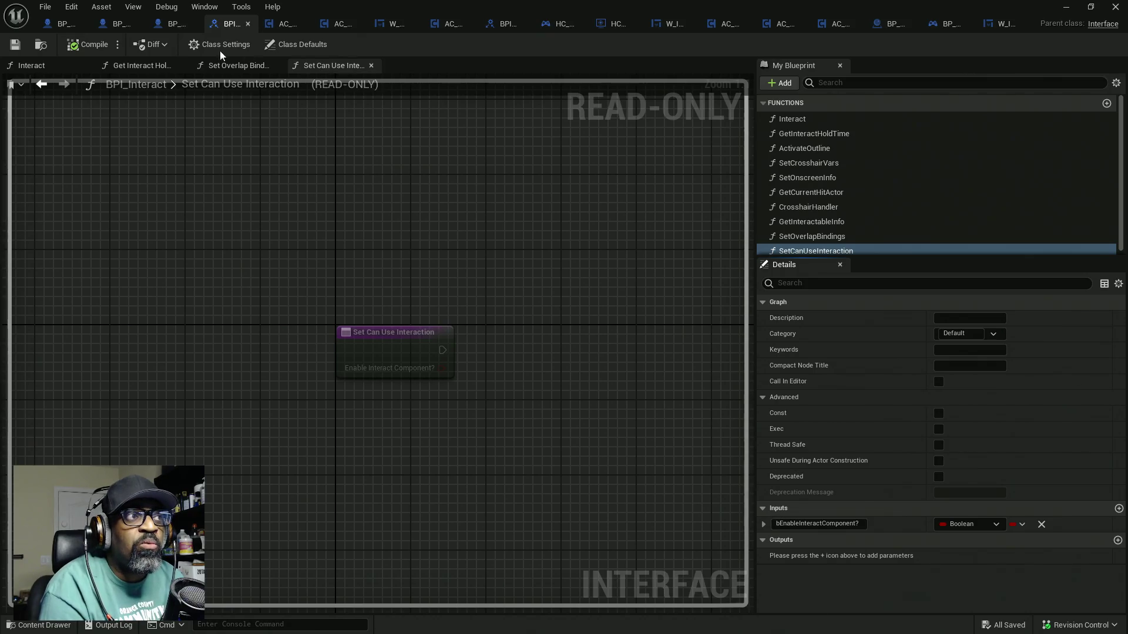
{"action": "left_click", "coordinate": [59, 24]}
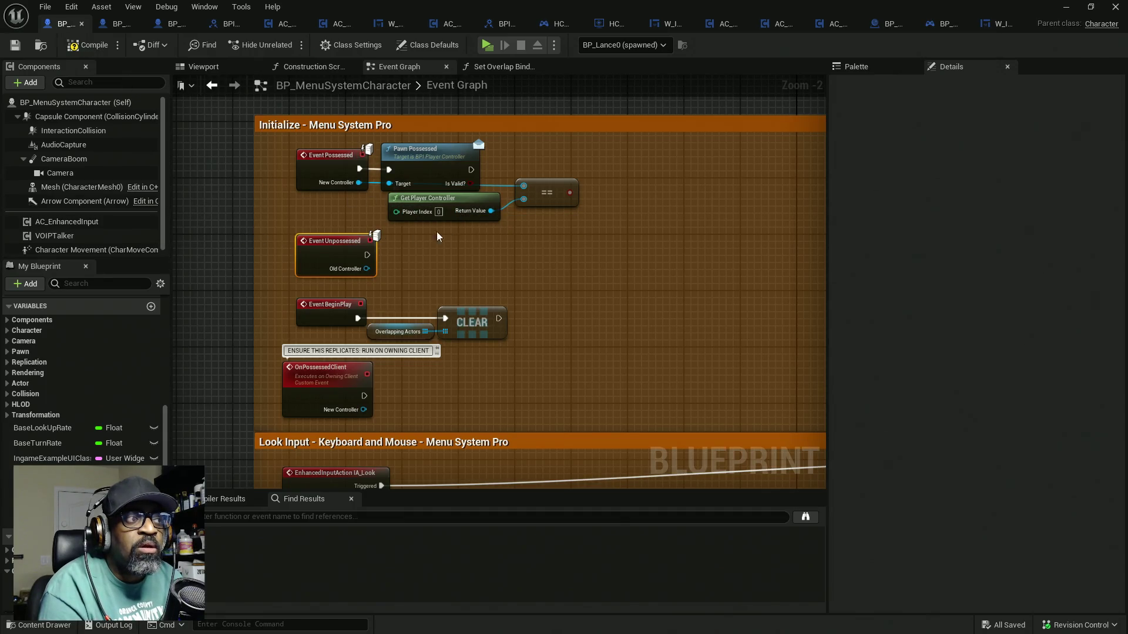
In BP_MenuSystemCharacter, copy Event Possessed, Event Unpossessed, Get Player Controller and ==, then compile
{"action": "scroll", "coordinate": [118, 232], "scroll_direction": "down", "scroll_amount": 1}
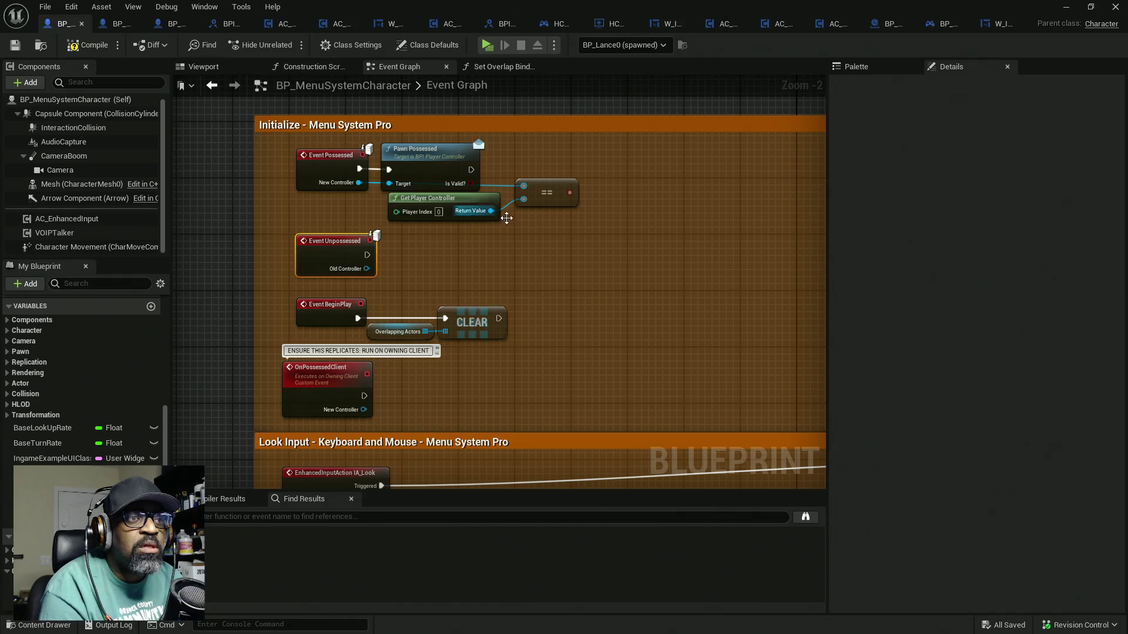
{"action": "mouse_move", "coordinate": [574, 235]}
{"action": "left_mouse_down"}
{"action": "mouse_move", "coordinate": [546, 193]}
{"action": "mouse_move", "coordinate": [491, 179]}
{"action": "left_mouse_up"}
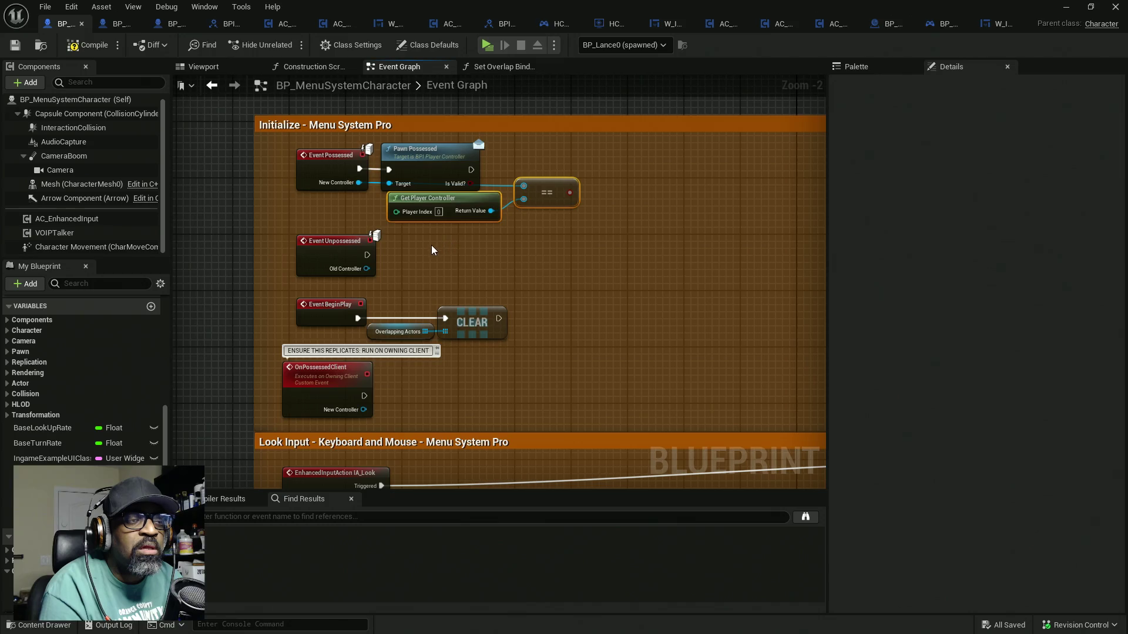
{"action": "left_click", "coordinate": [320, 179], "text": "shift"}
{"action": "left_click", "coordinate": [353, 252], "text": "shift"}
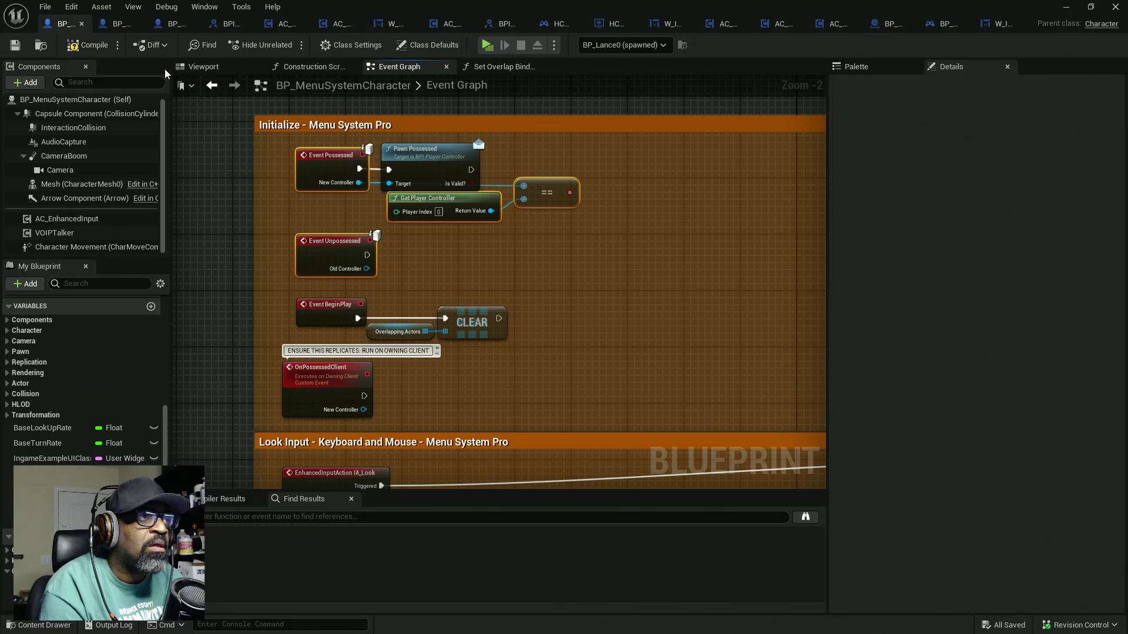
{"action": "left_click", "coordinate": [97, 50]}
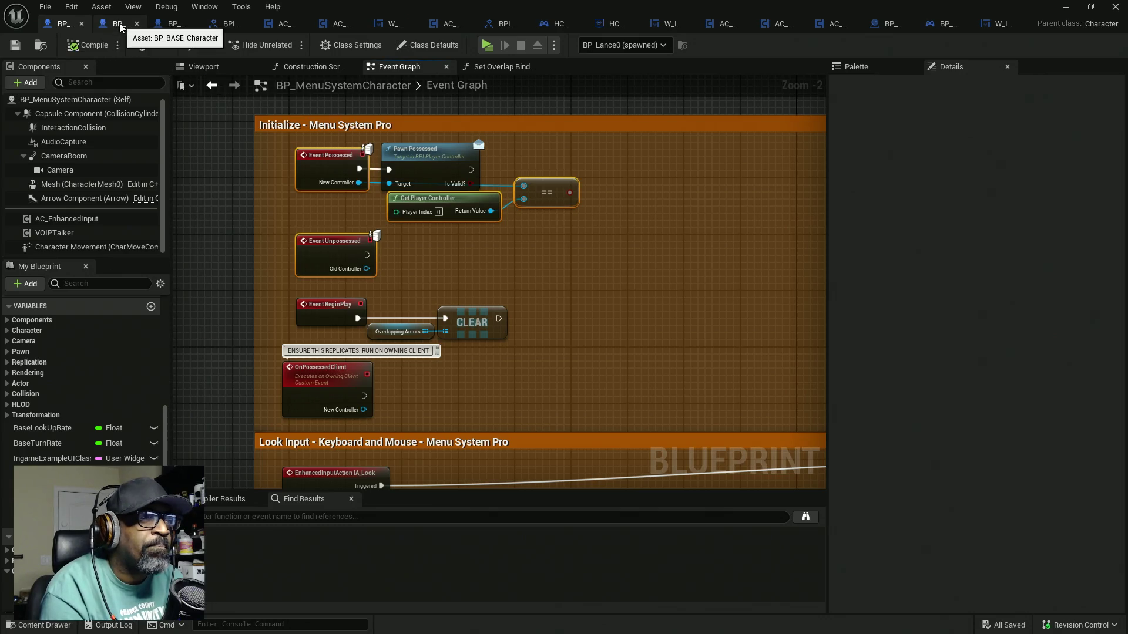
{"action": "left_click", "coordinate": [120, 25]}
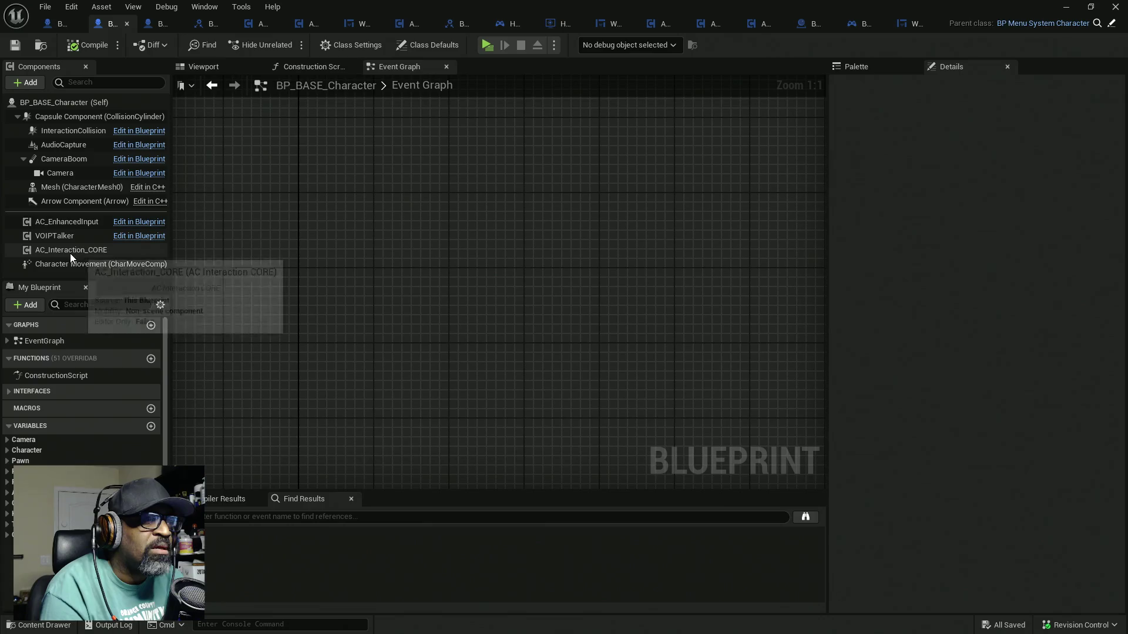
Paste the possession nodes into BP_BASE_Character and delete the duplicate Event Possessed
{"action": "scroll", "coordinate": [400, 179], "scroll_direction": "down", "scroll_amount": 12}
{"action": "scroll", "coordinate": [393, 168], "scroll_direction": "up", "scroll_amount": 9}
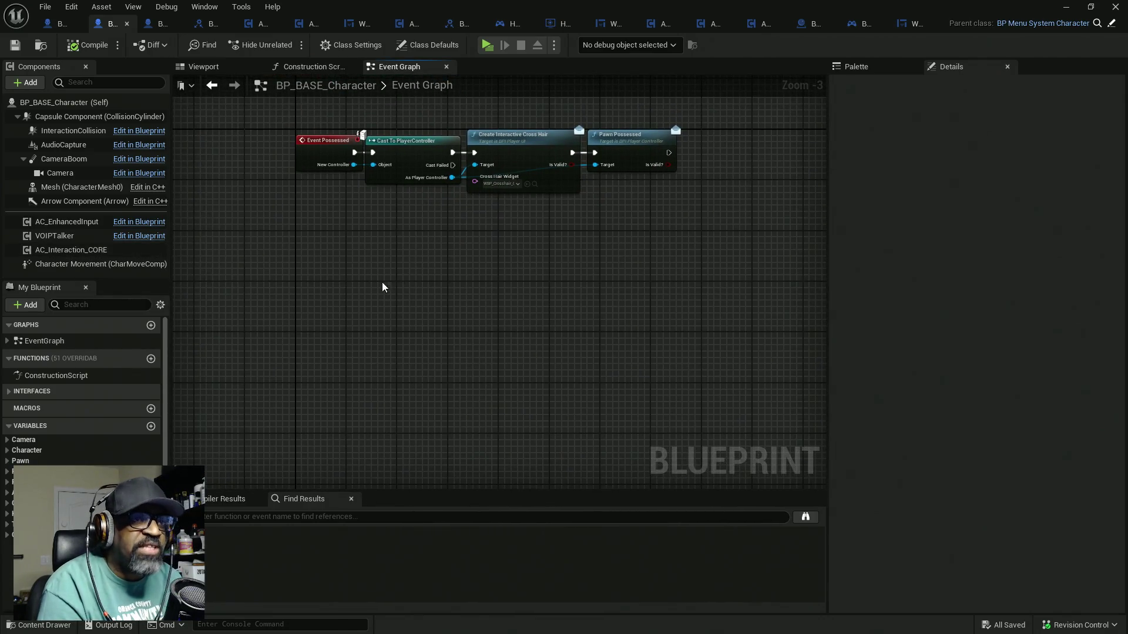
{"action": "key", "text": "ctrl+v"}
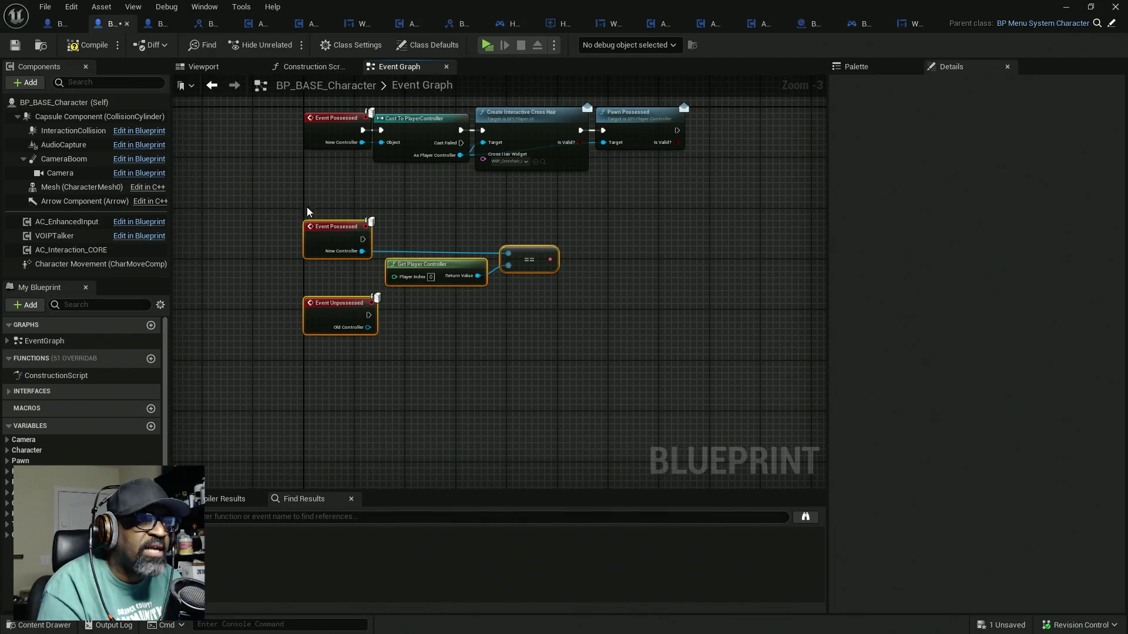
{"action": "left_click", "coordinate": [338, 231]}
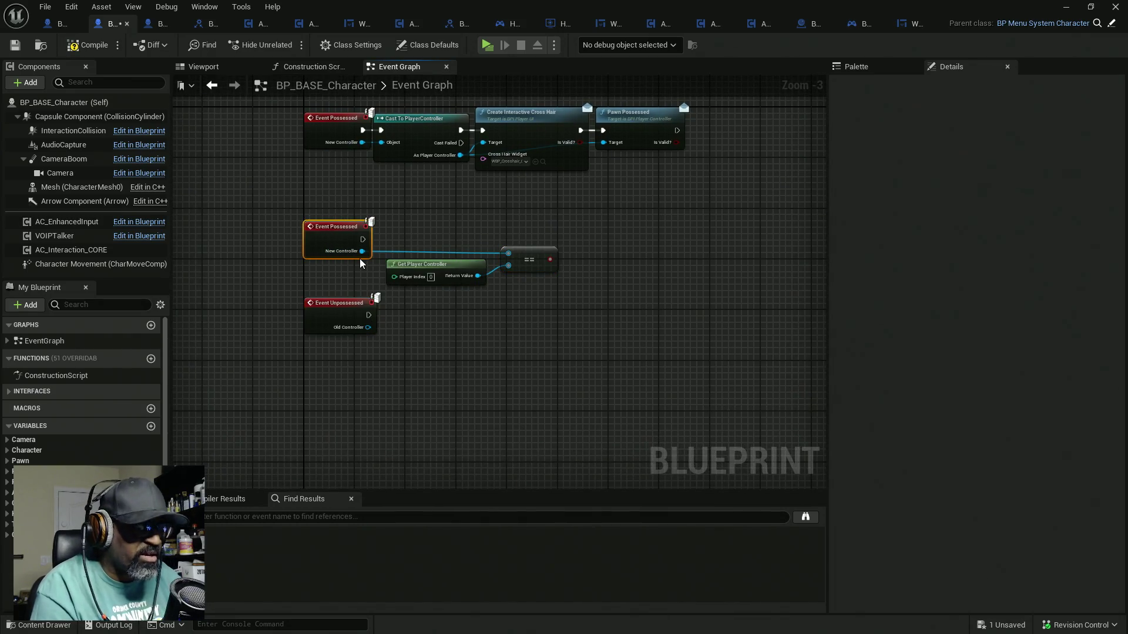
{"action": "key", "text": "Delete"}
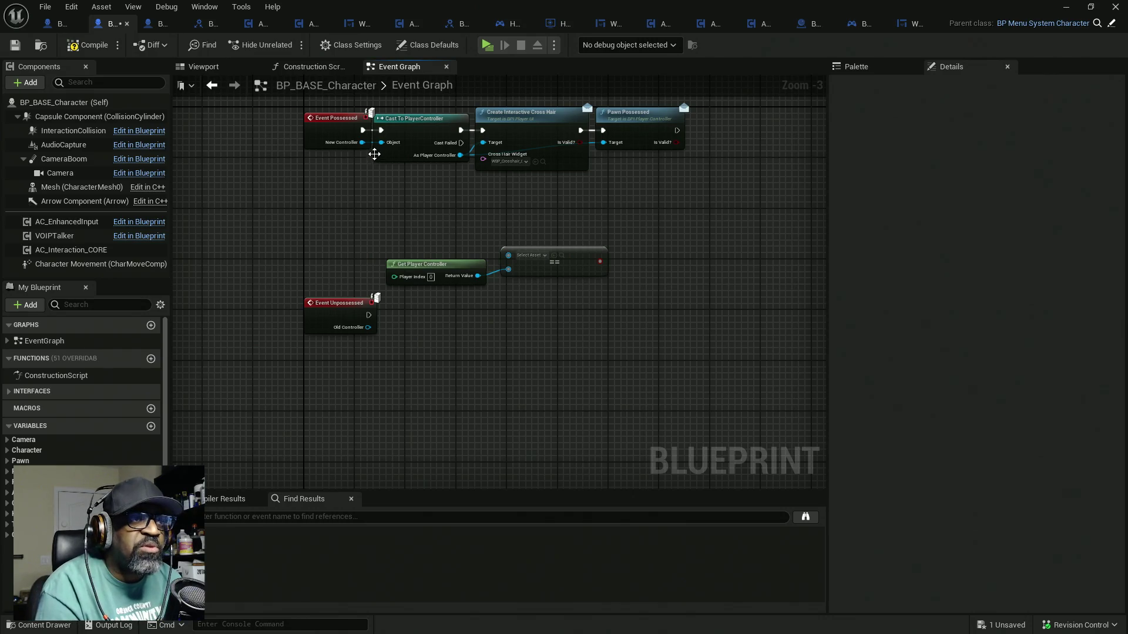
Wire the player controller into the == node and add an AC_Interaction_CORE reference to the graph
{"action": "left_click_drag", "start_coordinate": [362, 142], "coordinate": [508, 253]}
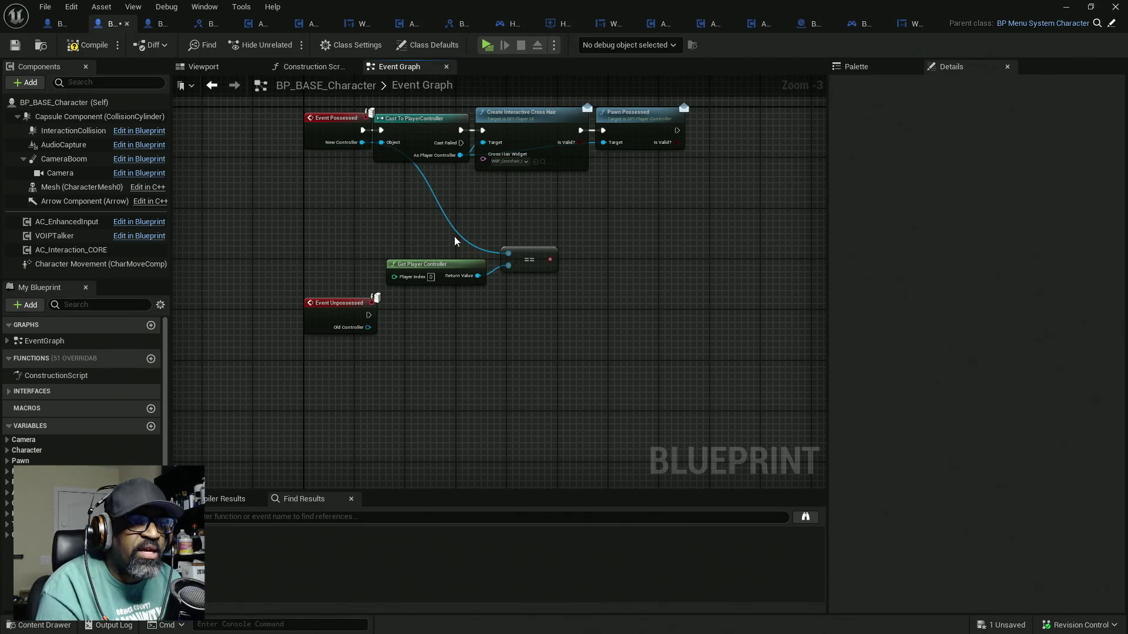
{"action": "left_click_drag", "start_coordinate": [377, 215], "coordinate": [547, 282]}
{"action": "mouse_move", "coordinate": [414, 254]}
{"action": "left_mouse_down"}
{"action": "mouse_move", "coordinate": [504, 289]}
{"action": "mouse_move", "coordinate": [506, 308]}
{"action": "mouse_move", "coordinate": [555, 266]}
{"action": "mouse_move", "coordinate": [555, 249]}
{"action": "left_mouse_up"}
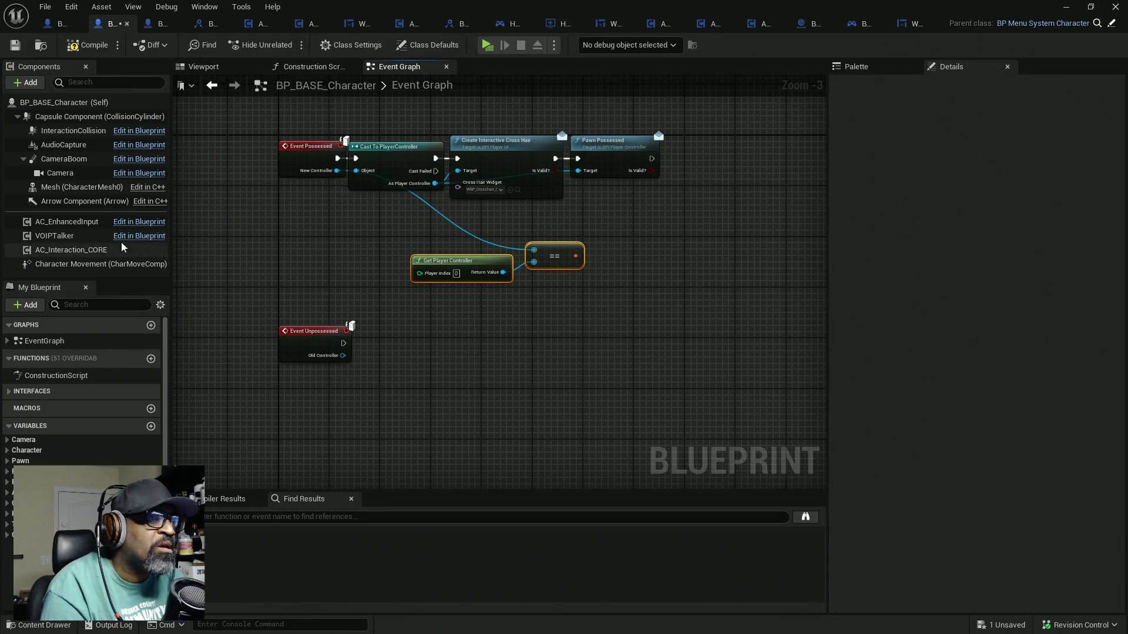
{"action": "mouse_move", "coordinate": [82, 249]}
{"action": "left_mouse_down"}
{"action": "mouse_move", "coordinate": [598, 258]}
{"action": "mouse_move", "coordinate": [683, 223]}
{"action": "left_mouse_up"}
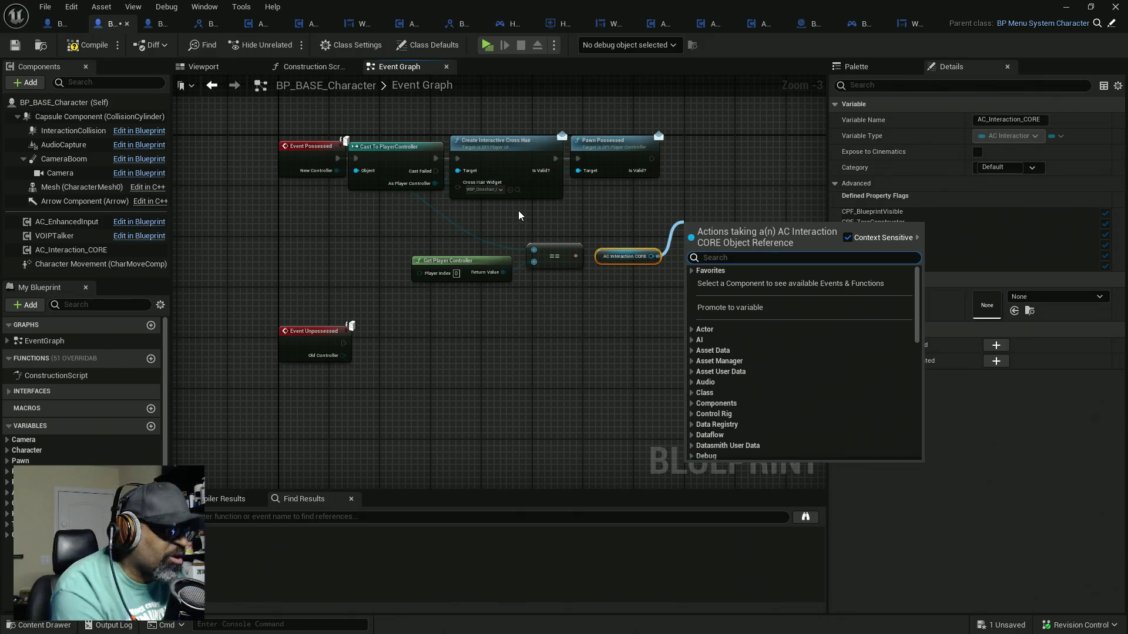
Copy the SetCanUseInteraction name from BPI_Interact and search it from the AC Interaction CORE reference
{"action": "left_click", "coordinate": [210, 27]}
{"action": "left_click", "coordinate": [812, 251]}
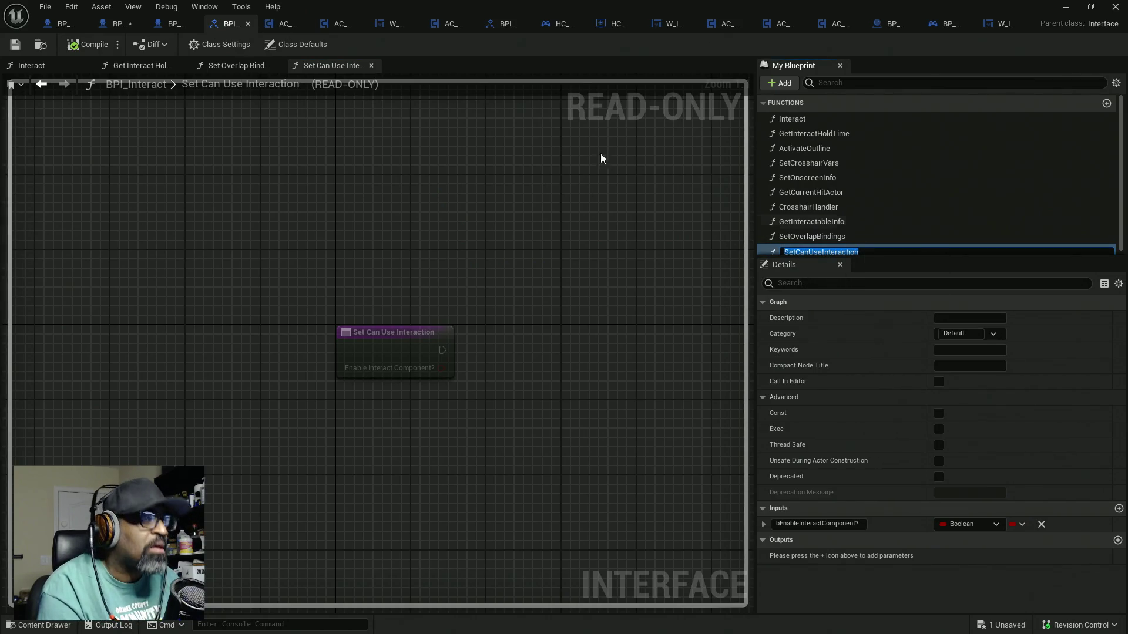
{"action": "left_click", "coordinate": [110, 24]}
{"action": "left_click_drag", "start_coordinate": [651, 256], "coordinate": [682, 245]}
{"action": "type", "text": "SetCanUseInteraction"}
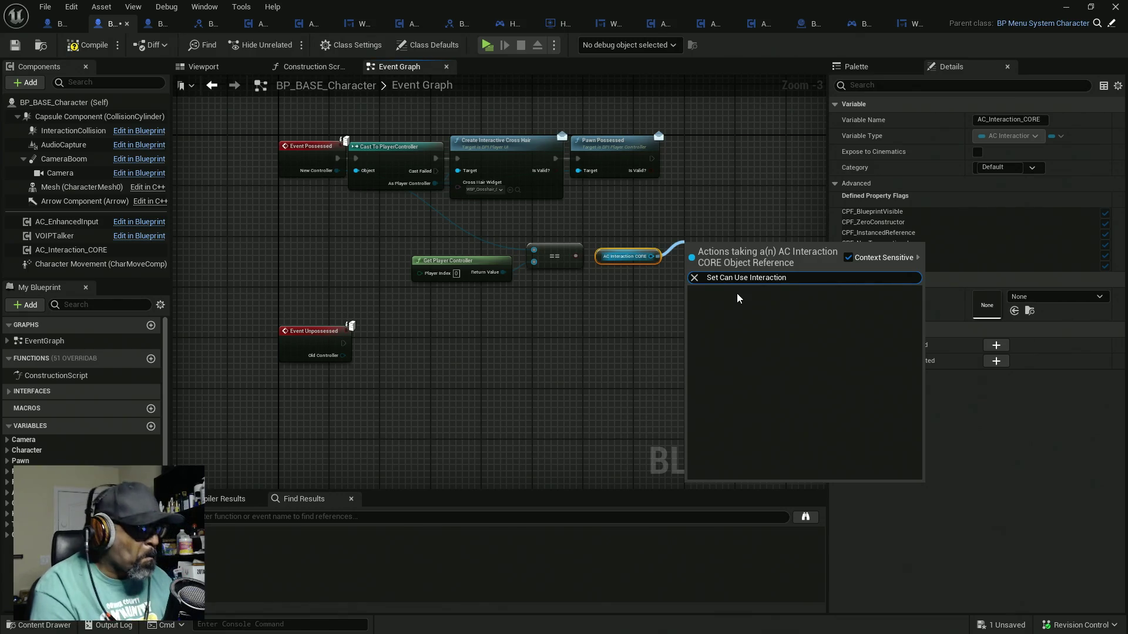
{"action": "key", "text": "ctrl+a"}
{"action": "key", "text": "ctrl+c"}
{"action": "left_click", "coordinate": [611, 360]}
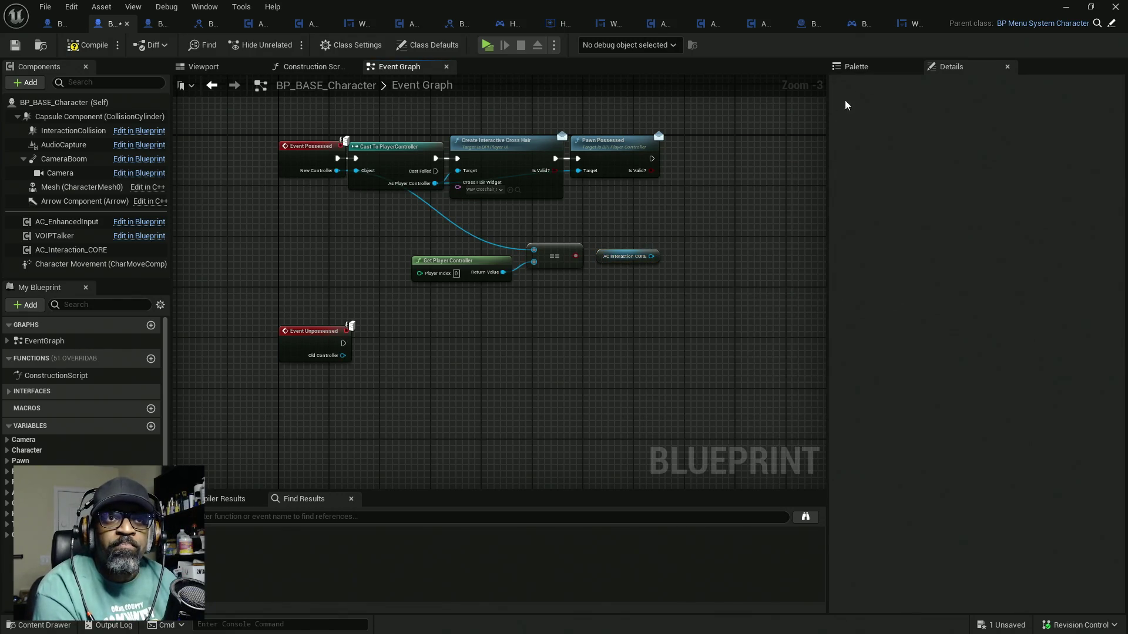
Place BPI Interact's Set Can Use Interaction (Message) node from the Palette, then show AC_Interaction_BASE's Class Settings
{"action": "left_click", "coordinate": [873, 69]}
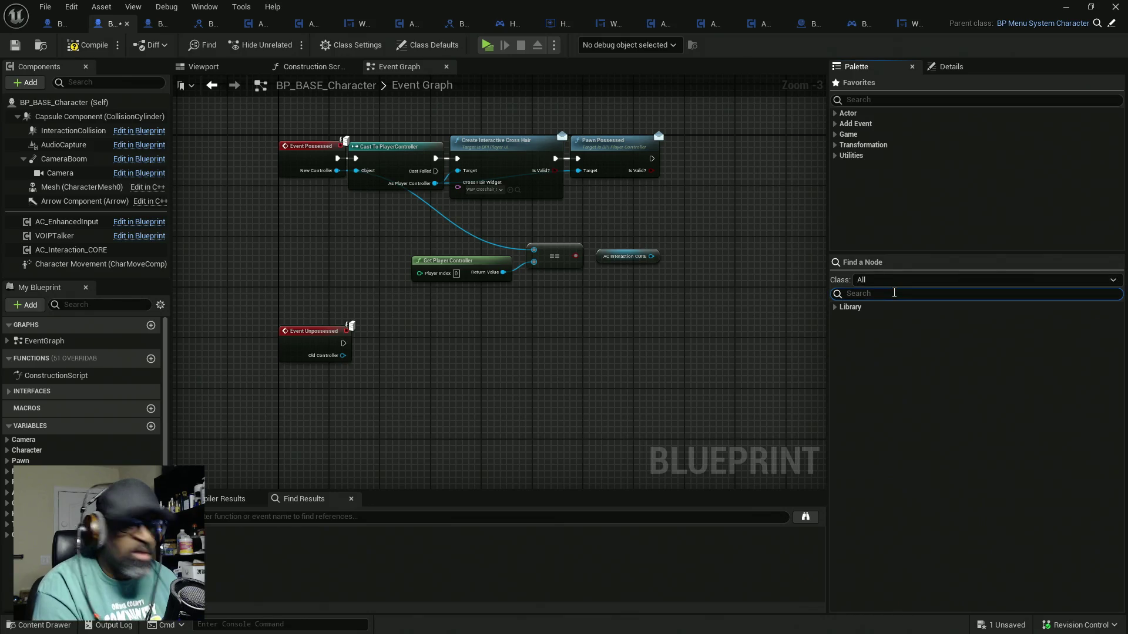
{"action": "key", "text": "ctrl+v"}
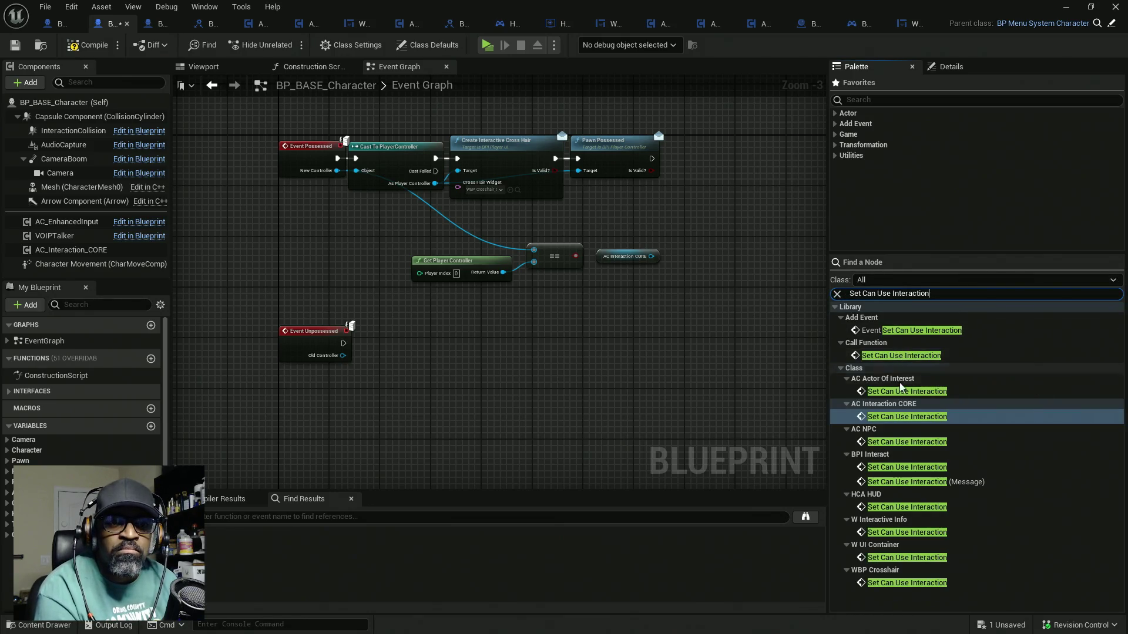
{"action": "mouse_move", "coordinate": [908, 482]}
{"action": "left_mouse_down"}
{"action": "mouse_move", "coordinate": [800, 377]}
{"action": "mouse_move", "coordinate": [611, 284]}
{"action": "left_mouse_up"}
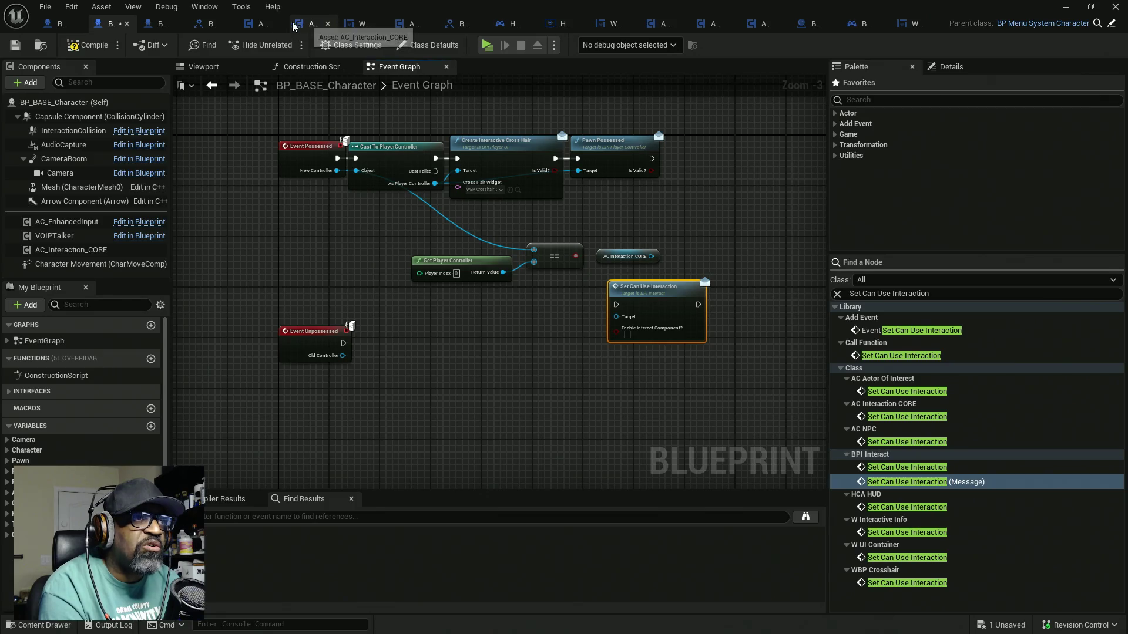
{"action": "left_click", "coordinate": [258, 25]}
{"action": "left_click", "coordinate": [347, 44]}
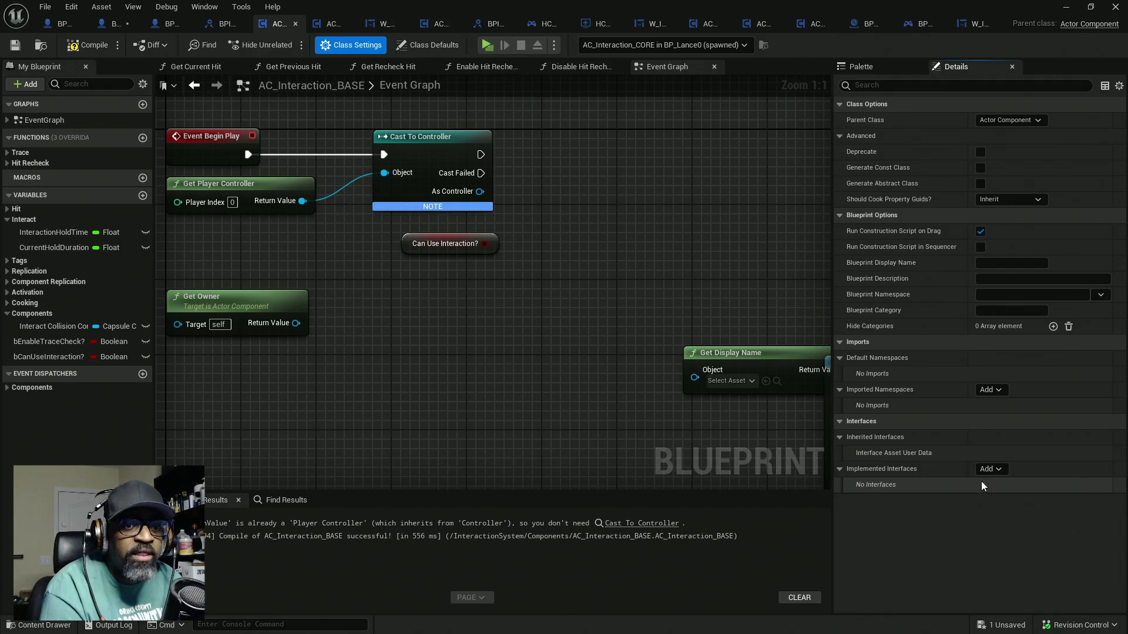
Add BPI_Interact to AC_Interaction_BASE's Implemented Interfaces
{"action": "left_click", "coordinate": [991, 470]}
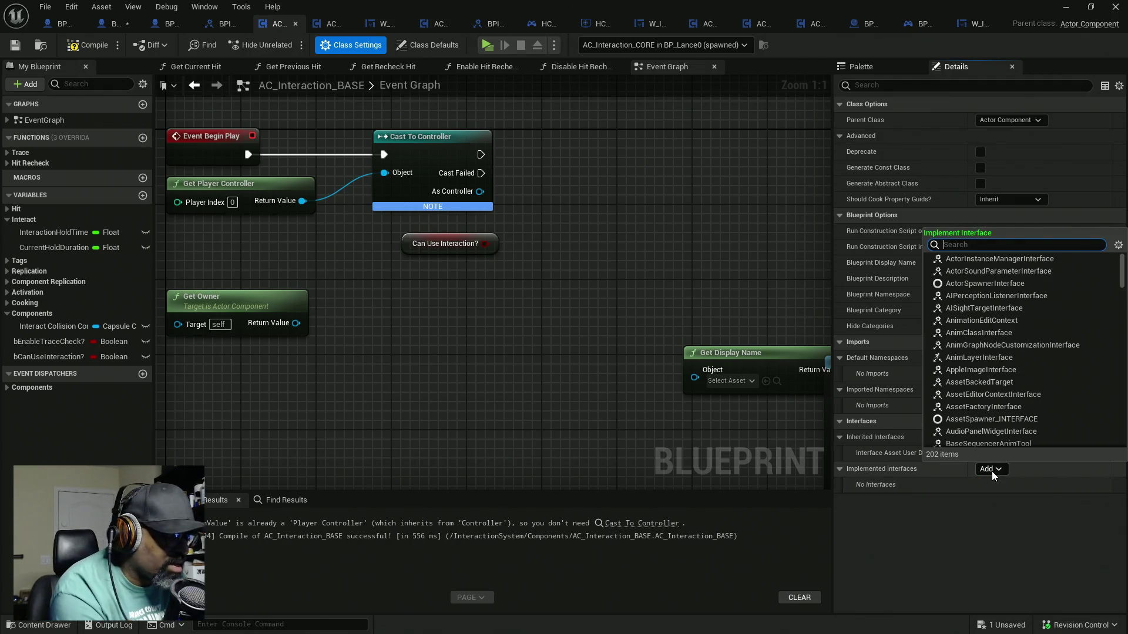
{"action": "type", "text": "BPIU"}
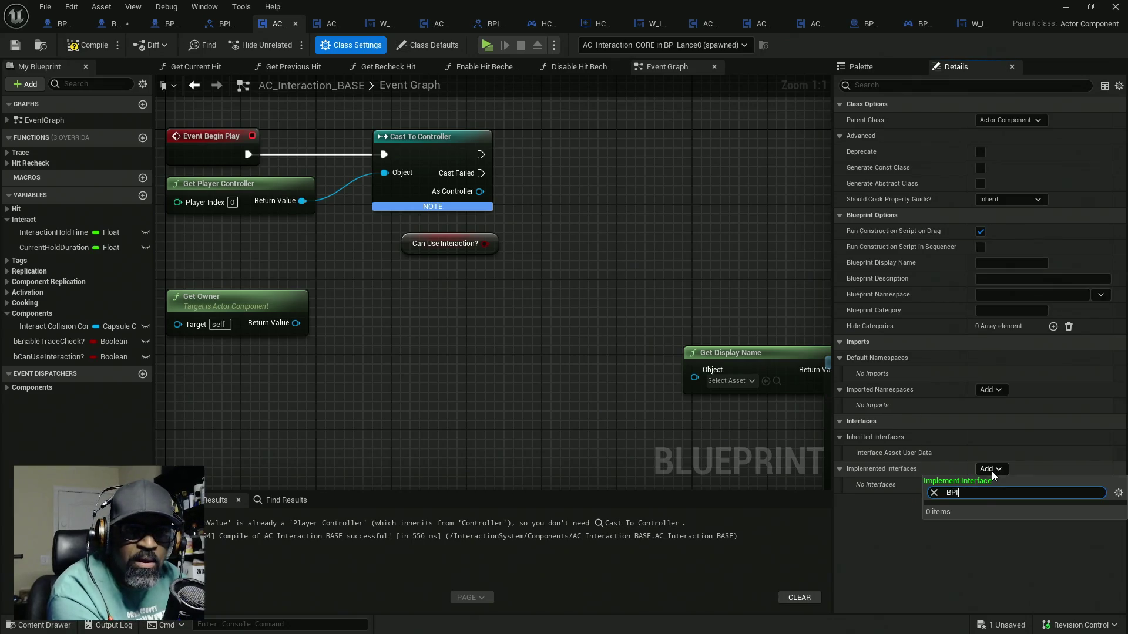
{"action": "key", "text": "BackSpace"}
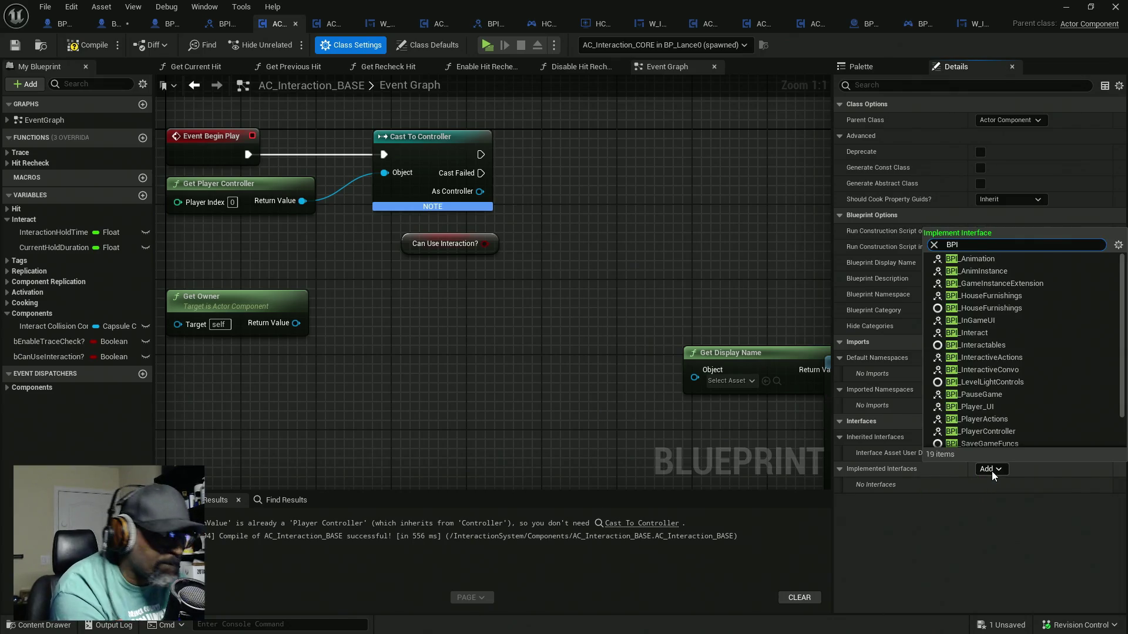
{"action": "type", "text": "_Inter"}
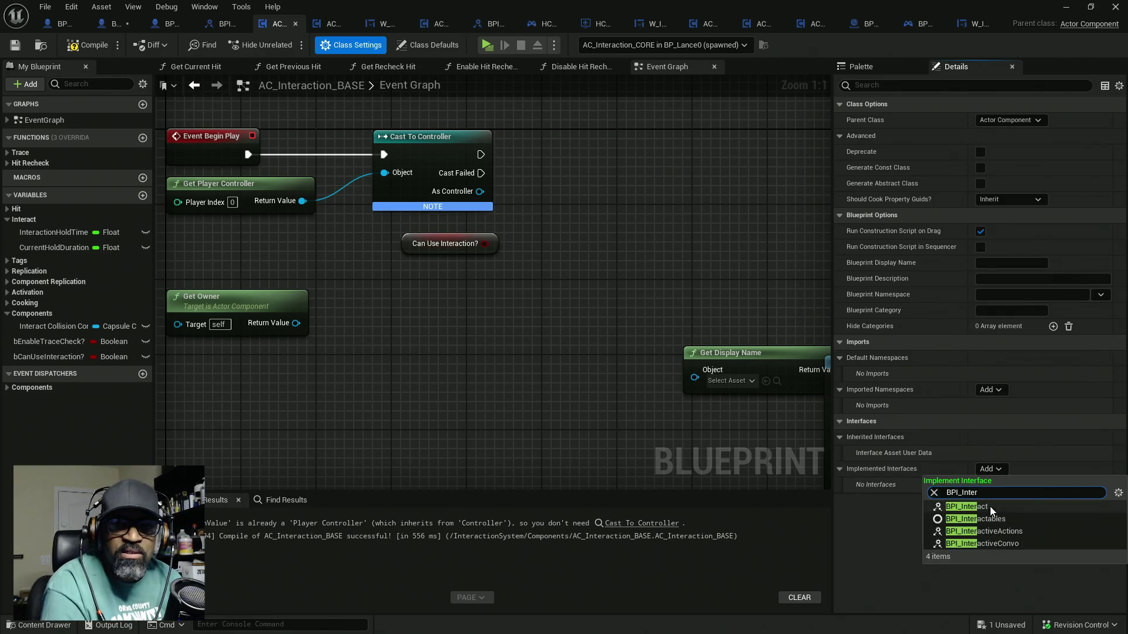
{"action": "left_click", "coordinate": [975, 508]}
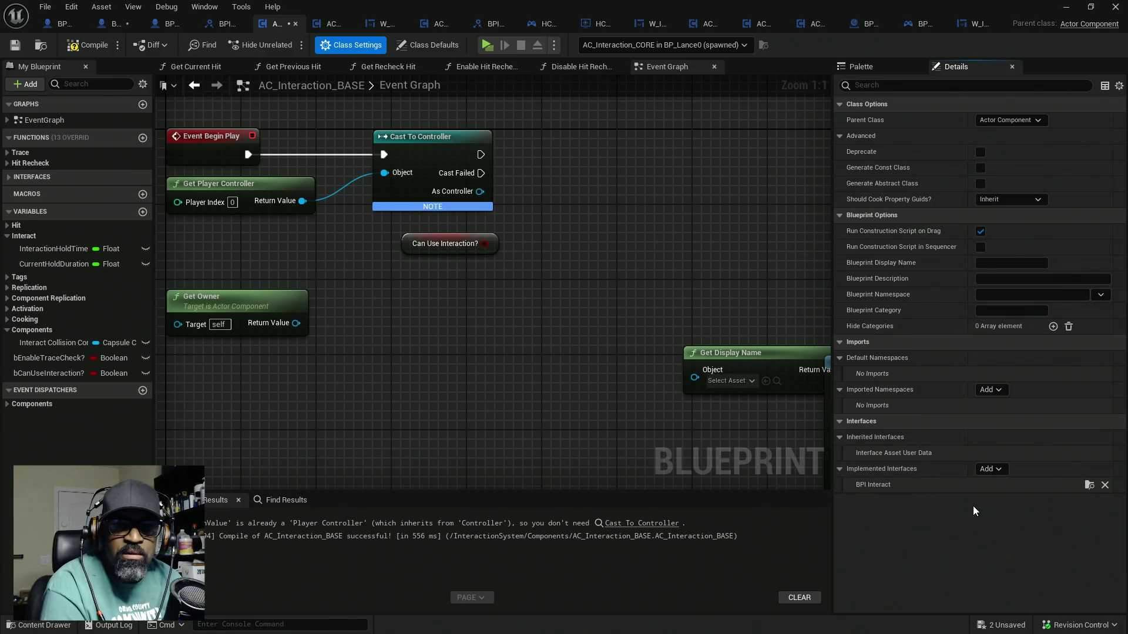
Compile and save all assets, then disconnect Begin Play from the controller cast
{"action": "left_click", "coordinate": [93, 50]}
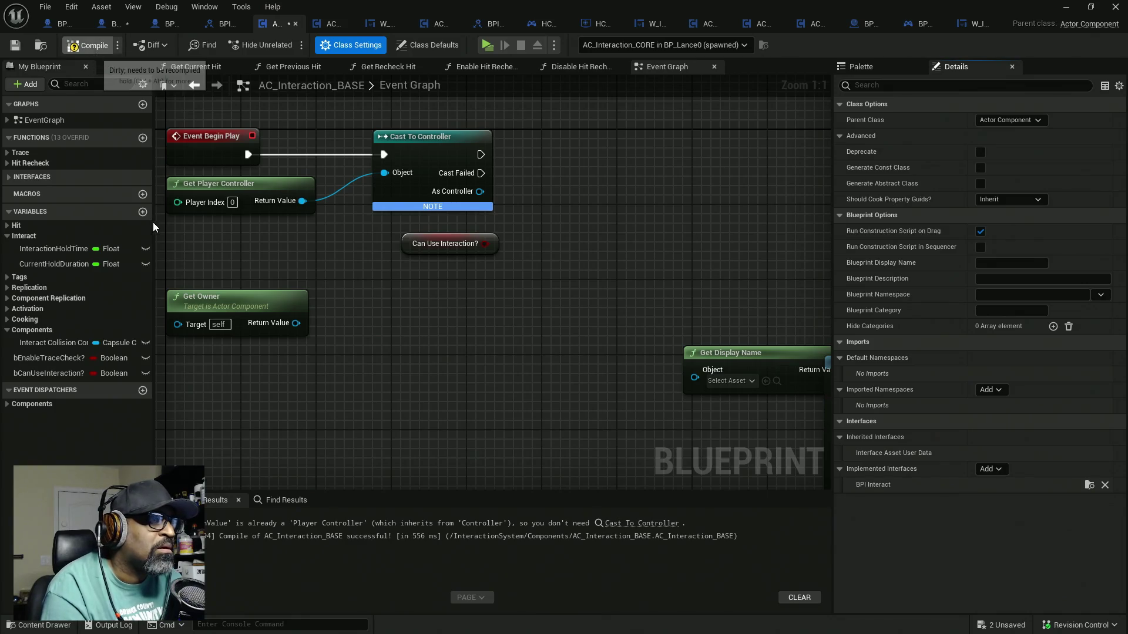
{"action": "key", "text": "ctrl+shift+s"}
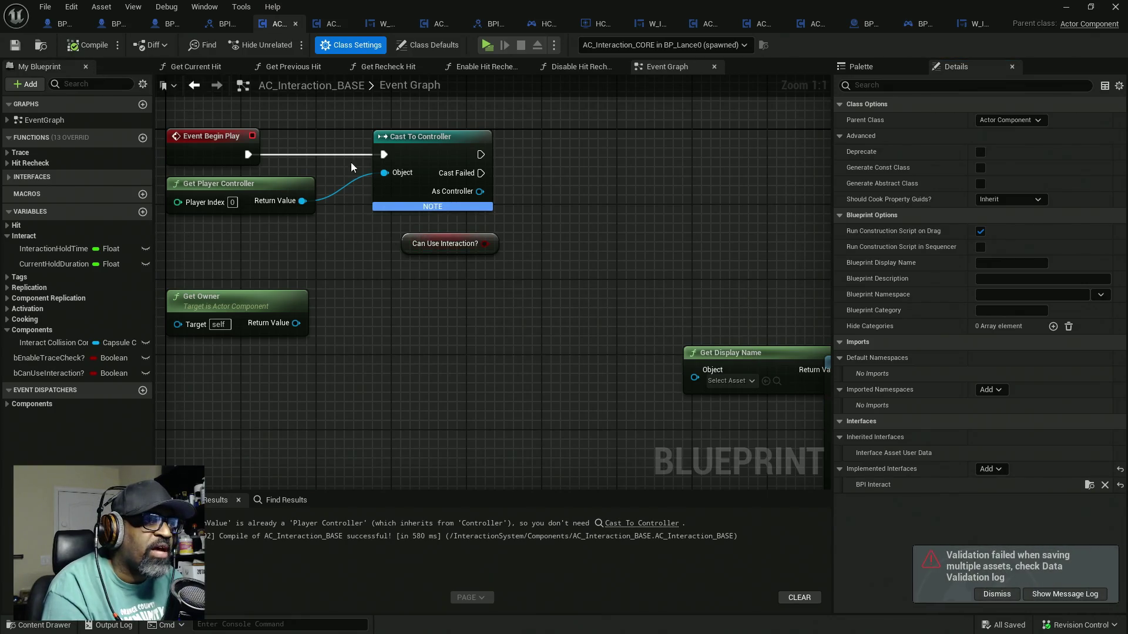
{"action": "left_click_drag", "start_coordinate": [296, 152], "coordinate": [383, 167]}
Move the Cast To Controller node down-left and recompile AC_Interaction_BASE
{"action": "left_click", "coordinate": [471, 170], "text": "alt"}
{"action": "mouse_move", "coordinate": [493, 174]}
{"action": "left_mouse_down"}
{"action": "mouse_move", "coordinate": [371, 249]}
{"action": "mouse_move", "coordinate": [333, 258]}
{"action": "left_mouse_up"}
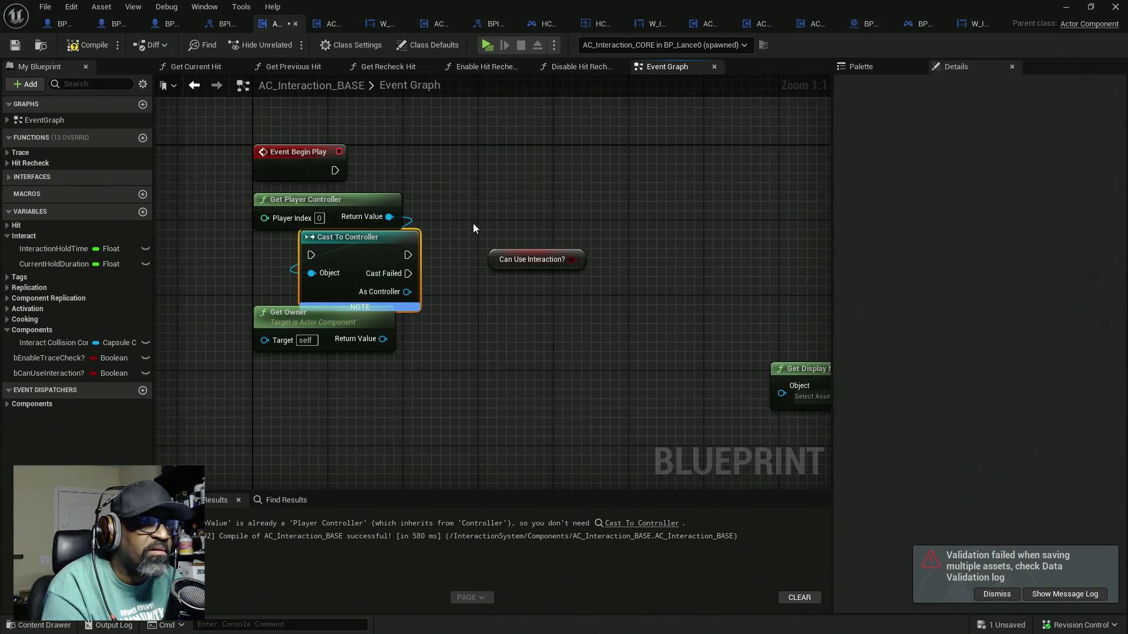
{"action": "left_click", "coordinate": [94, 46]}
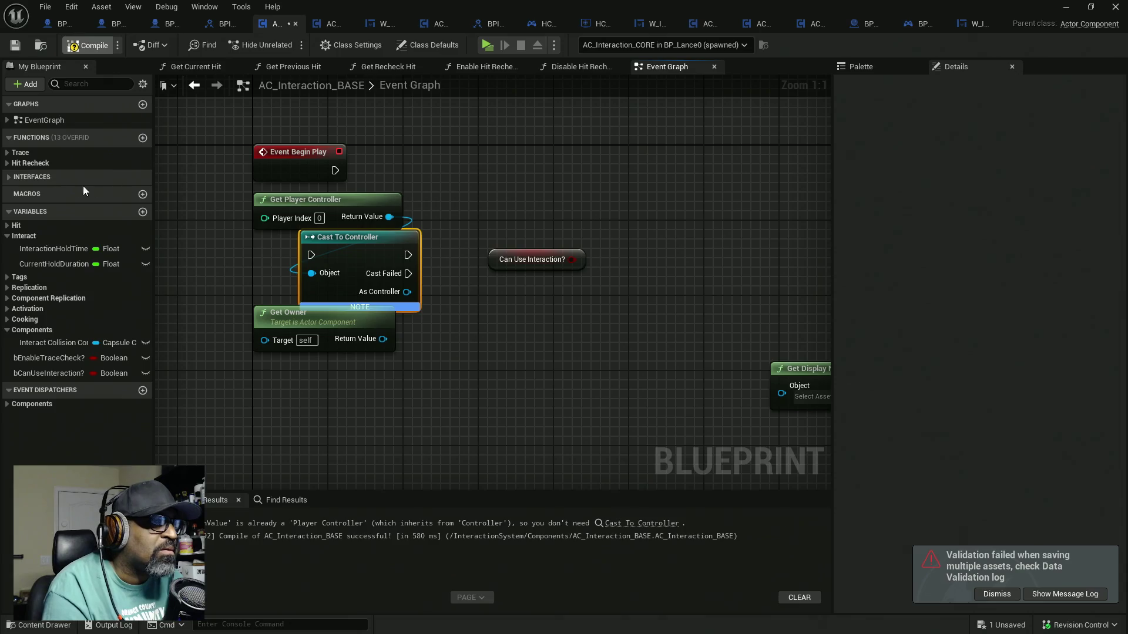
Open the Set Can Use Interaction interface event and feed its input into a bCanUseInteraction? SET node
{"action": "left_click", "coordinate": [13, 176]}
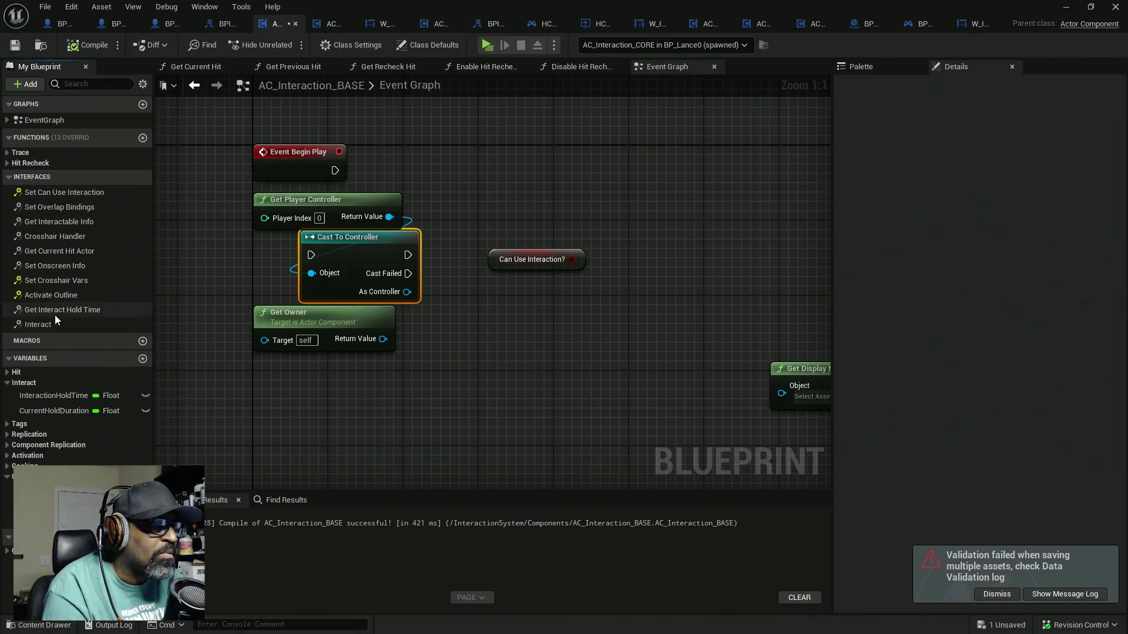
{"action": "double_click", "coordinate": [64, 192]}
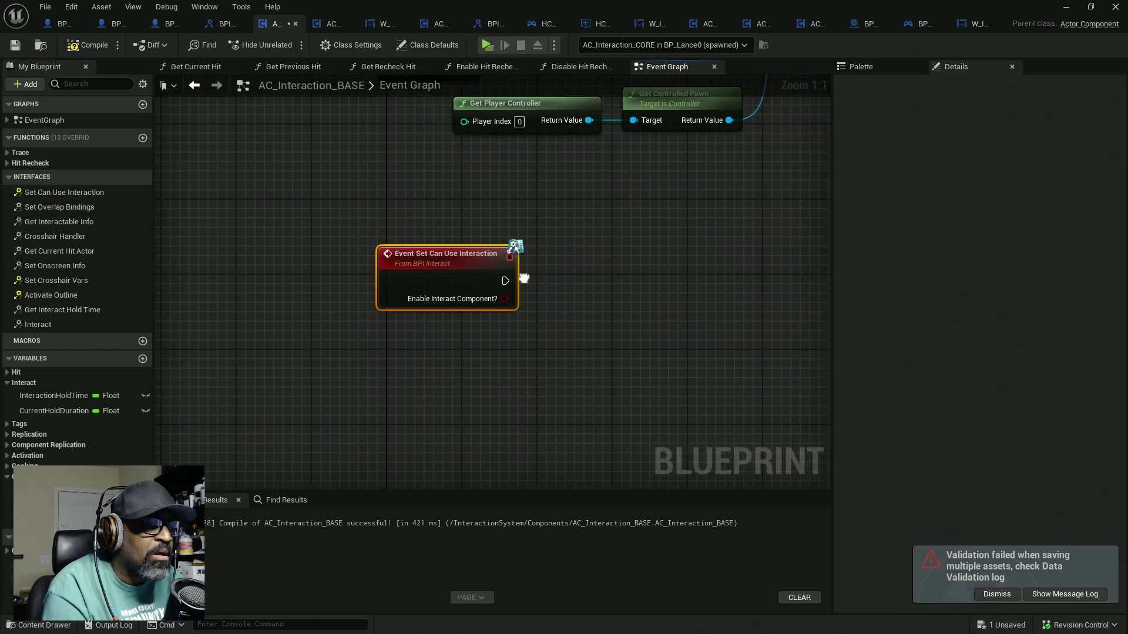
{"action": "left_click", "coordinate": [572, 371]}
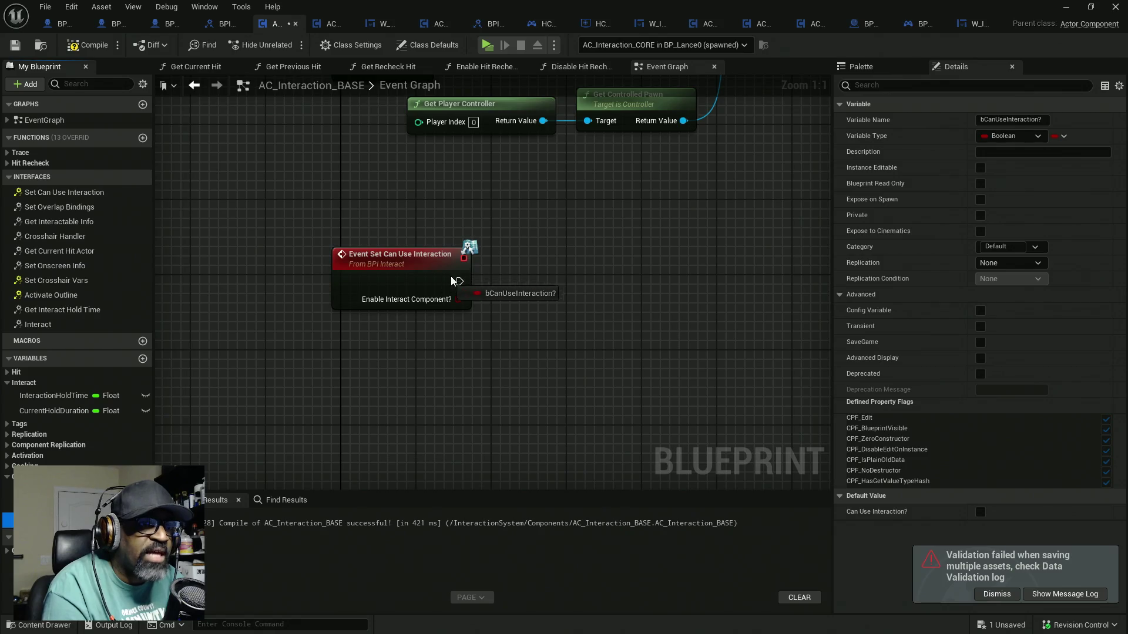
{"action": "left_click_drag", "start_coordinate": [447, 281], "coordinate": [558, 258]}
{"action": "mouse_move", "coordinate": [459, 299]}
{"action": "left_mouse_down"}
{"action": "mouse_move", "coordinate": [517, 309]}
{"action": "mouse_move", "coordinate": [572, 291]}
{"action": "mouse_move", "coordinate": [531, 287]}
{"action": "left_mouse_up"}
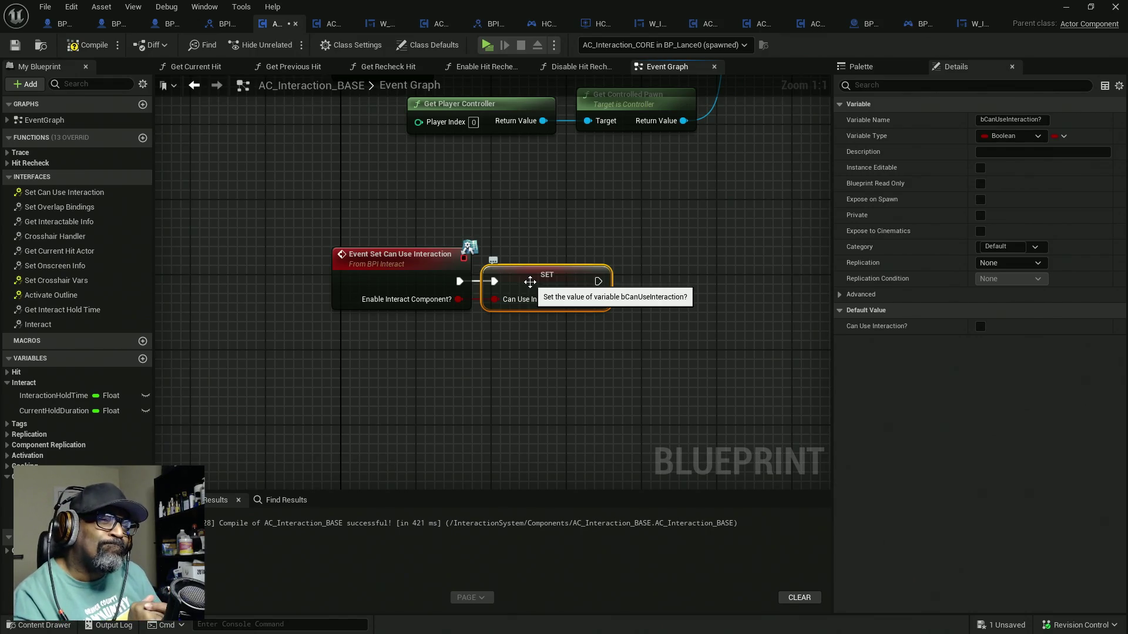
{"action": "scroll", "coordinate": [531, 282], "scroll_direction": "down", "scroll_amount": 3}
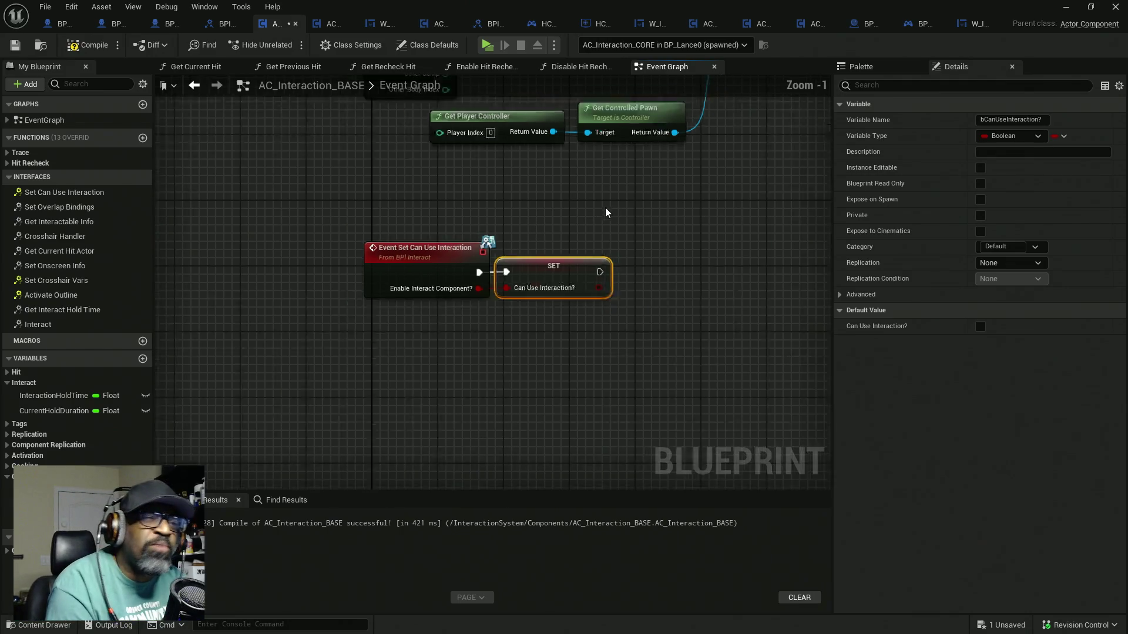
Bring the Branch, SET and overlap binding nodes into view and wire the SET node to Set Overlap Bindings
{"action": "left_click_drag", "start_coordinate": [564, 247], "coordinate": [552, 357]}
{"action": "scroll", "coordinate": [552, 357], "scroll_direction": "down", "scroll_amount": 4}
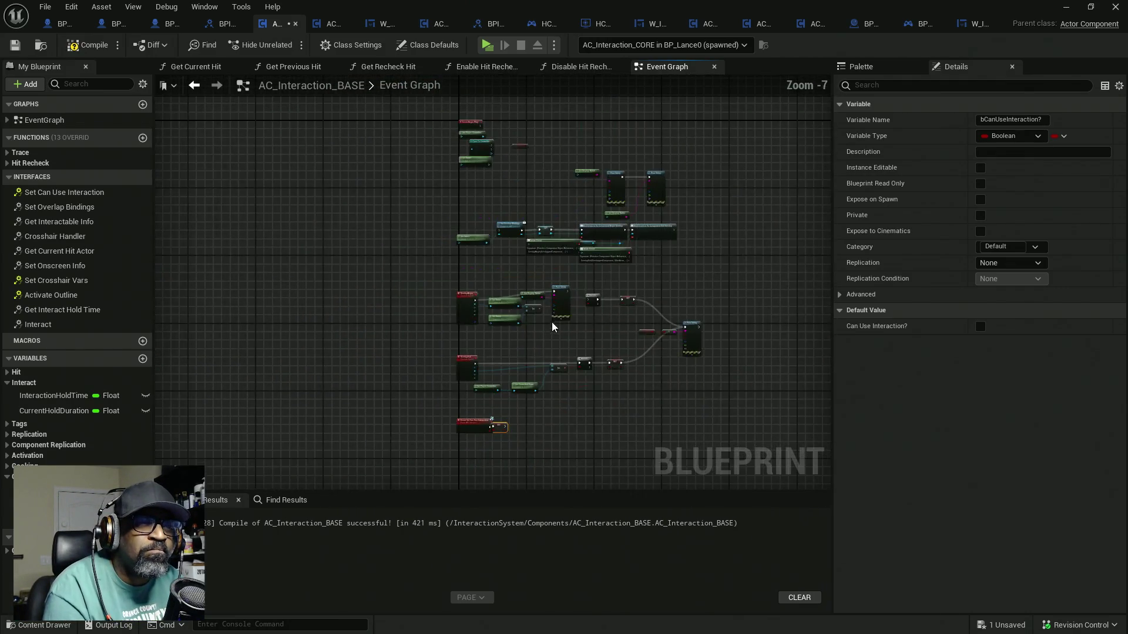
{"action": "scroll", "coordinate": [542, 281], "scroll_direction": "up", "scroll_amount": 4}
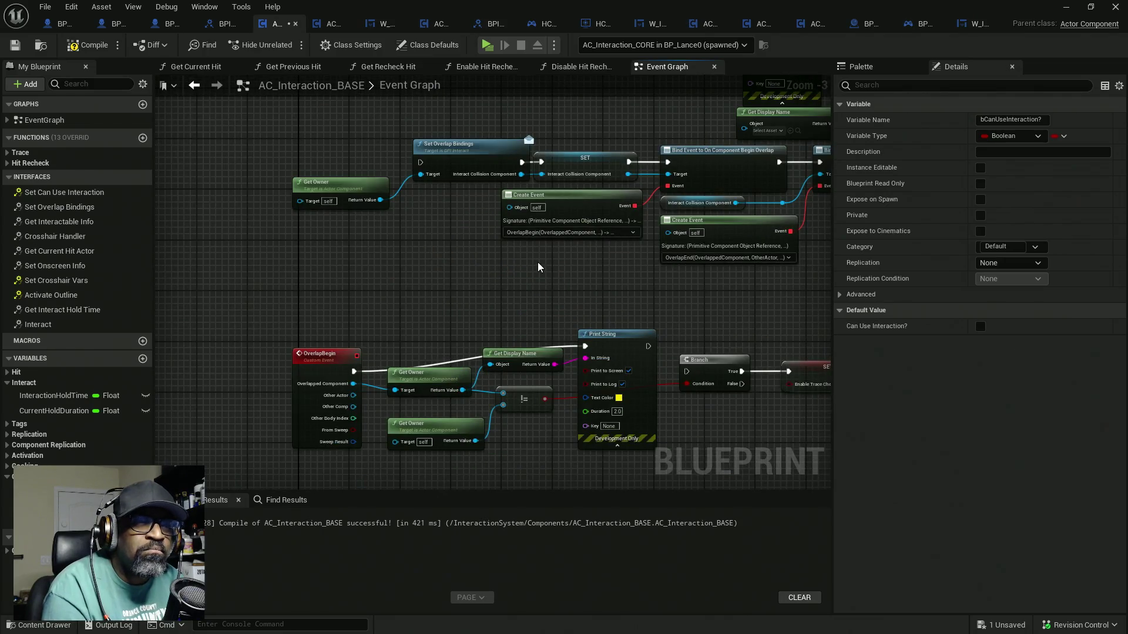
{"action": "left_click_drag", "start_coordinate": [631, 280], "coordinate": [478, 280]}
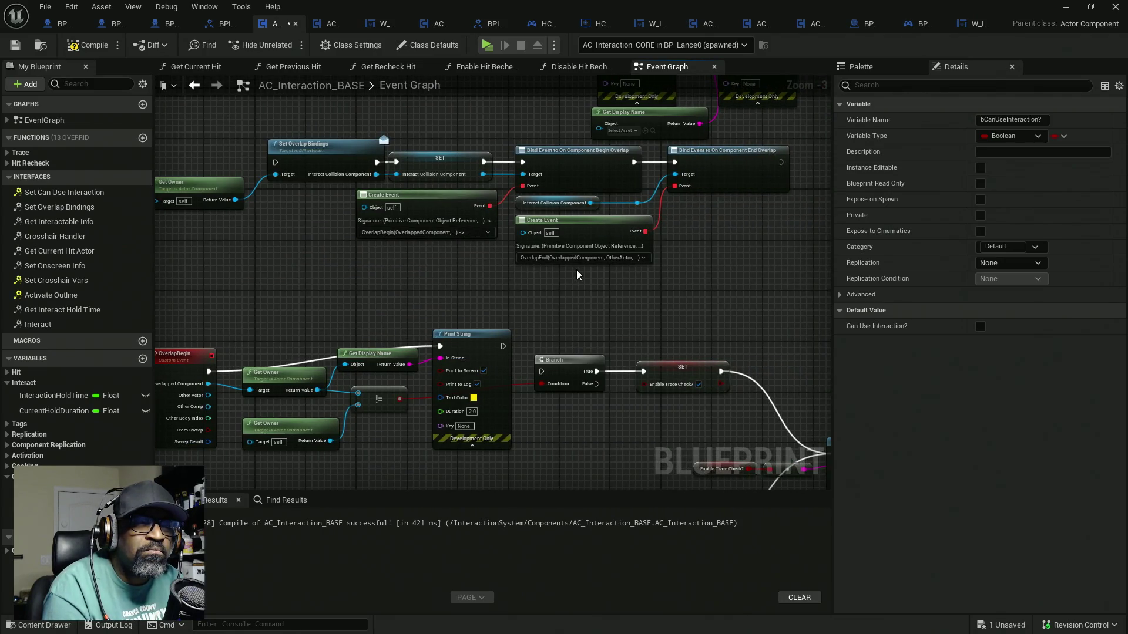
{"action": "mouse_move", "coordinate": [714, 279]}
{"action": "left_mouse_down"}
{"action": "mouse_move", "coordinate": [770, 290]}
{"action": "mouse_move", "coordinate": [317, 170]}
{"action": "mouse_move", "coordinate": [271, 170]}
{"action": "left_mouse_up"}
{"action": "scroll", "coordinate": [473, 236], "scroll_direction": "down", "scroll_amount": 5}
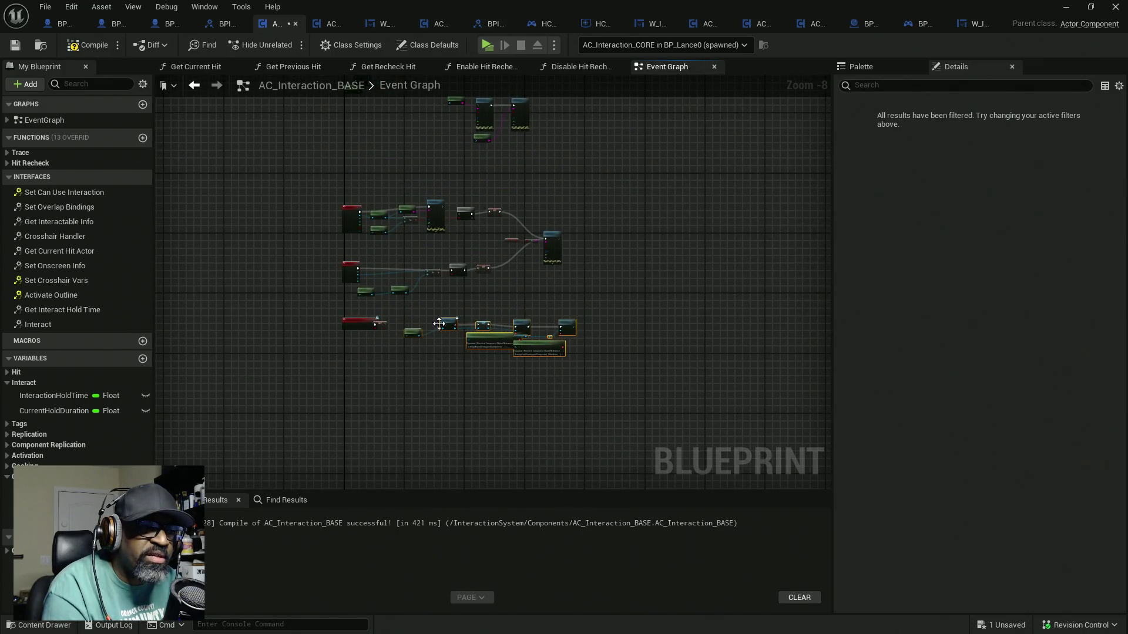
{"action": "scroll", "coordinate": [379, 329], "scroll_direction": "up", "scroll_amount": 5}
{"action": "left_click_drag", "start_coordinate": [390, 339], "coordinate": [553, 339]}
Delete the Can Use Interaction SET node, leaving the event unconnected
{"action": "mouse_move", "coordinate": [346, 372]}
{"action": "left_mouse_down"}
{"action": "mouse_move", "coordinate": [373, 348]}
{"action": "mouse_move", "coordinate": [333, 334]}
{"action": "left_mouse_up"}
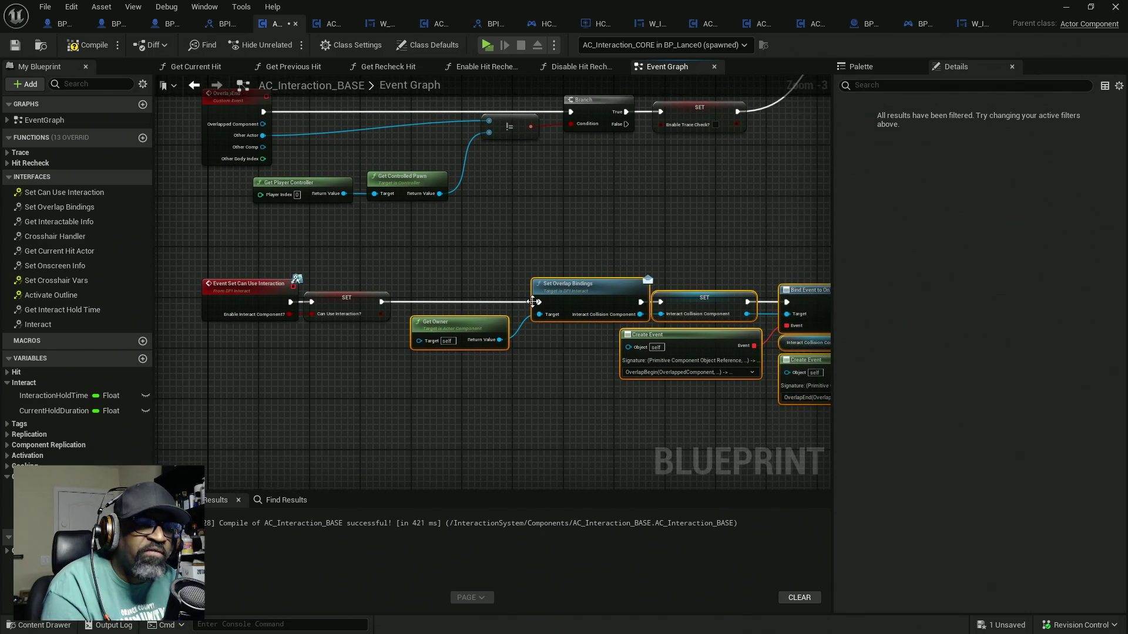
{"action": "scroll", "coordinate": [413, 324], "scroll_direction": "down", "scroll_amount": 1}
{"action": "scroll", "coordinate": [368, 331], "scroll_direction": "up", "scroll_amount": 2}
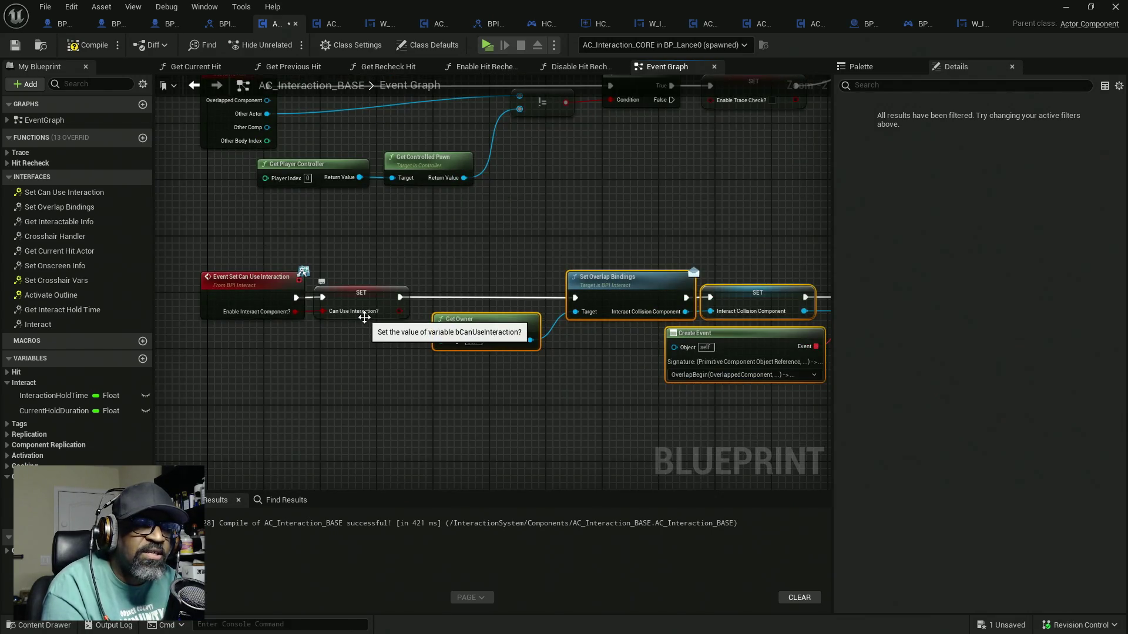
{"action": "left_click", "coordinate": [358, 301]}
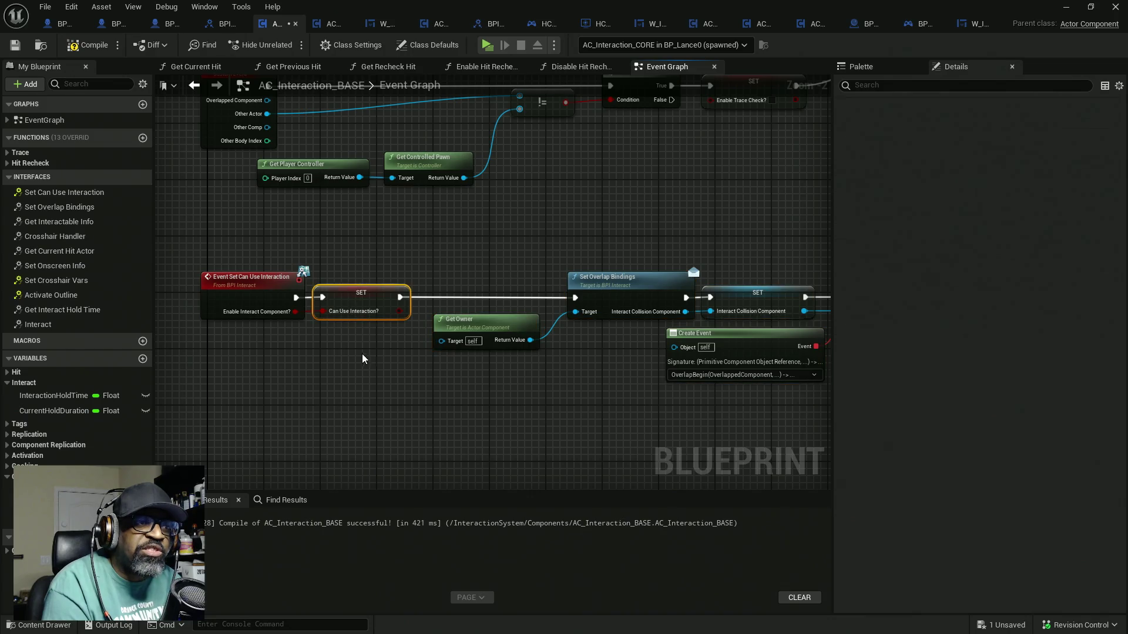
{"action": "key", "text": "Delete"}
{"action": "left_click", "coordinate": [343, 312]}
Add a Branch driven by Enable Interact Component? and paste copies of Get Owner and Set Overlap Bindings
{"action": "mouse_move", "coordinate": [296, 312]}
{"action": "left_mouse_down"}
{"action": "mouse_move", "coordinate": [356, 337]}
{"action": "mouse_move", "coordinate": [357, 293]}
{"action": "mouse_move", "coordinate": [578, 301]}
{"action": "mouse_move", "coordinate": [409, 279]}
{"action": "left_mouse_up"}
{"action": "mouse_move", "coordinate": [529, 288]}
{"action": "left_mouse_down"}
{"action": "mouse_move", "coordinate": [444, 317]}
{"action": "mouse_move", "coordinate": [465, 300]}
{"action": "left_mouse_up"}
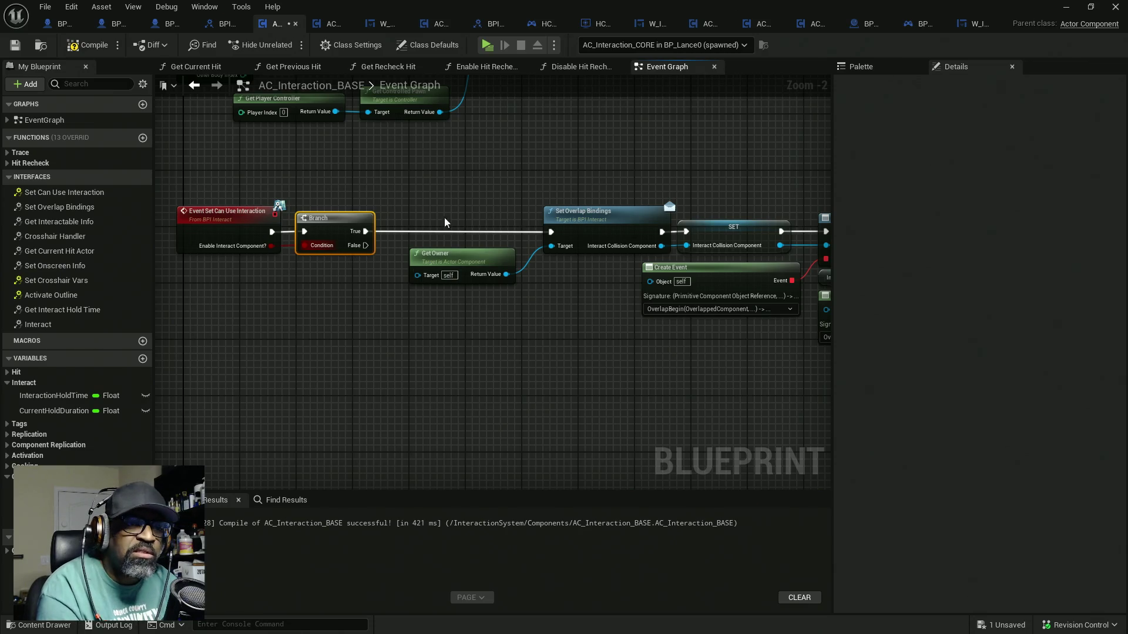
{"action": "mouse_move", "coordinate": [478, 199]}
{"action": "left_mouse_down"}
{"action": "mouse_move", "coordinate": [559, 298]}
{"action": "mouse_move", "coordinate": [551, 277]}
{"action": "mouse_move", "coordinate": [529, 302]}
{"action": "mouse_move", "coordinate": [416, 193]}
{"action": "left_mouse_up"}
{"action": "key", "text": "ctrl+v"}
Delete the pasted copies and place an Interact Collision Component getter below the Branch
{"action": "mouse_move", "coordinate": [560, 337]}
{"action": "left_mouse_down"}
{"action": "mouse_move", "coordinate": [551, 295]}
{"action": "mouse_move", "coordinate": [345, 275]}
{"action": "left_mouse_up"}
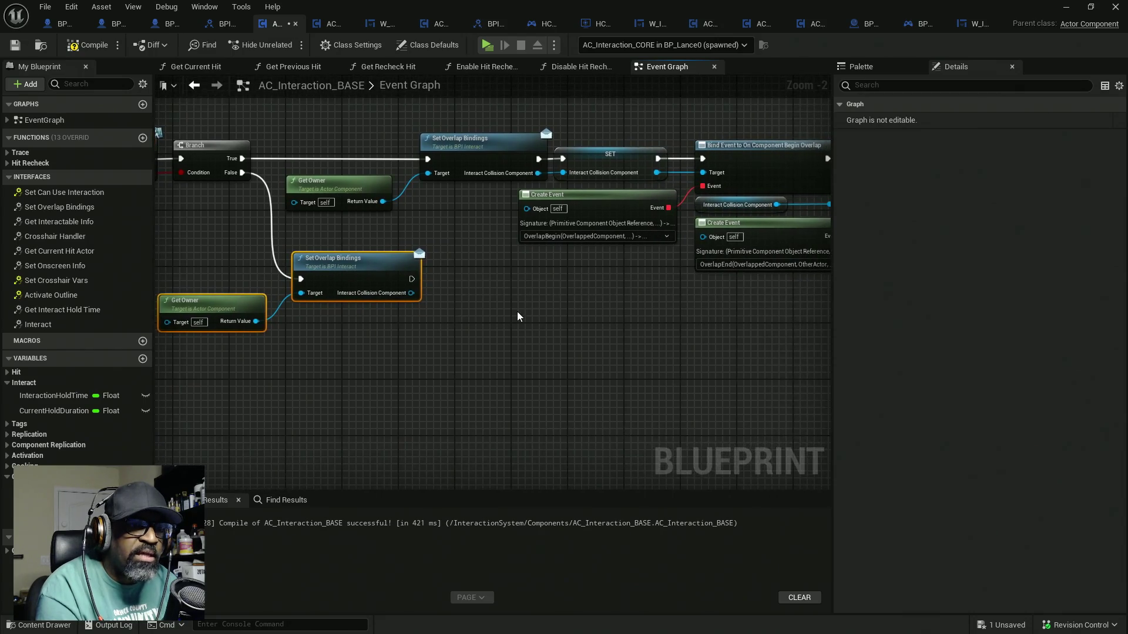
{"action": "left_click_drag", "start_coordinate": [518, 313], "coordinate": [478, 309]}
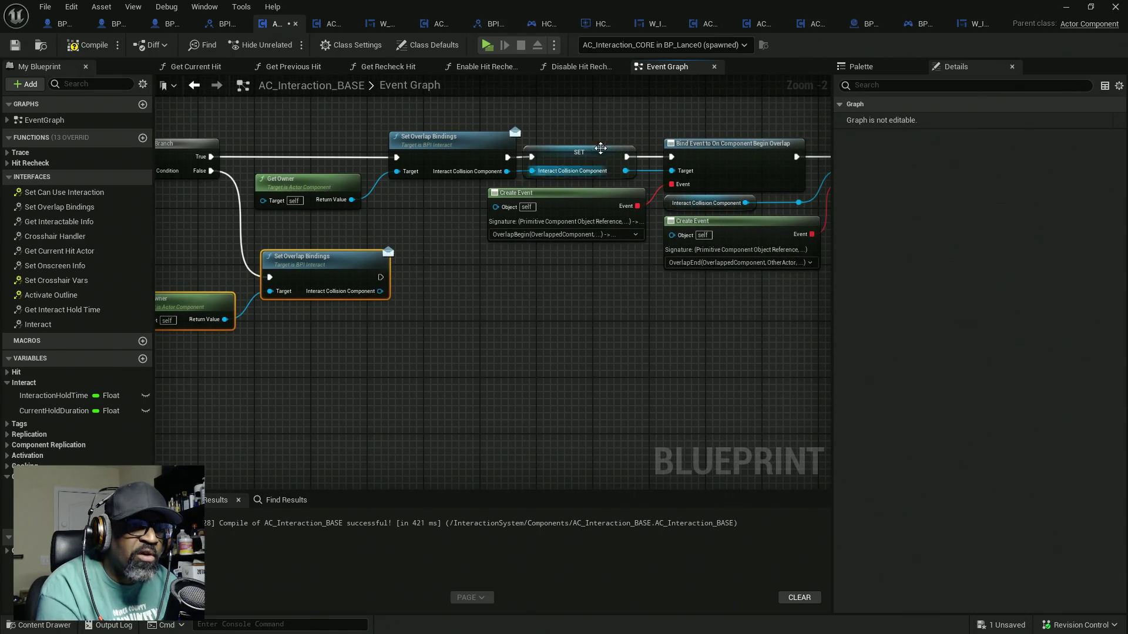
{"action": "left_click_drag", "start_coordinate": [231, 277], "coordinate": [311, 280]}
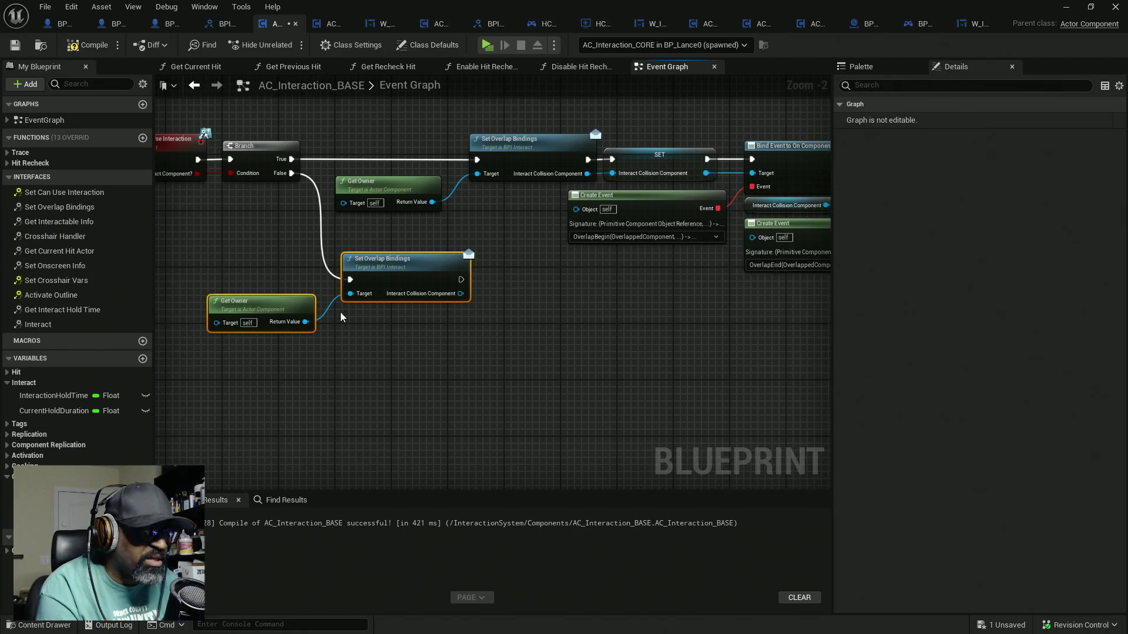
{"action": "key", "text": "Delete"}
{"action": "mouse_move", "coordinate": [35, 488]}
{"action": "left_mouse_down"}
{"action": "mouse_move", "coordinate": [241, 329]}
{"action": "mouse_move", "coordinate": [247, 309]}
{"action": "left_mouse_up"}
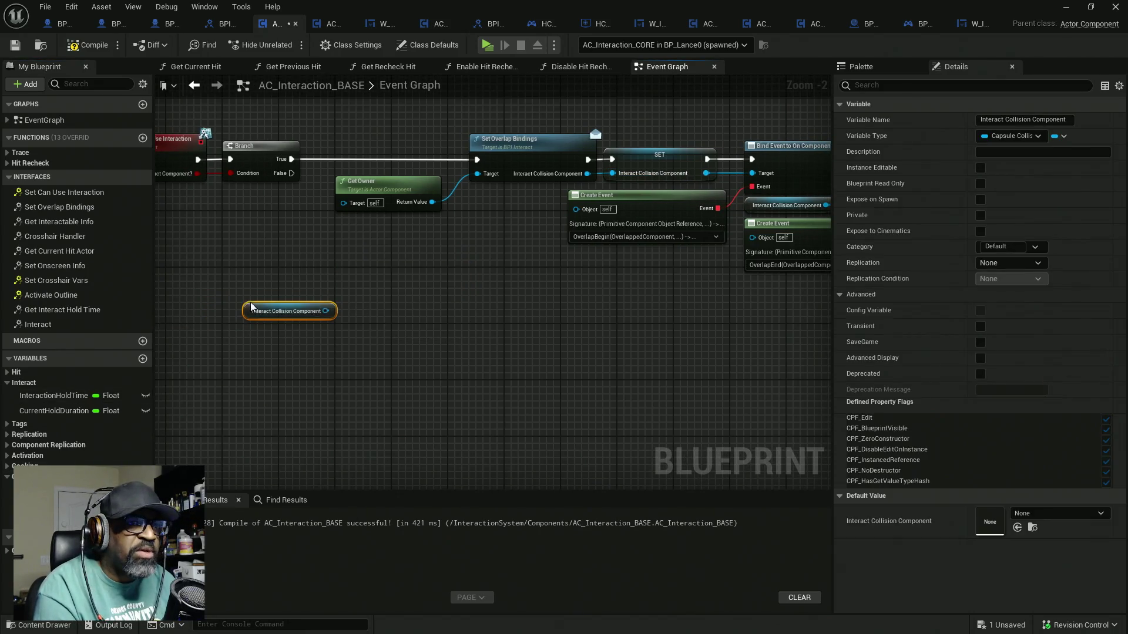
Add an Unbind all Events from On Component Begin Overlap node on Interact Collision Component
{"action": "left_click_drag", "start_coordinate": [325, 312], "coordinate": [403, 297]}
{"action": "type", "text": "unbind"}
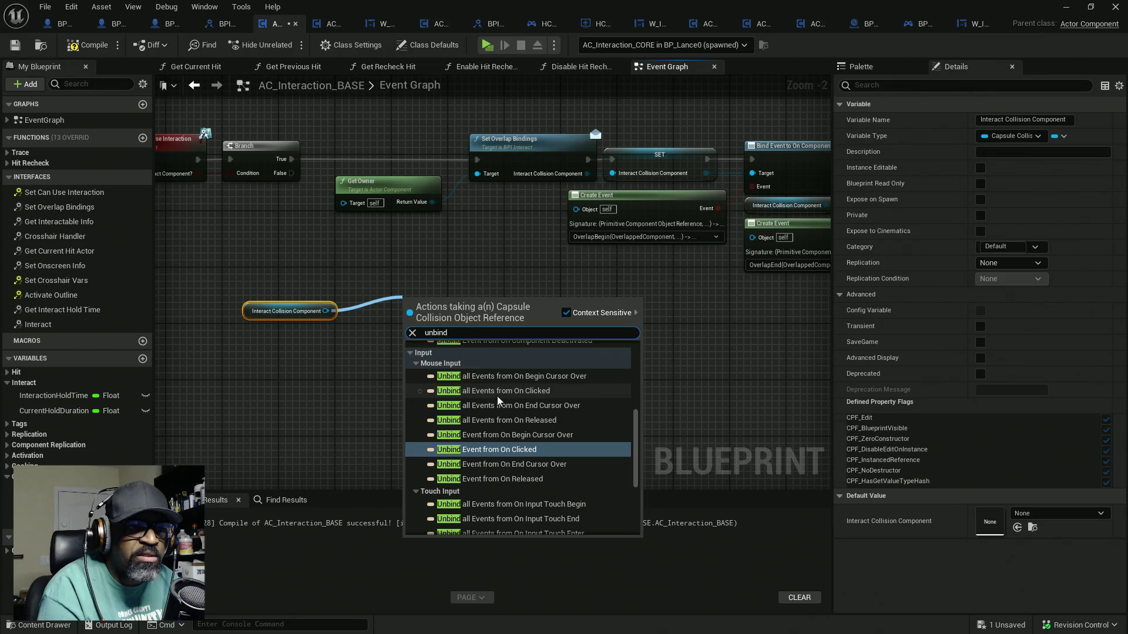
{"action": "scroll", "coordinate": [431, 384], "scroll_direction": "up", "scroll_amount": 2}
{"action": "scroll", "coordinate": [467, 404], "scroll_direction": "up", "scroll_amount": 4}
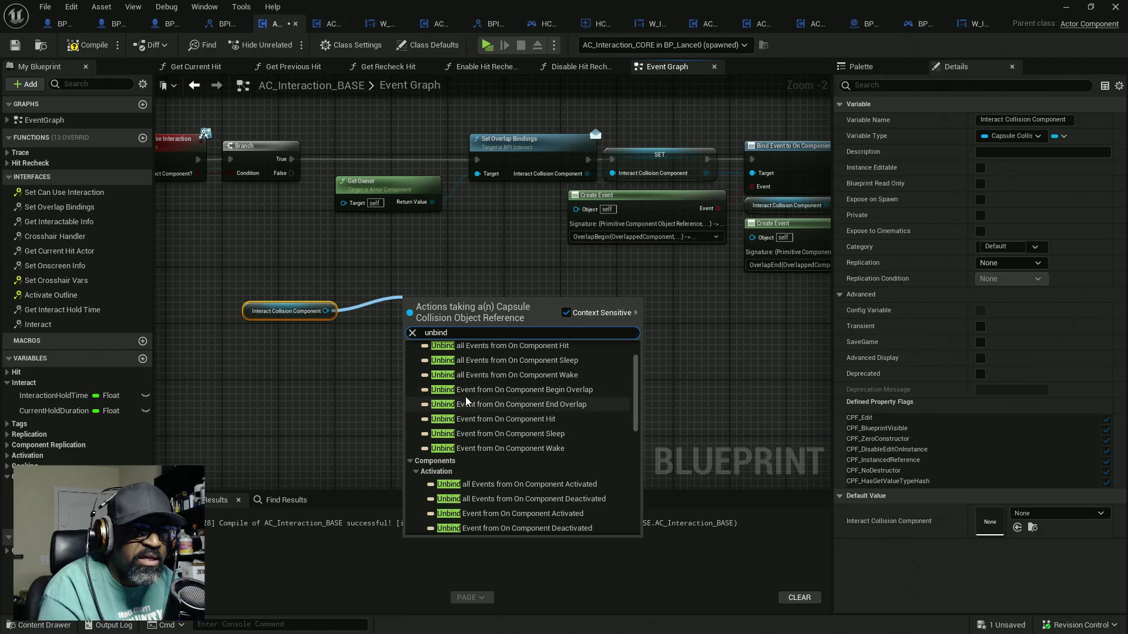
{"action": "scroll", "coordinate": [519, 410], "scroll_direction": "up", "scroll_amount": 1}
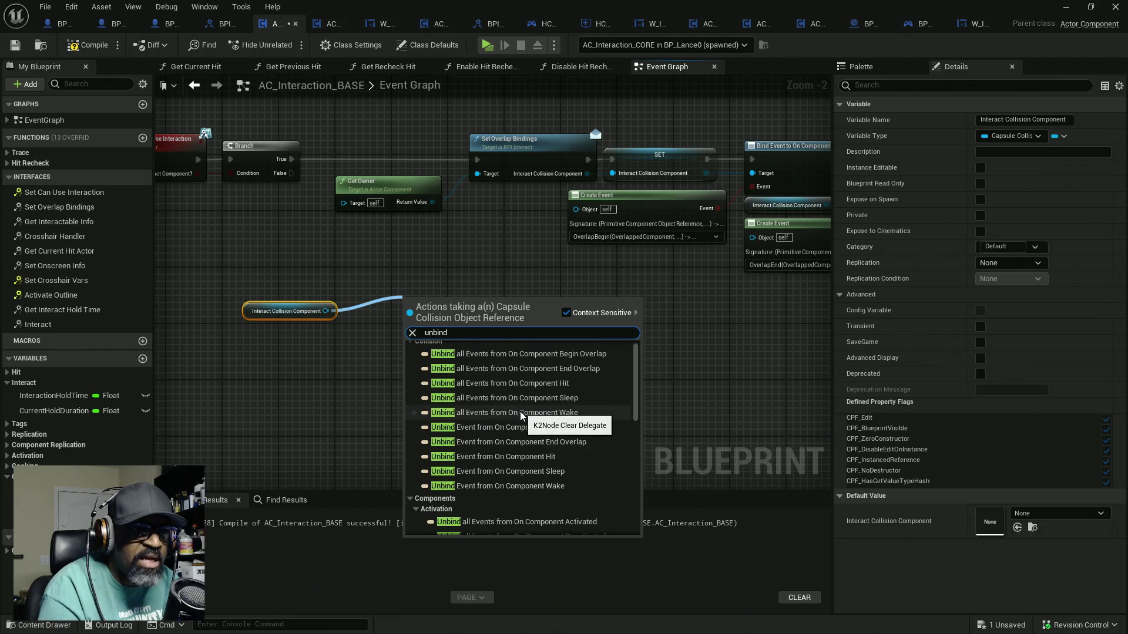
{"action": "scroll", "coordinate": [520, 411], "scroll_direction": "up", "scroll_amount": 1}
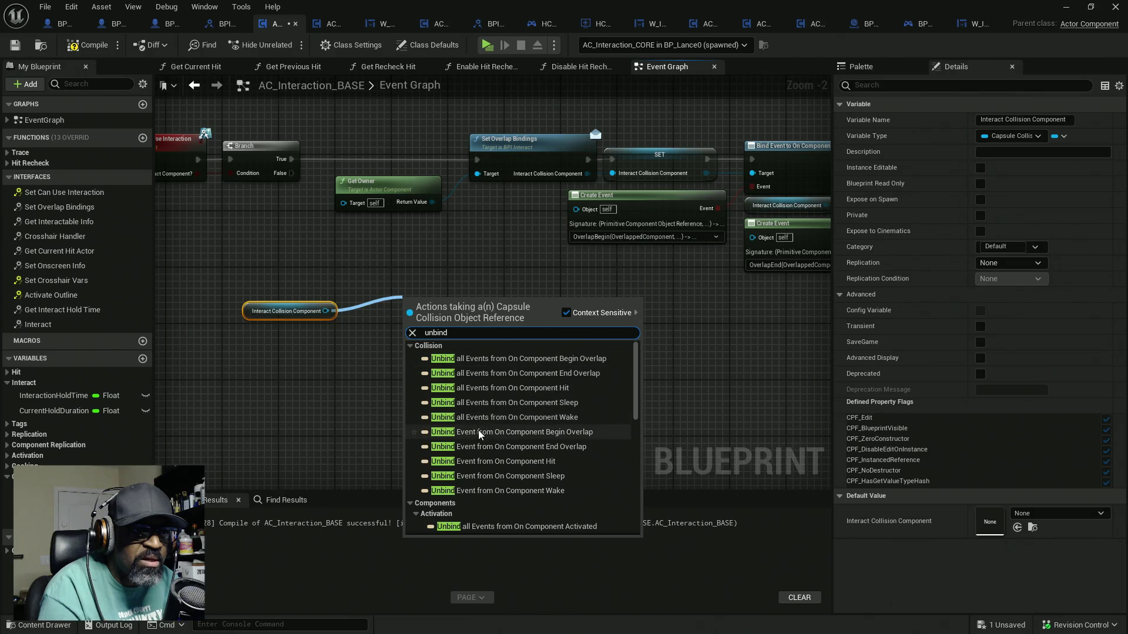
{"action": "left_click", "coordinate": [502, 361]}
Add an Unbind all Events from On Component End Overlap node on the same component
{"action": "mouse_move", "coordinate": [325, 311]}
{"action": "left_mouse_down"}
{"action": "mouse_move", "coordinate": [405, 332]}
{"action": "mouse_move", "coordinate": [421, 370]}
{"action": "left_mouse_up"}
{"action": "type", "text": "unbine"}
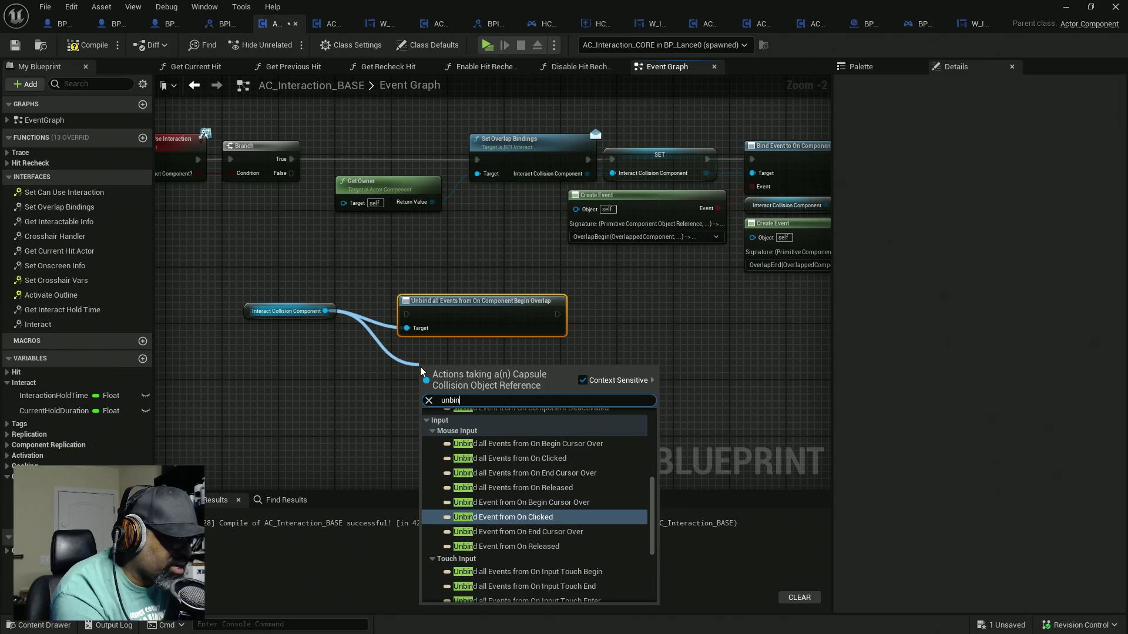
{"action": "key", "text": "BackSpace"}
{"action": "key", "text": "BackSpace"}
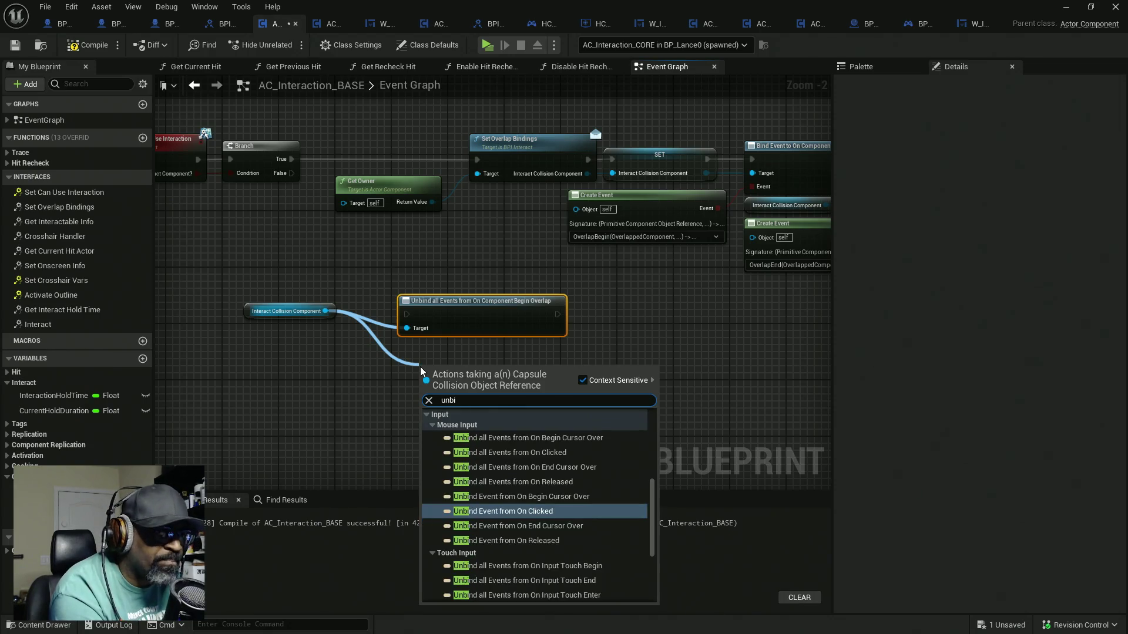
{"action": "type", "text": "nd all"}
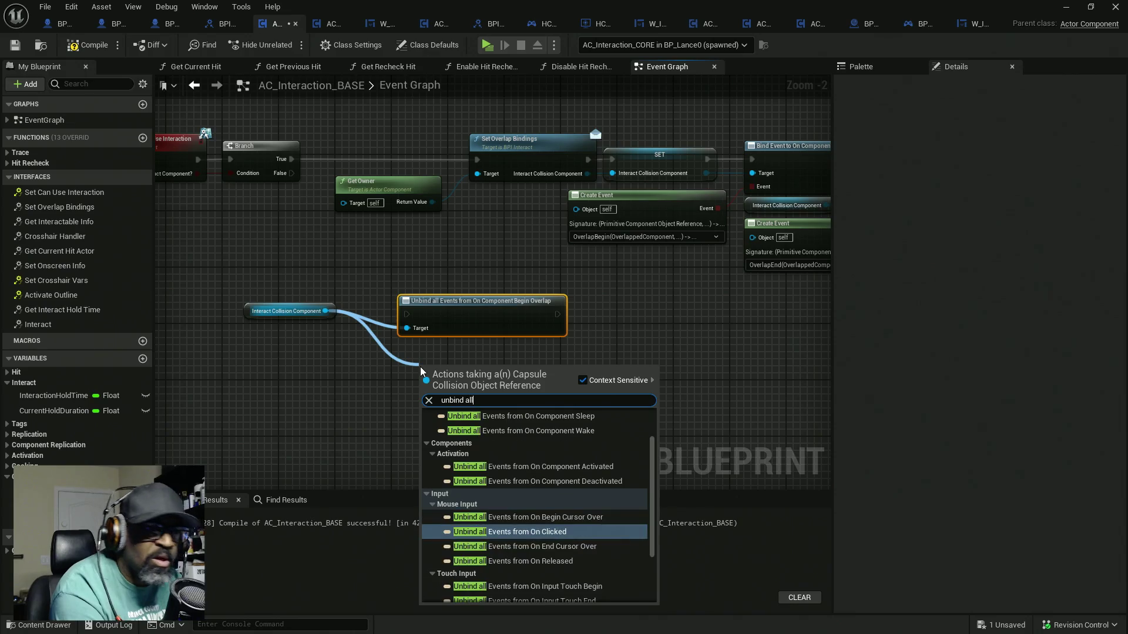
{"action": "scroll", "coordinate": [530, 445], "scroll_direction": "up", "scroll_amount": 2}
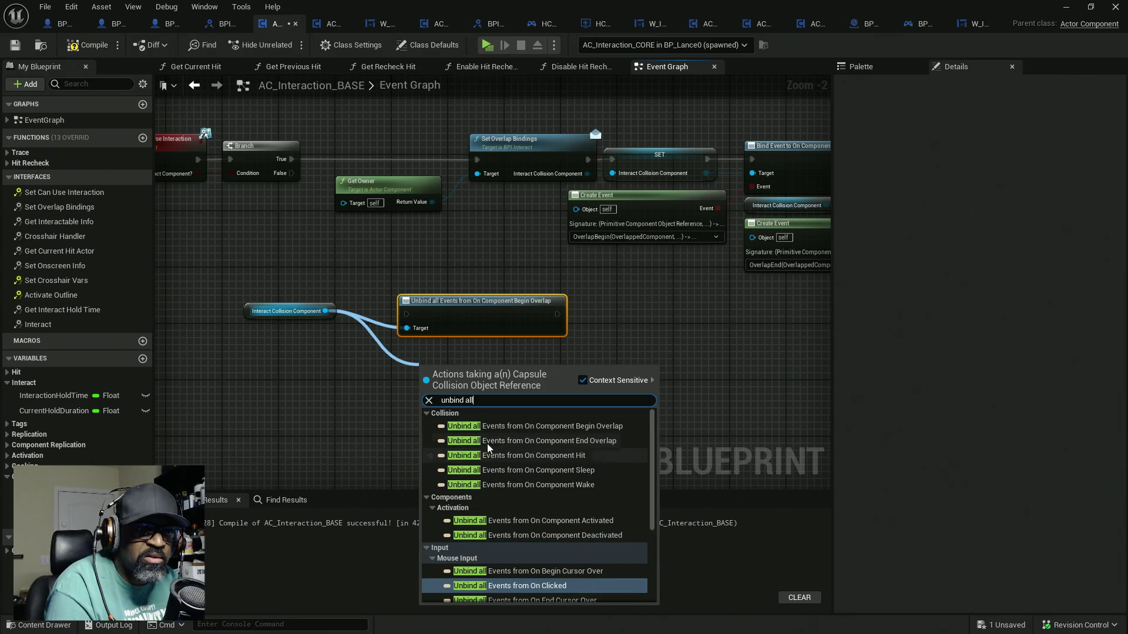
{"action": "left_click", "coordinate": [573, 442]}
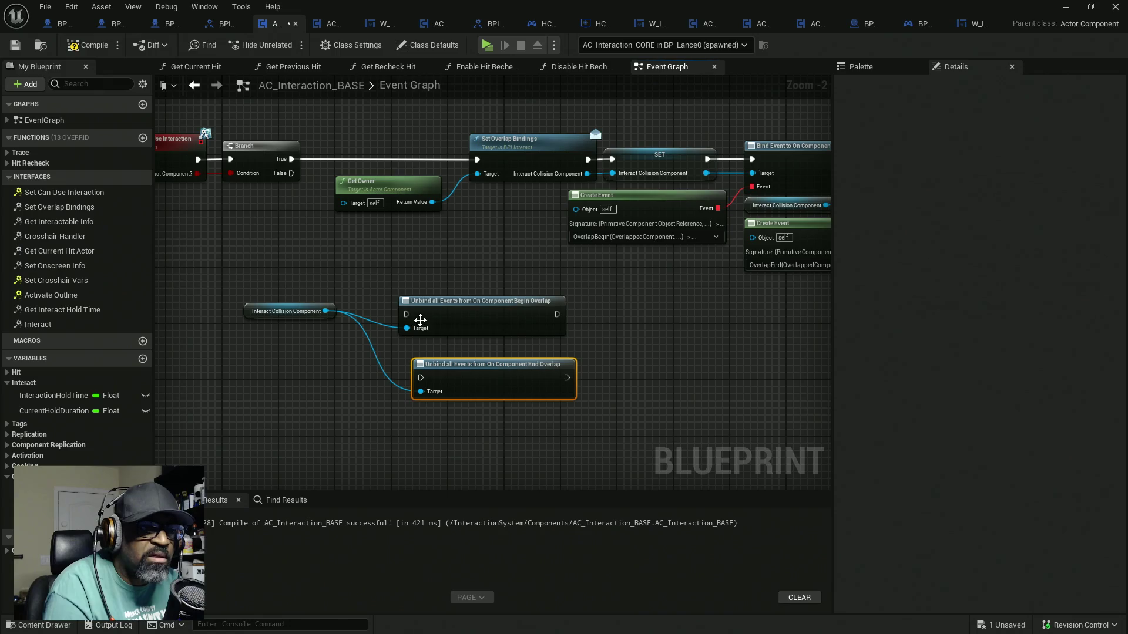
Wire the Branch's False output through the begin-overlap unbind, then the end-overlap unbind
{"action": "mouse_move", "coordinate": [407, 314]}
{"action": "left_mouse_down"}
{"action": "mouse_move", "coordinate": [327, 196]}
{"action": "mouse_move", "coordinate": [291, 173]}
{"action": "left_mouse_up"}
{"action": "mouse_move", "coordinate": [558, 317]}
{"action": "left_mouse_down"}
{"action": "mouse_move", "coordinate": [587, 338]}
{"action": "mouse_move", "coordinate": [470, 381]}
{"action": "mouse_move", "coordinate": [421, 378]}
{"action": "left_mouse_up"}
{"action": "left_click_drag", "start_coordinate": [495, 379], "coordinate": [508, 379]}
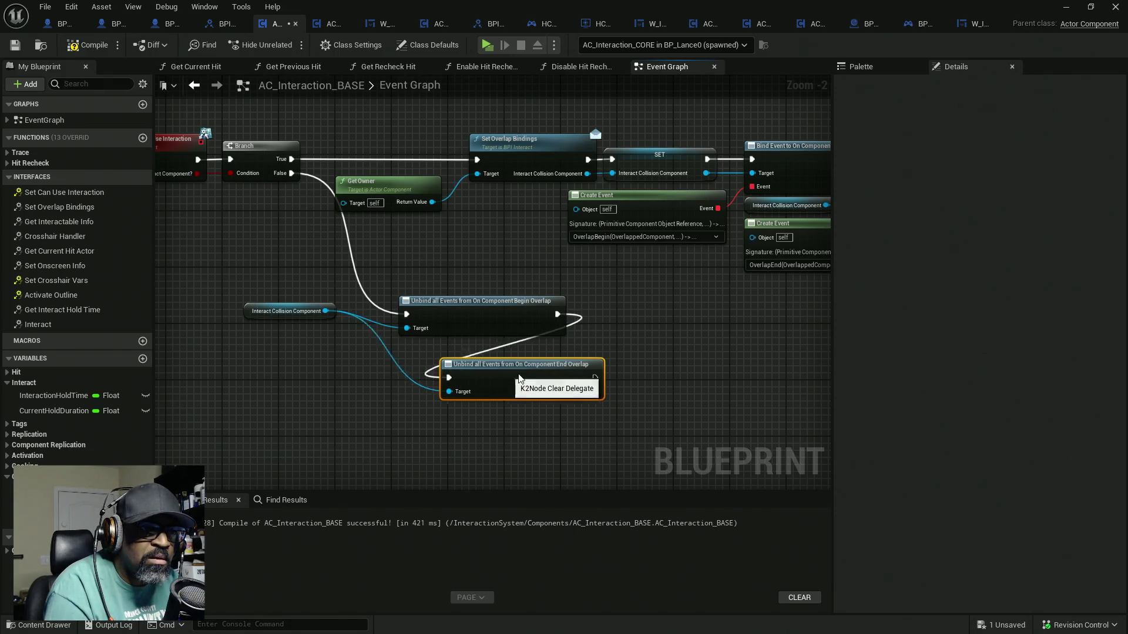
{"action": "left_click_drag", "start_coordinate": [458, 285], "coordinate": [476, 322]}
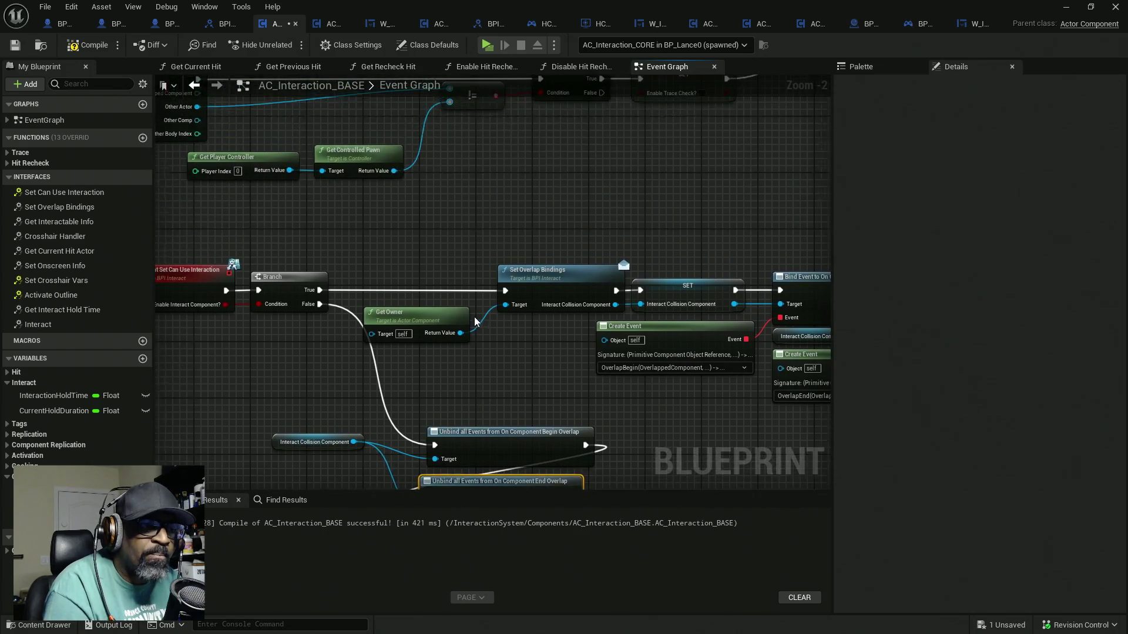
Zoom out and move the lower node clusters up closer to the rest of the graph
{"action": "scroll", "coordinate": [475, 322], "scroll_direction": "down", "scroll_amount": 3}
{"action": "left_click_drag", "start_coordinate": [472, 280], "coordinate": [470, 367]}
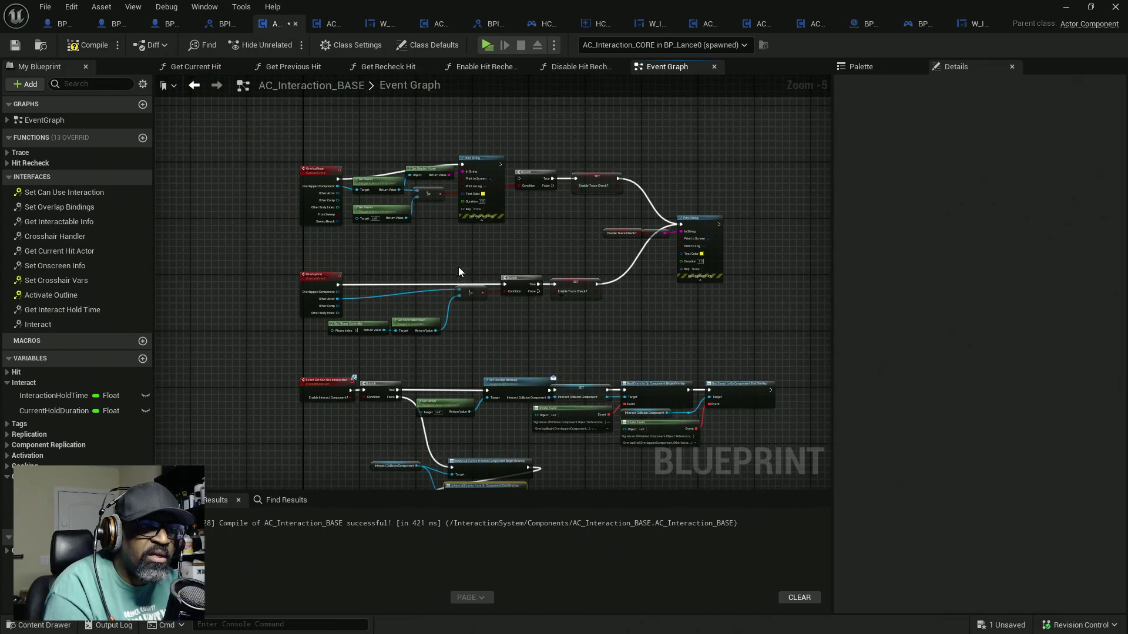
{"action": "left_click_drag", "start_coordinate": [459, 274], "coordinate": [461, 352]}
{"action": "scroll", "coordinate": [461, 235], "scroll_direction": "down", "scroll_amount": 4}
{"action": "mouse_move", "coordinate": [574, 221]}
{"action": "left_mouse_down"}
{"action": "mouse_move", "coordinate": [565, 259]}
{"action": "mouse_move", "coordinate": [372, 328]}
{"action": "mouse_move", "coordinate": [403, 307]}
{"action": "mouse_move", "coordinate": [395, 446]}
{"action": "left_mouse_up"}
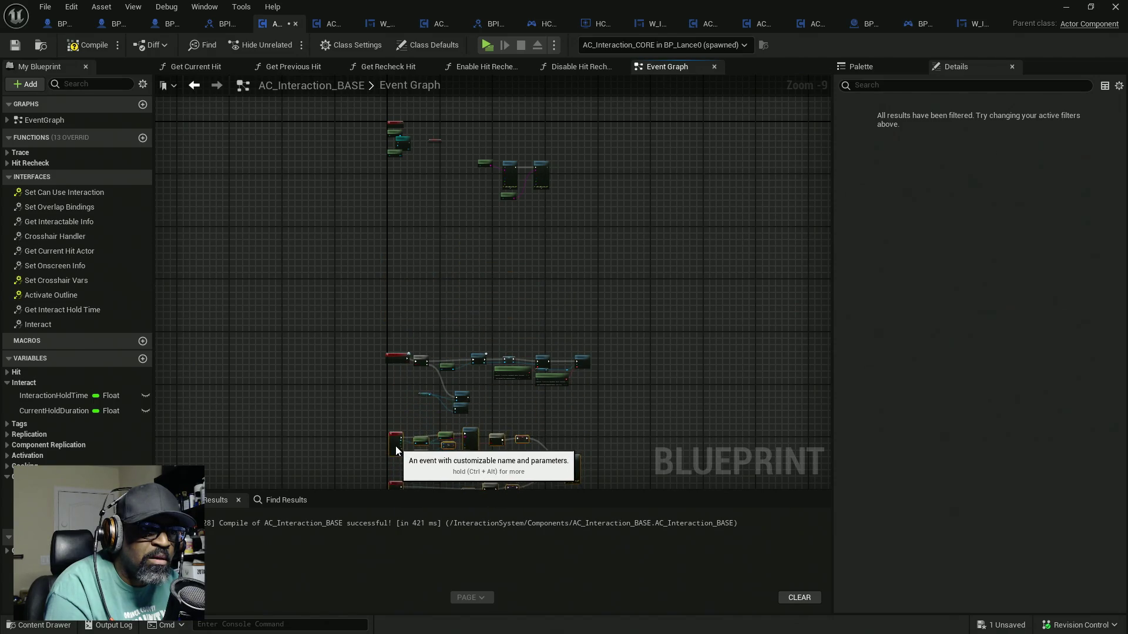
{"action": "mouse_move", "coordinate": [383, 259]}
{"action": "left_mouse_down"}
{"action": "mouse_move", "coordinate": [573, 418]}
{"action": "mouse_move", "coordinate": [610, 434]}
{"action": "mouse_move", "coordinate": [551, 409]}
{"action": "left_mouse_up"}
{"action": "left_click_drag", "start_coordinate": [481, 432], "coordinate": [474, 295]}
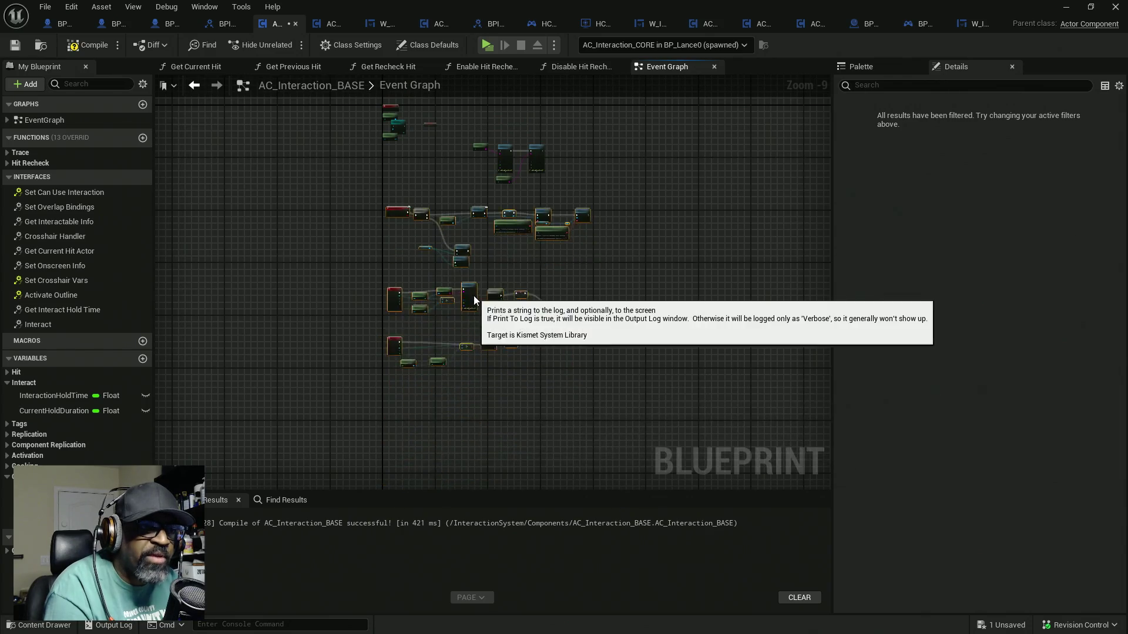
{"action": "left_click", "coordinate": [478, 252]}
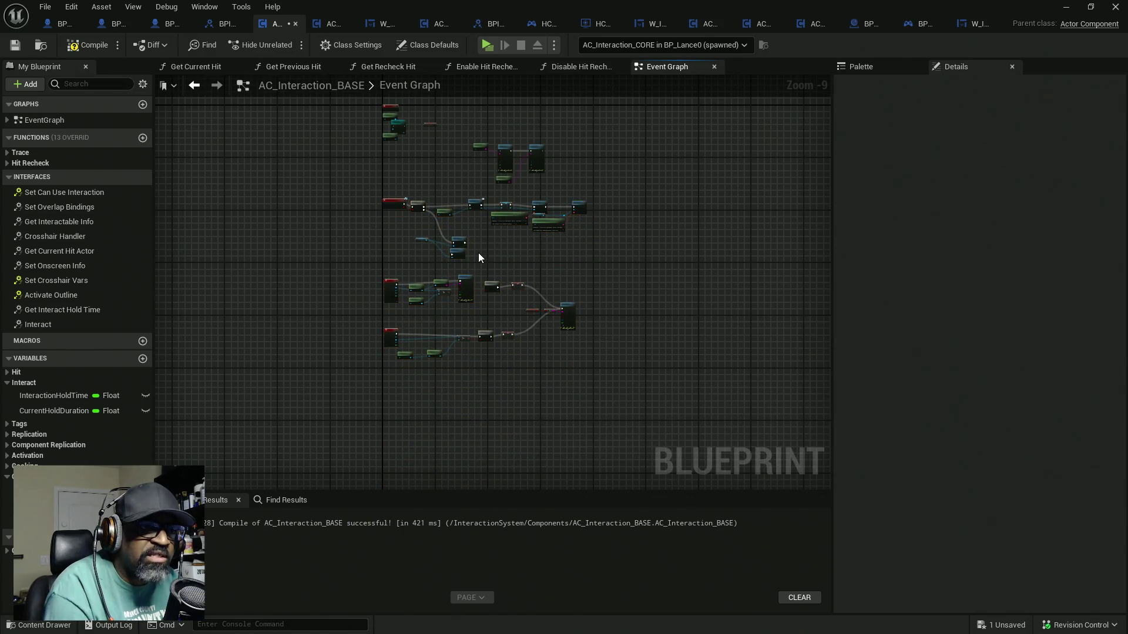
Move the Get Display Name and Print String group up and left, then save AC_Interaction_BASE
{"action": "scroll", "coordinate": [478, 253], "scroll_direction": "up", "scroll_amount": 3}
{"action": "left_click_drag", "start_coordinate": [460, 235], "coordinate": [466, 334]}
{"action": "scroll", "coordinate": [452, 258], "scroll_direction": "up", "scroll_amount": 1}
{"action": "left_click_drag", "start_coordinate": [411, 221], "coordinate": [587, 334]}
{"action": "mouse_move", "coordinate": [605, 292]}
{"action": "left_mouse_down"}
{"action": "mouse_move", "coordinate": [405, 288]}
{"action": "mouse_move", "coordinate": [491, 283]}
{"action": "mouse_move", "coordinate": [485, 274]}
{"action": "left_mouse_up"}
{"action": "left_click_drag", "start_coordinate": [393, 207], "coordinate": [449, 169]}
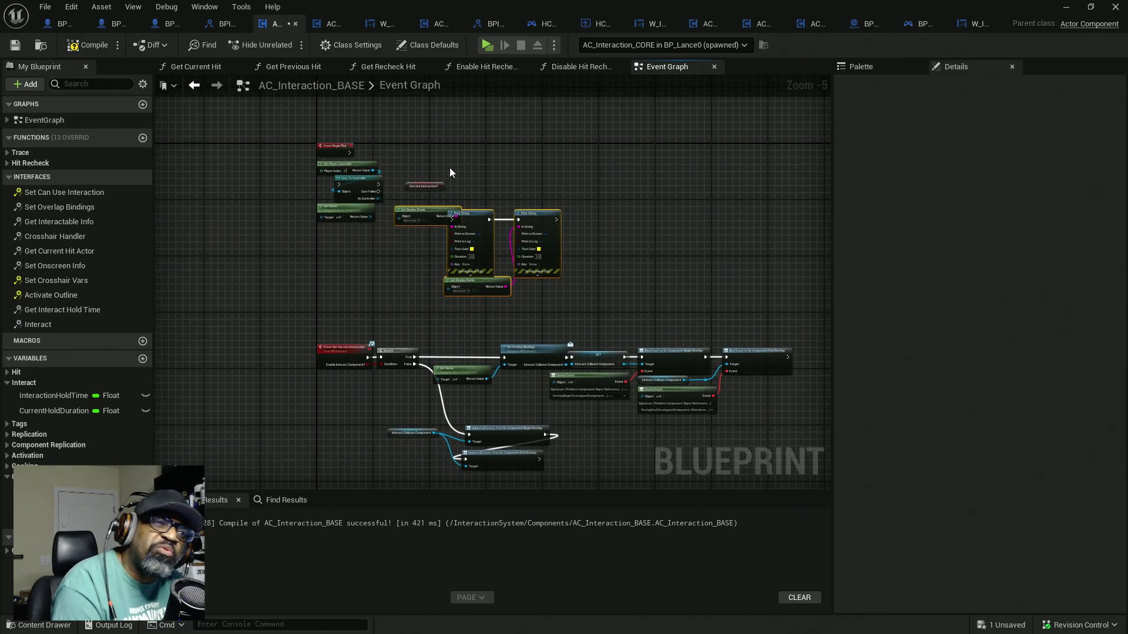
{"action": "scroll", "coordinate": [348, 351], "scroll_direction": "up", "scroll_amount": 4}
{"action": "mouse_move", "coordinate": [345, 242]}
{"action": "left_mouse_down"}
{"action": "mouse_move", "coordinate": [372, 386]}
{"action": "mouse_move", "coordinate": [372, 354]}
{"action": "left_mouse_up"}
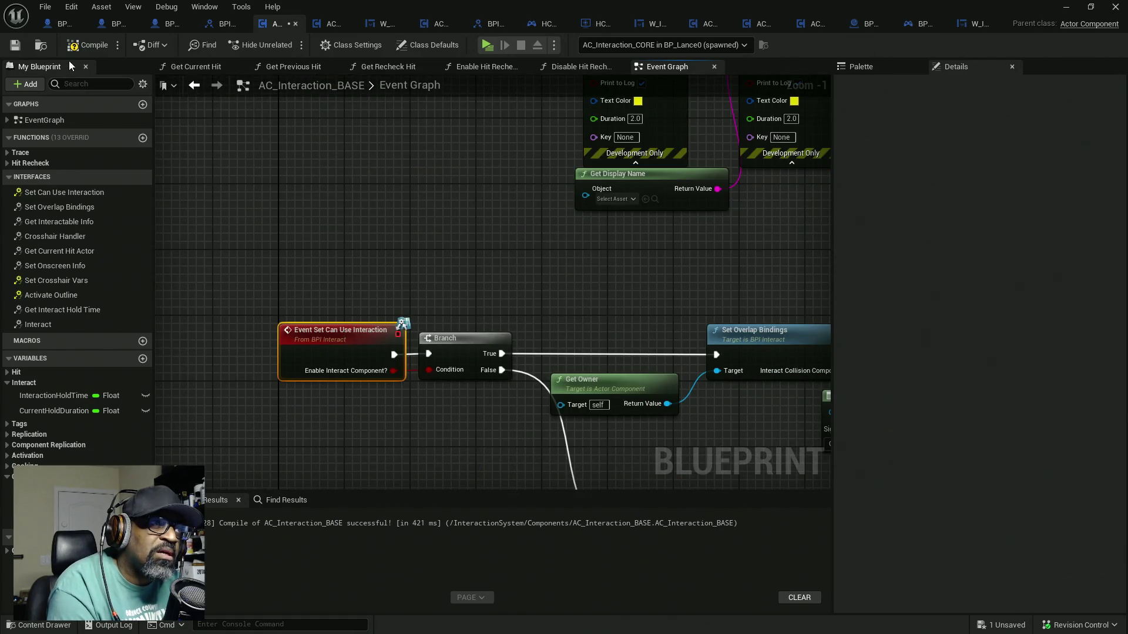
{"action": "key", "text": "ctrl+s"}
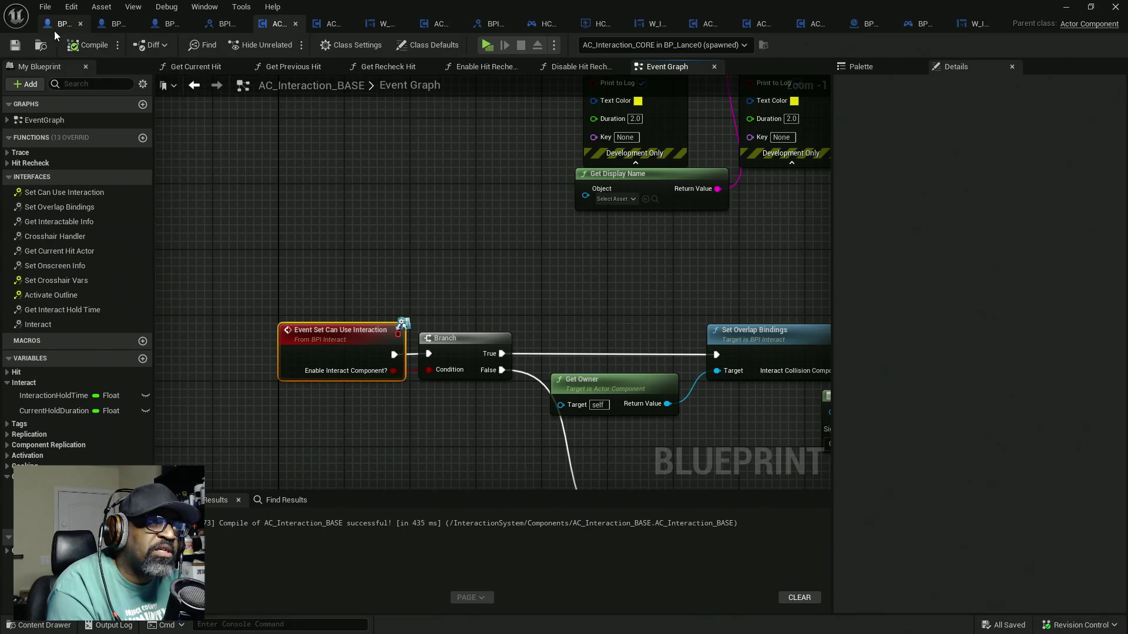
{"action": "left_click", "coordinate": [52, 30]}
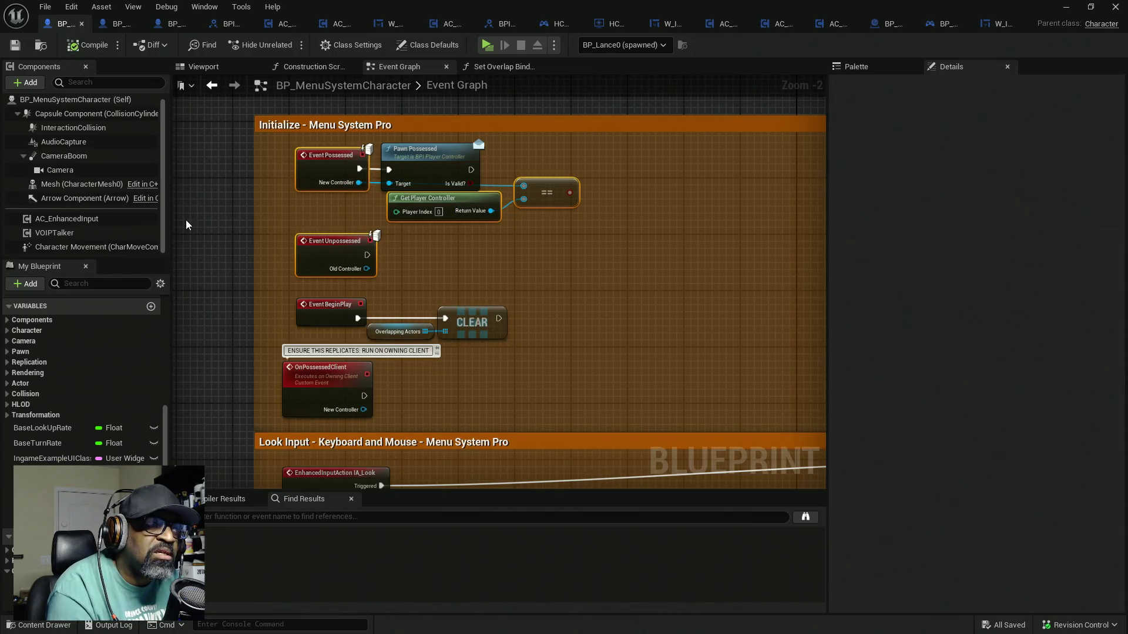
Target Set Can Use Interaction at AC Interaction CORE after Pawn Possessed, deleting the == and Get Player Controller nodes
{"action": "left_click", "coordinate": [117, 27]}
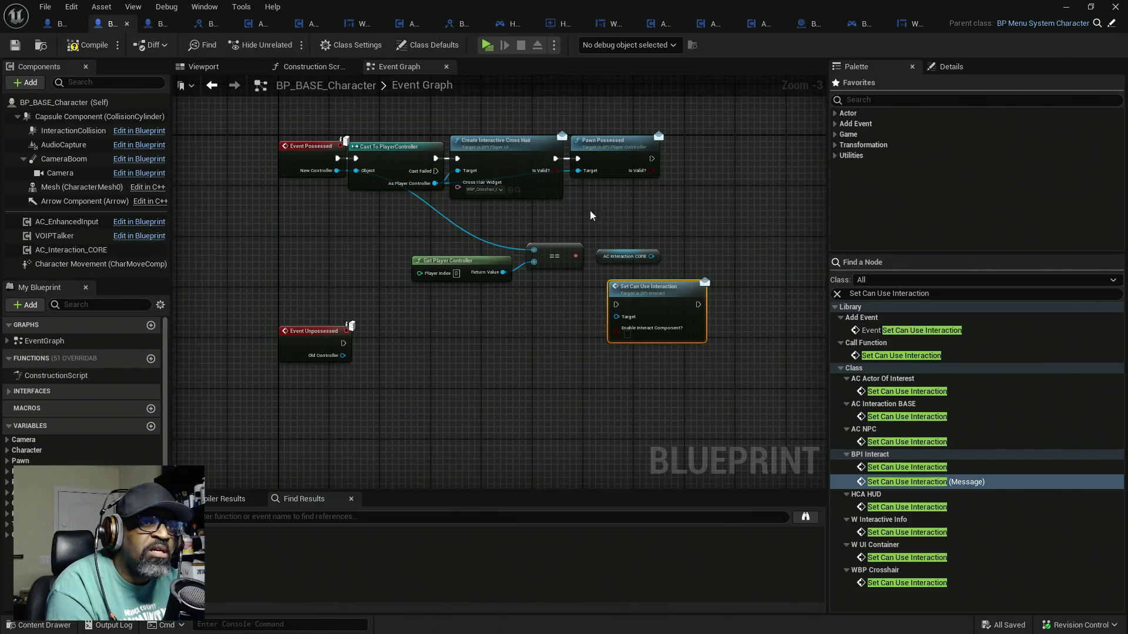
{"action": "scroll", "coordinate": [577, 212], "scroll_direction": "down", "scroll_amount": 1}
{"action": "left_click_drag", "start_coordinate": [519, 284], "coordinate": [485, 344]}
{"action": "left_click_drag", "start_coordinate": [551, 324], "coordinate": [646, 184]}
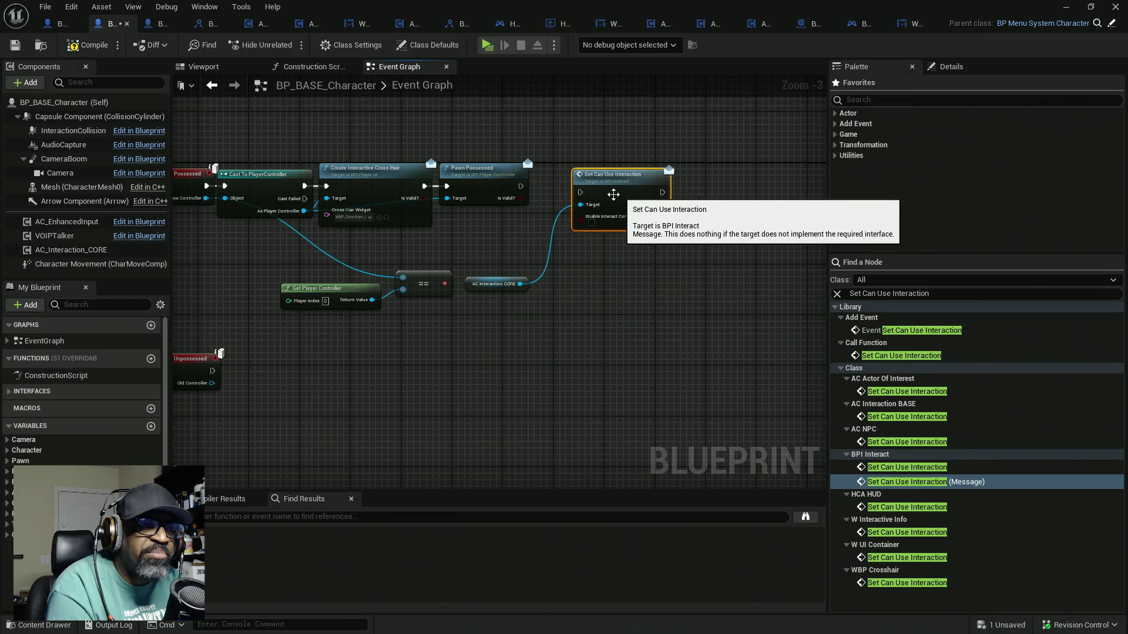
{"action": "left_click_drag", "start_coordinate": [580, 192], "coordinate": [521, 186]}
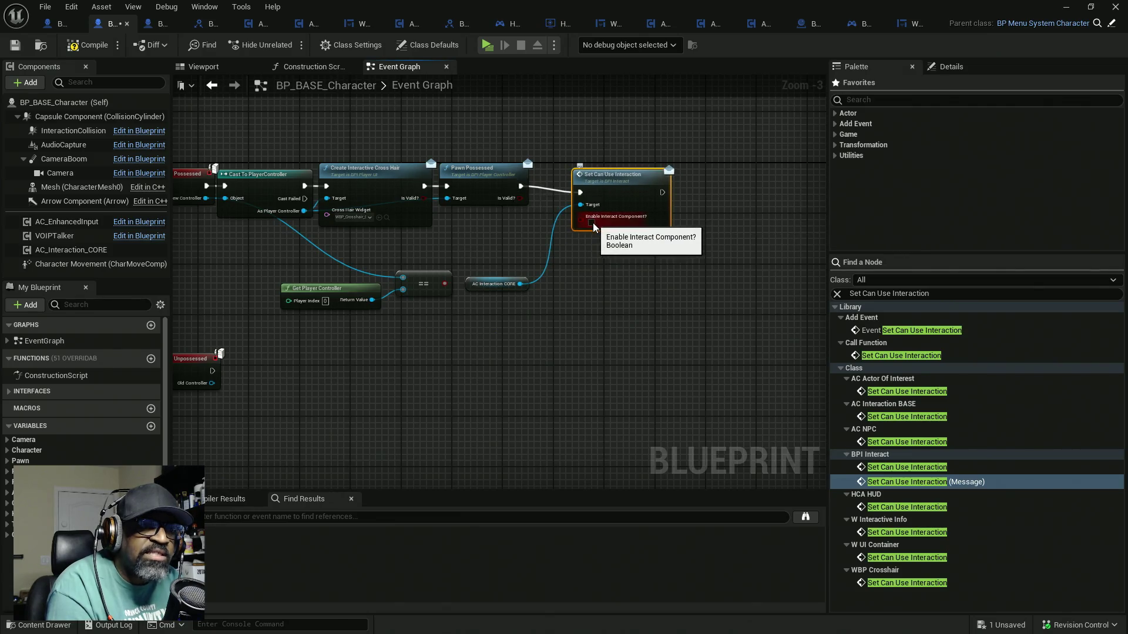
{"action": "left_click_drag", "start_coordinate": [617, 196], "coordinate": [602, 191]}
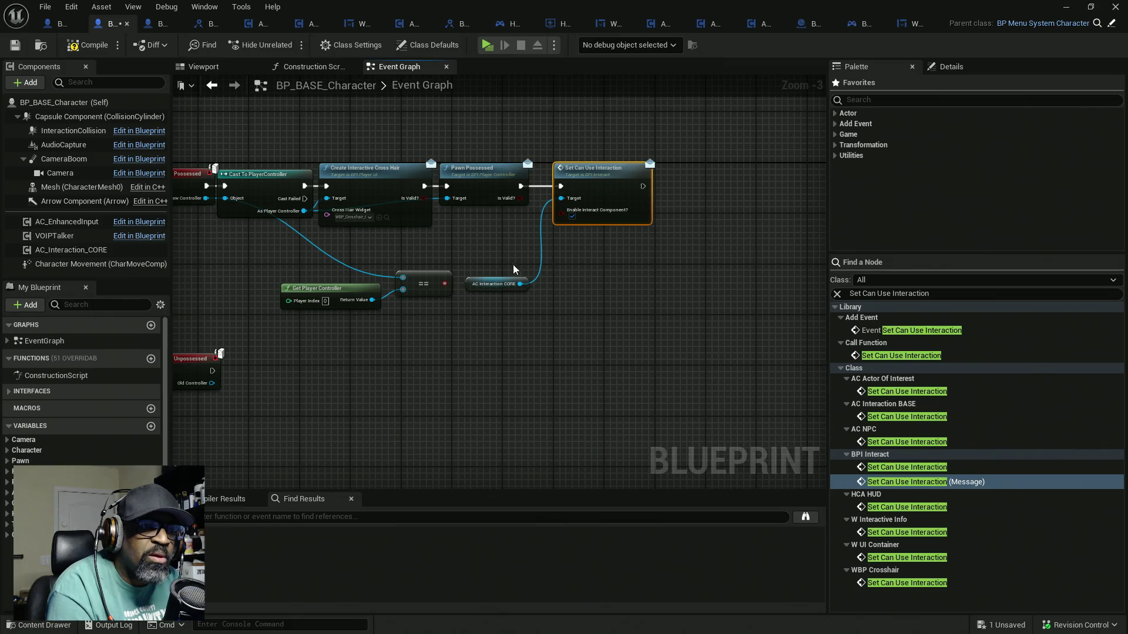
{"action": "left_click", "coordinate": [468, 284]}
{"action": "mouse_move", "coordinate": [468, 284]}
{"action": "left_mouse_down"}
{"action": "mouse_move", "coordinate": [462, 228]}
{"action": "mouse_move", "coordinate": [417, 321]}
{"action": "left_mouse_up"}
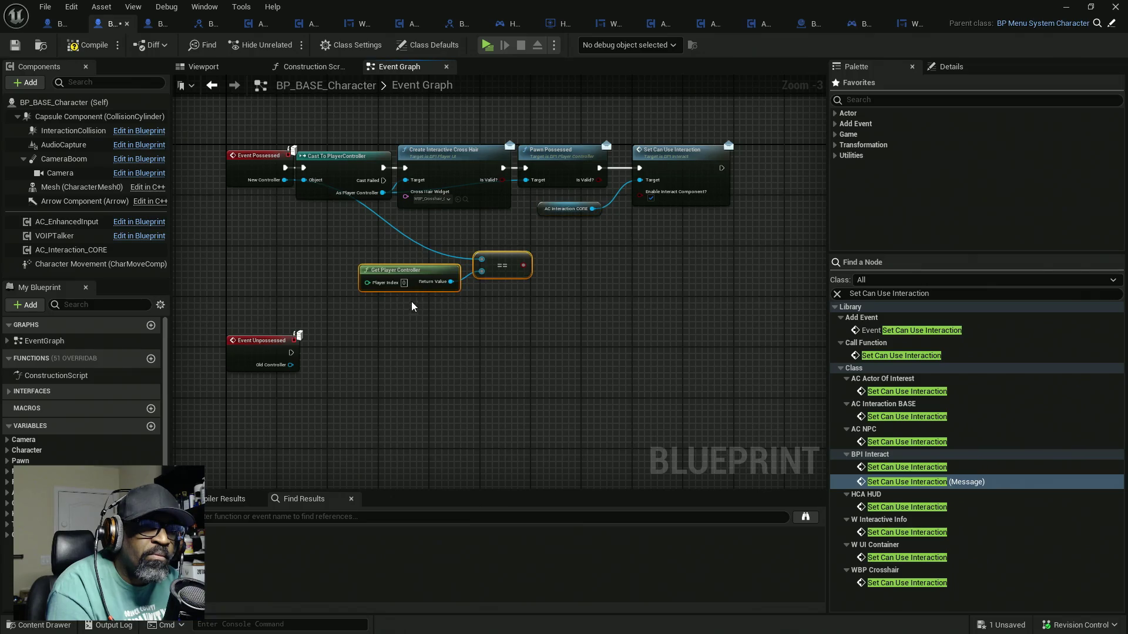
{"action": "key", "text": "Delete"}
Duplicate the AC Interaction CORE reference and call, running the copy from Event Unpossessed
{"action": "mouse_move", "coordinate": [679, 236]}
{"action": "left_mouse_down"}
{"action": "mouse_move", "coordinate": [669, 222]}
{"action": "mouse_move", "coordinate": [579, 206]}
{"action": "left_mouse_up"}
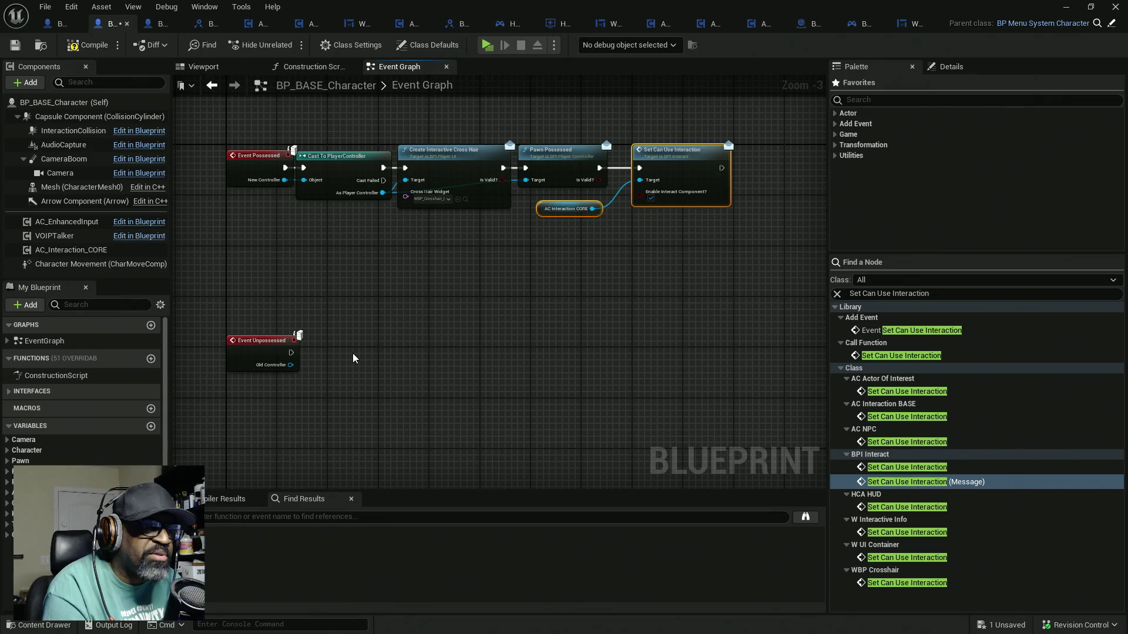
{"action": "key", "text": "ctrl+c"}
{"action": "key", "text": "ctrl+v"}
{"action": "scroll", "coordinate": [327, 370], "scroll_direction": "up", "scroll_amount": 3}
{"action": "mouse_move", "coordinate": [305, 317]}
{"action": "left_mouse_down"}
{"action": "mouse_move", "coordinate": [468, 306]}
{"action": "mouse_move", "coordinate": [394, 298]}
{"action": "left_mouse_up"}
Place the AC Interaction CORE getter beside Old Controller, then compile and save BP_BASE_Character
{"action": "mouse_move", "coordinate": [264, 376]}
{"action": "left_mouse_down"}
{"action": "mouse_move", "coordinate": [262, 333]}
{"action": "mouse_move", "coordinate": [270, 366]}
{"action": "left_mouse_up"}
{"action": "left_click", "coordinate": [306, 359]}
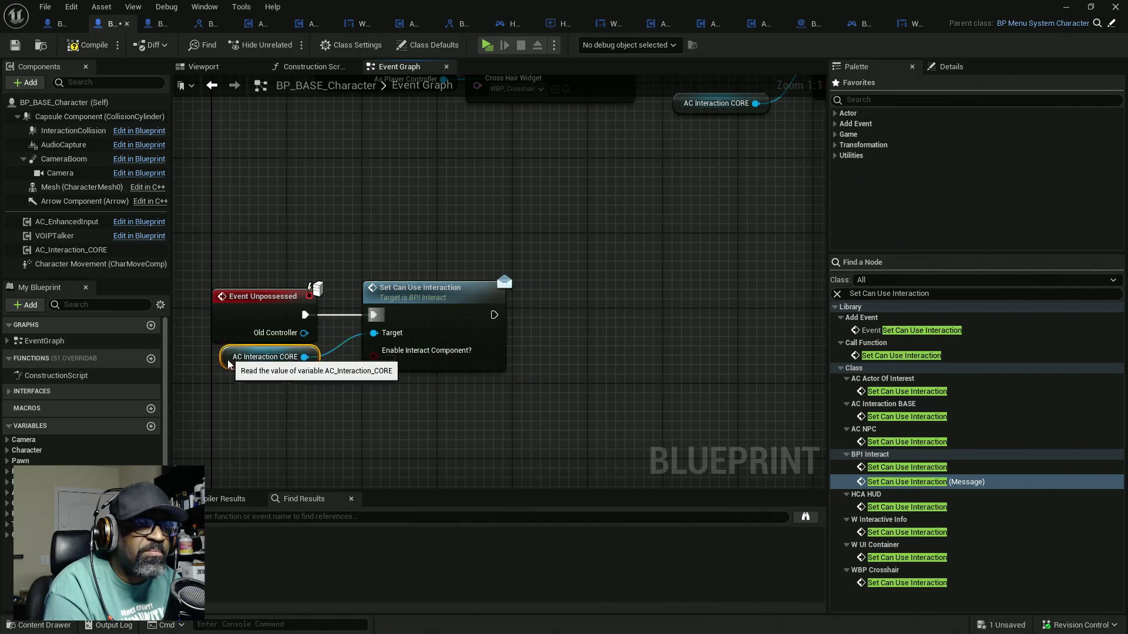
{"action": "left_click", "coordinate": [82, 44]}
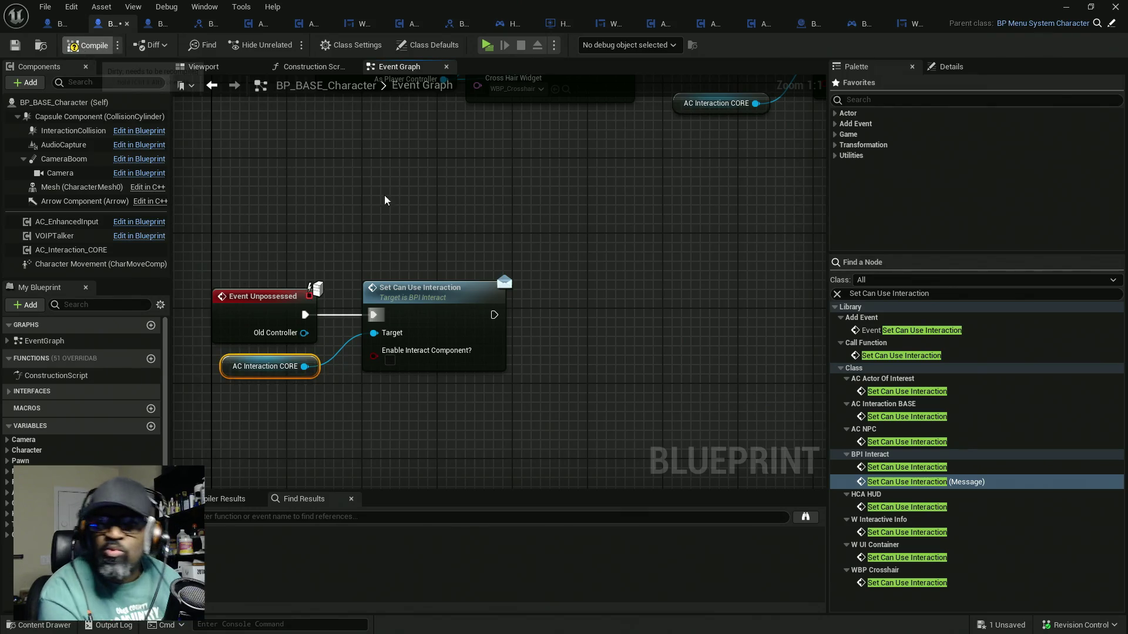
{"action": "key", "text": "ctrl+s"}
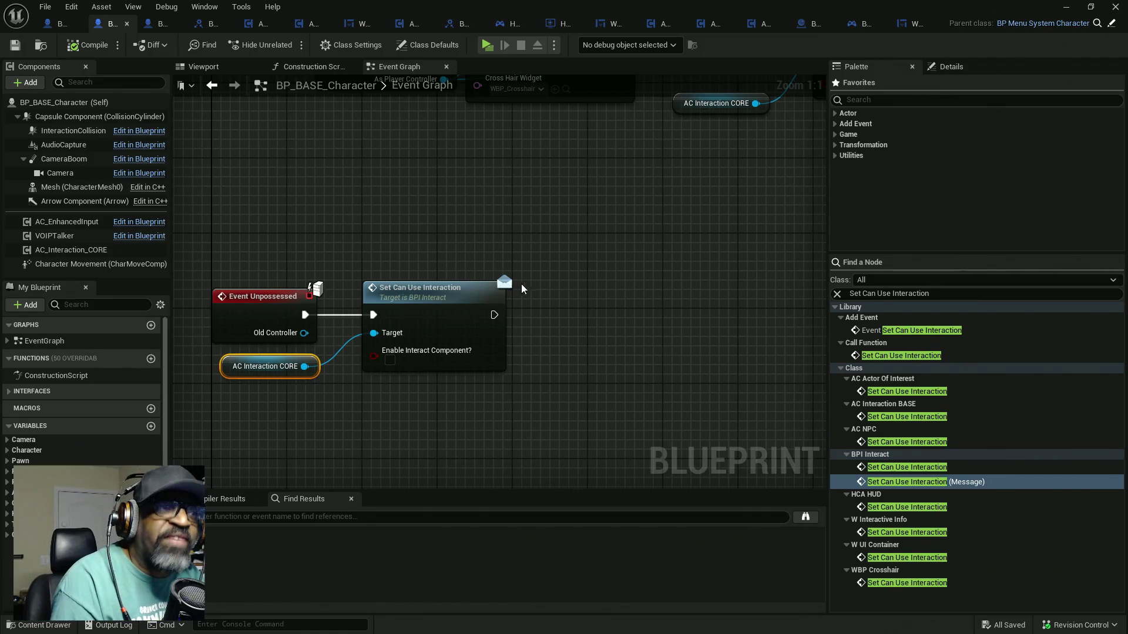
{"action": "scroll", "coordinate": [544, 251], "scroll_direction": "down", "scroll_amount": 5}
Run a quick play test of the level with Alt+P and stop it with Escape
{"action": "left_click_drag", "start_coordinate": [547, 5], "coordinate": [24, 121]}
{"action": "left_click", "coordinate": [51, 120]}
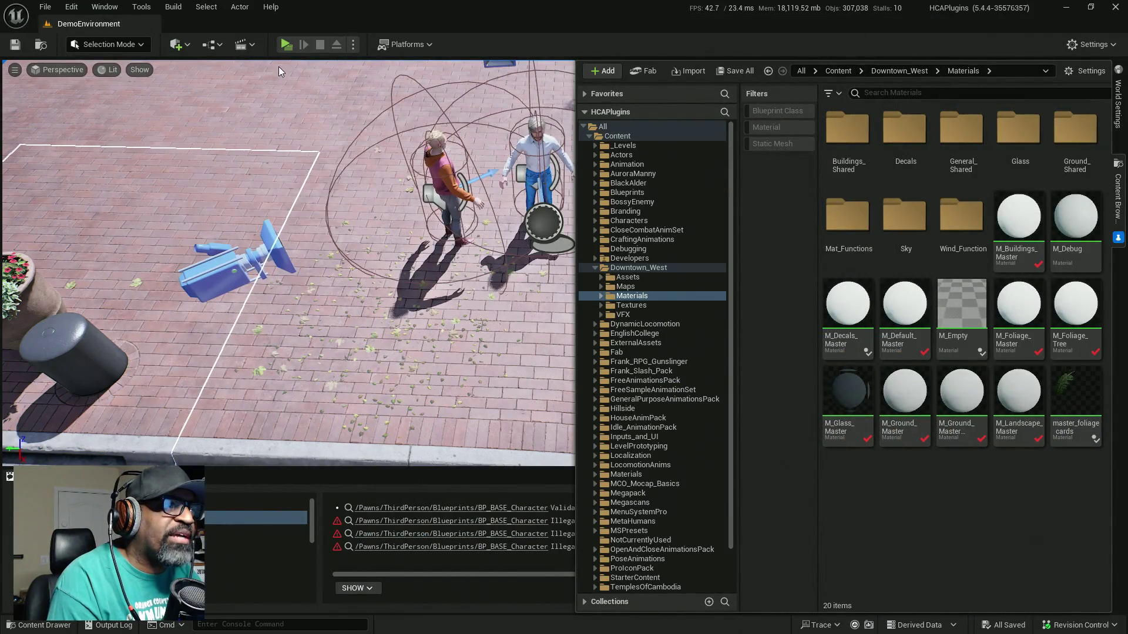
{"action": "key", "text": "alt+p"}
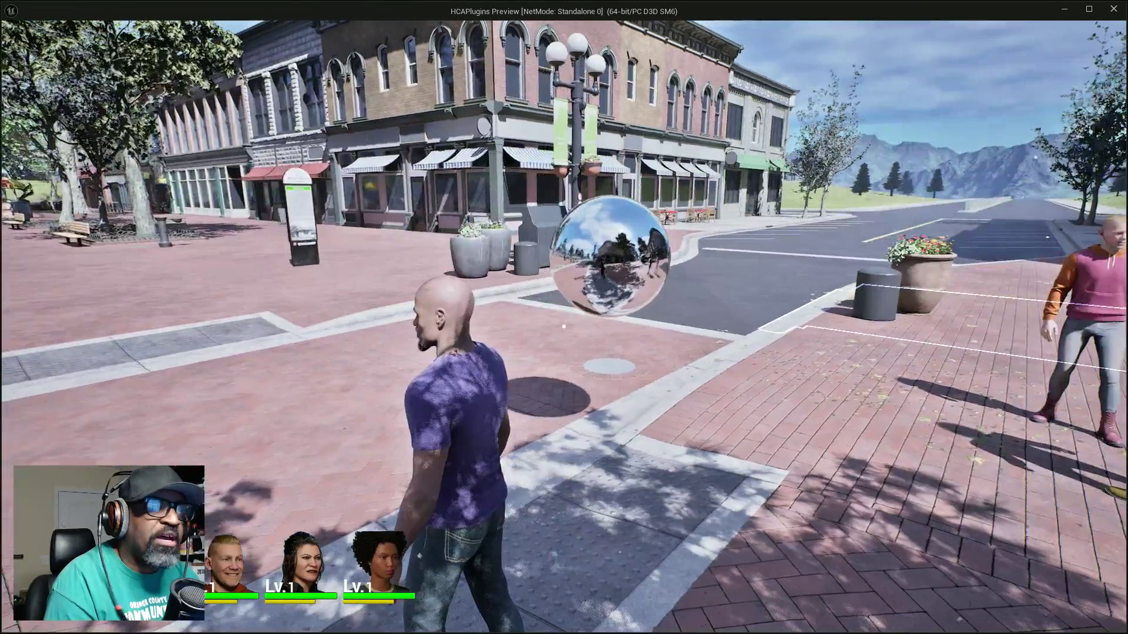
{"action": "key", "text": "Escape"}
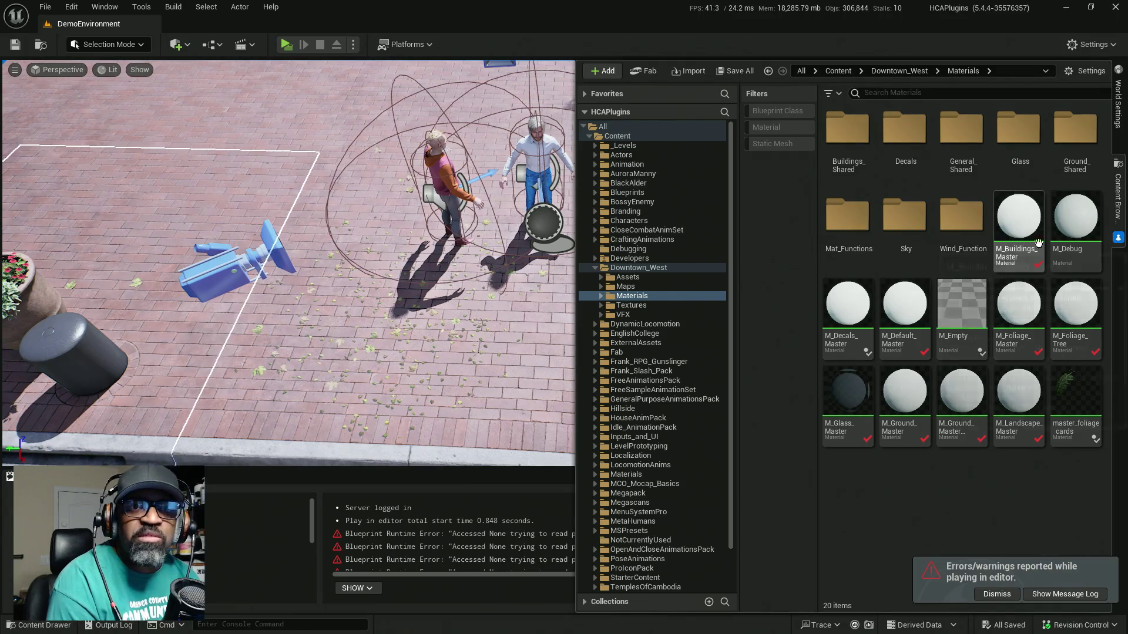
{"action": "left_click", "coordinate": [341, 545]}
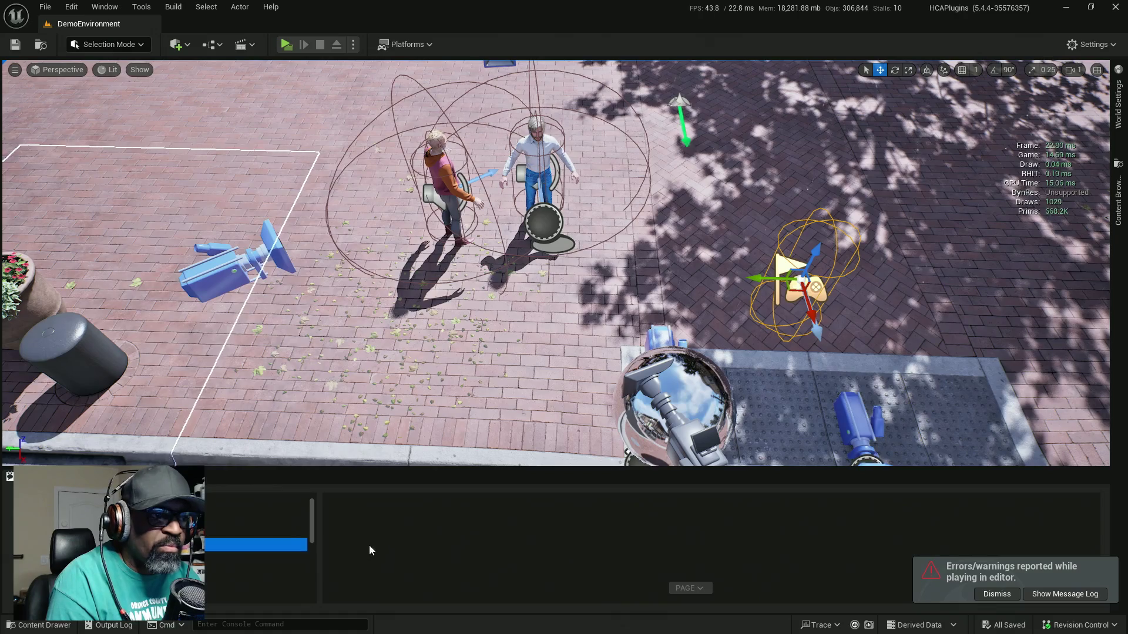
Read the PIE log's Accessed None errors for Interact Collision Component, then return to the Event Graph
{"action": "left_click", "coordinate": [222, 526]}
{"action": "left_click", "coordinate": [221, 514]}
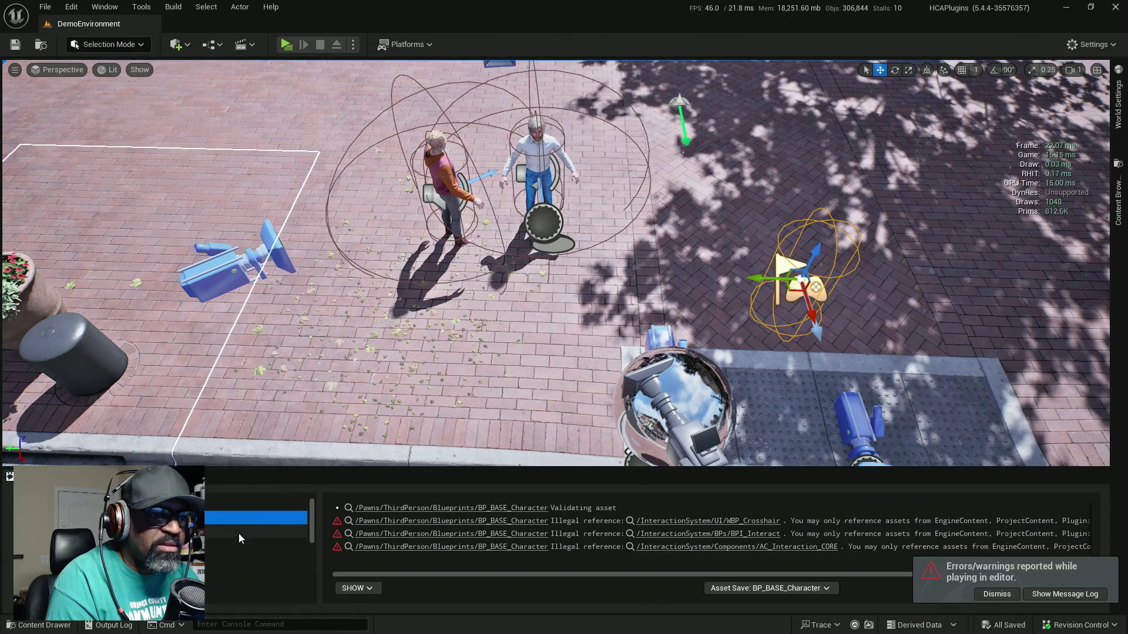
{"action": "left_click_drag", "start_coordinate": [467, 471], "coordinate": [477, 297]}
{"action": "scroll", "coordinate": [217, 429], "scroll_direction": "down", "scroll_amount": 3}
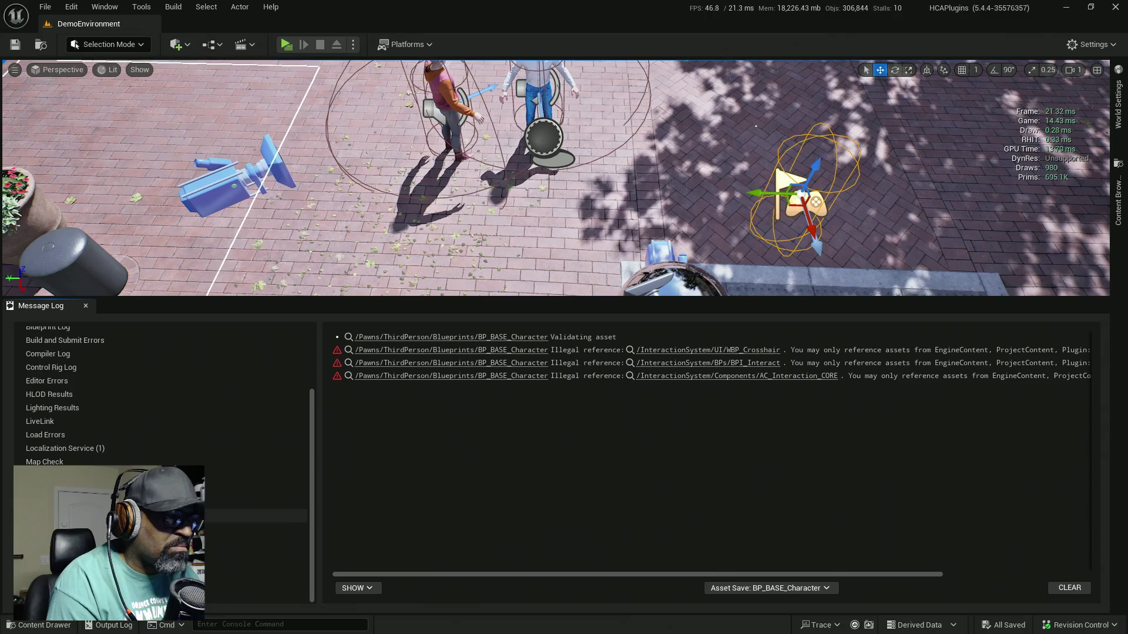
{"action": "left_click", "coordinate": [177, 502]}
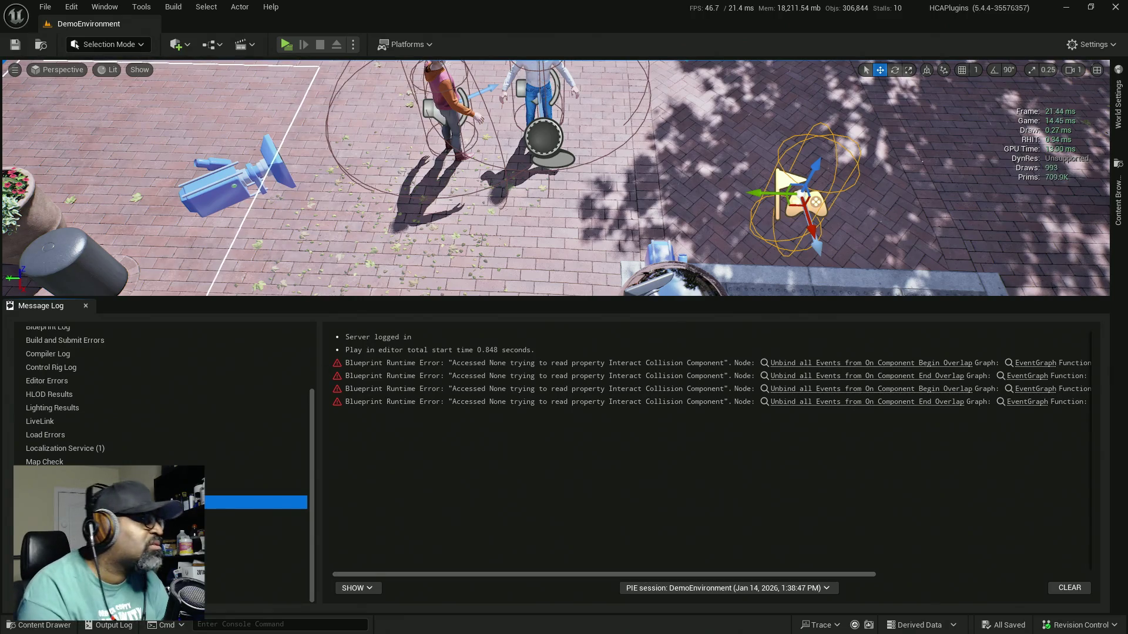
{"action": "left_click", "coordinate": [869, 402]}
{"action": "scroll", "coordinate": [519, 269], "scroll_direction": "up", "scroll_amount": 3}
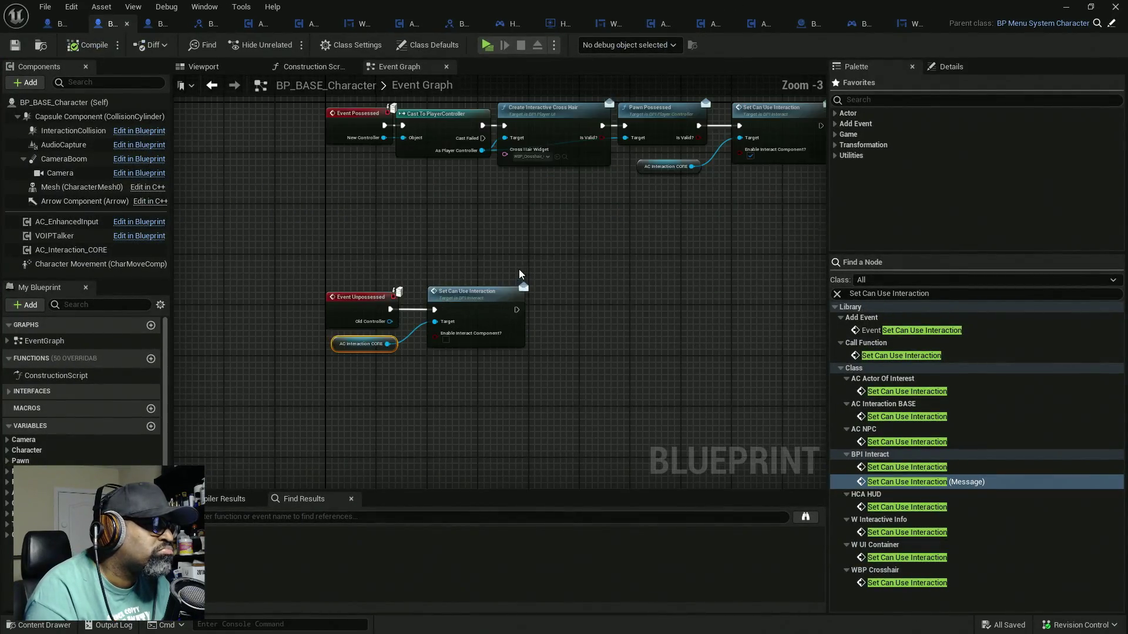
Move Set Can Use Interaction right and place the AC Interaction CORE getter under Event Unpossessed
{"action": "left_click_drag", "start_coordinate": [474, 300], "coordinate": [654, 301]}
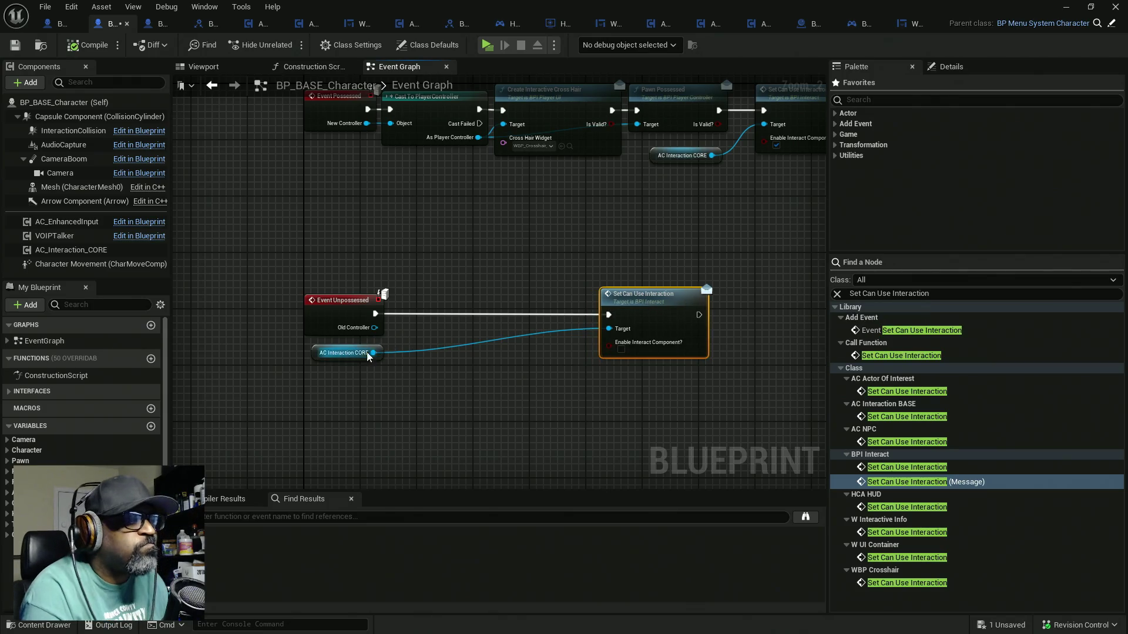
{"action": "left_click_drag", "start_coordinate": [320, 359], "coordinate": [418, 348]}
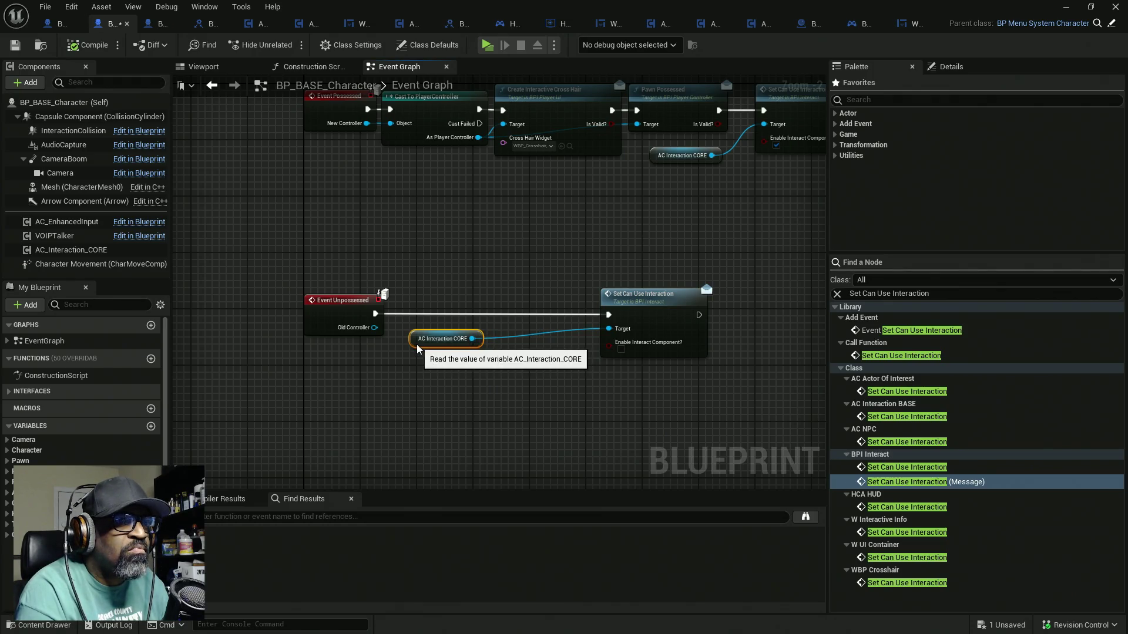
{"action": "mouse_move", "coordinate": [417, 349]}
{"action": "left_mouse_down"}
{"action": "mouse_move", "coordinate": [310, 357]}
{"action": "mouse_move", "coordinate": [390, 357]}
{"action": "mouse_move", "coordinate": [404, 339]}
{"action": "left_mouse_up"}
Convert the getter to a validated get, route Is Valid into Set Can Use Interaction, and save
{"action": "right_click", "coordinate": [404, 338]}
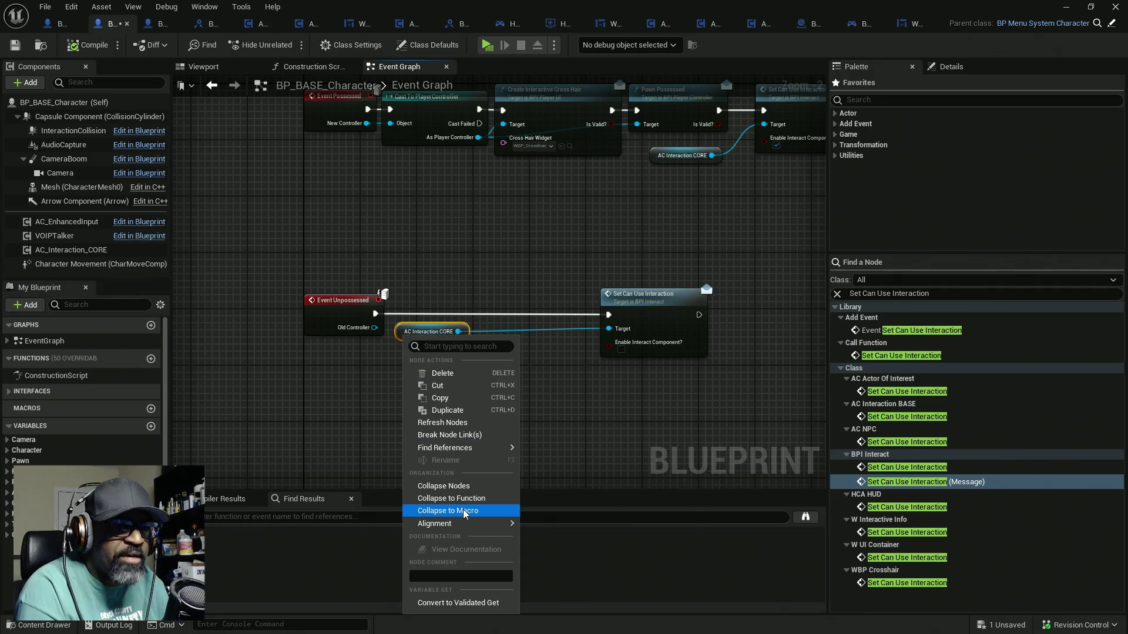
{"action": "left_click", "coordinate": [464, 607]}
{"action": "left_click_drag", "start_coordinate": [375, 314], "coordinate": [403, 323]}
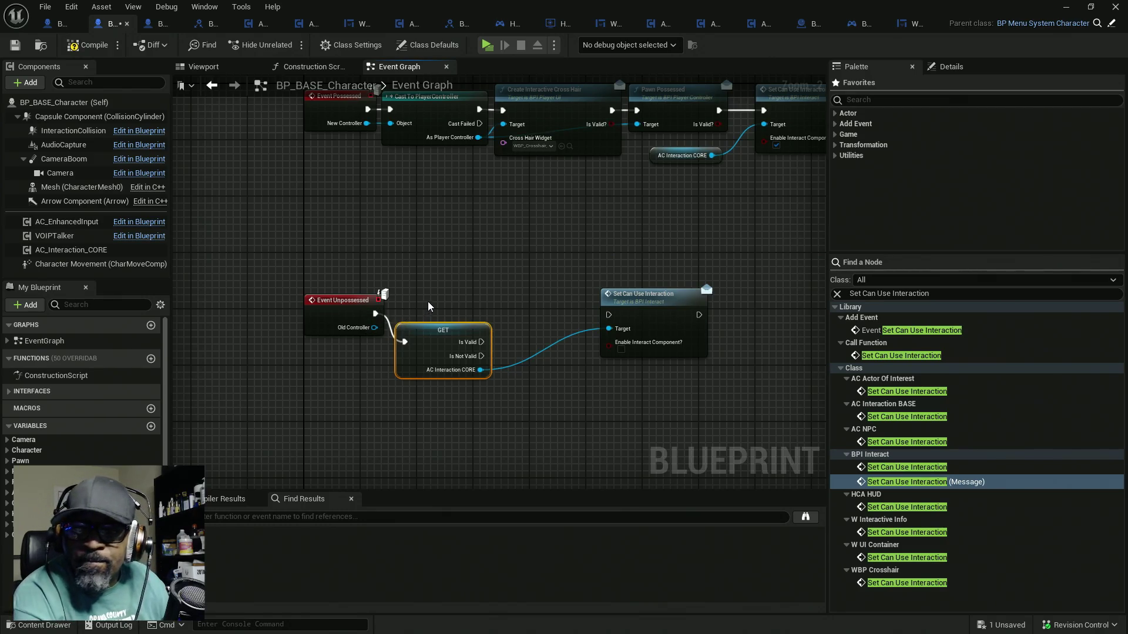
{"action": "mouse_move", "coordinate": [421, 333]}
{"action": "left_mouse_down"}
{"action": "mouse_move", "coordinate": [420, 305]}
{"action": "mouse_move", "coordinate": [605, 317]}
{"action": "mouse_move", "coordinate": [556, 313]}
{"action": "left_mouse_up"}
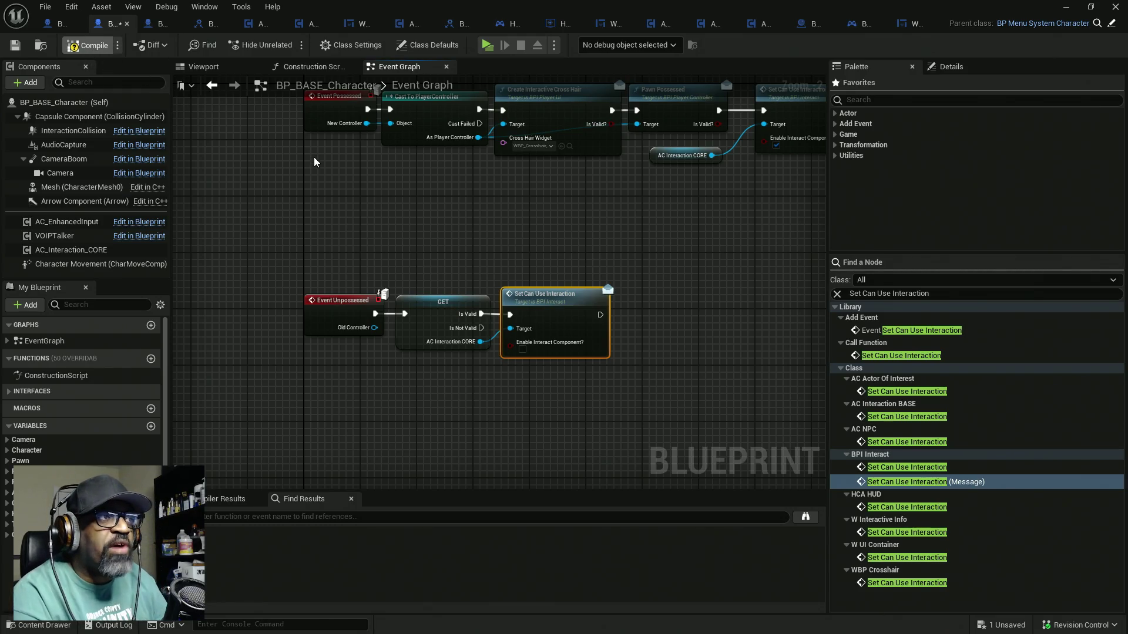
{"action": "key", "text": "ctrl+s"}
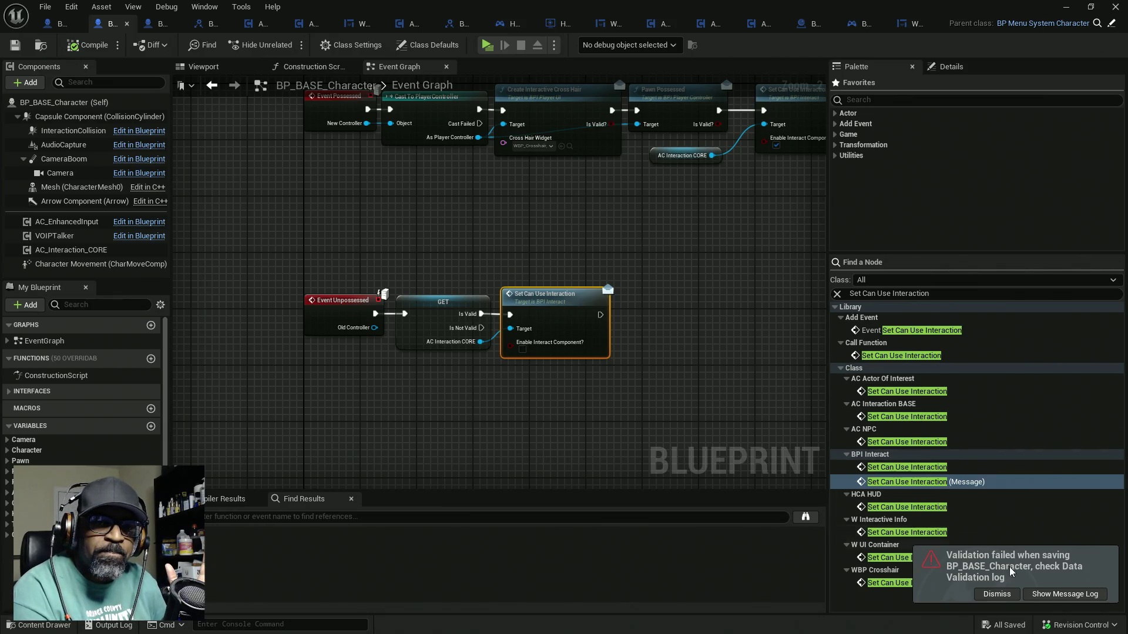
{"action": "left_click", "coordinate": [997, 594]}
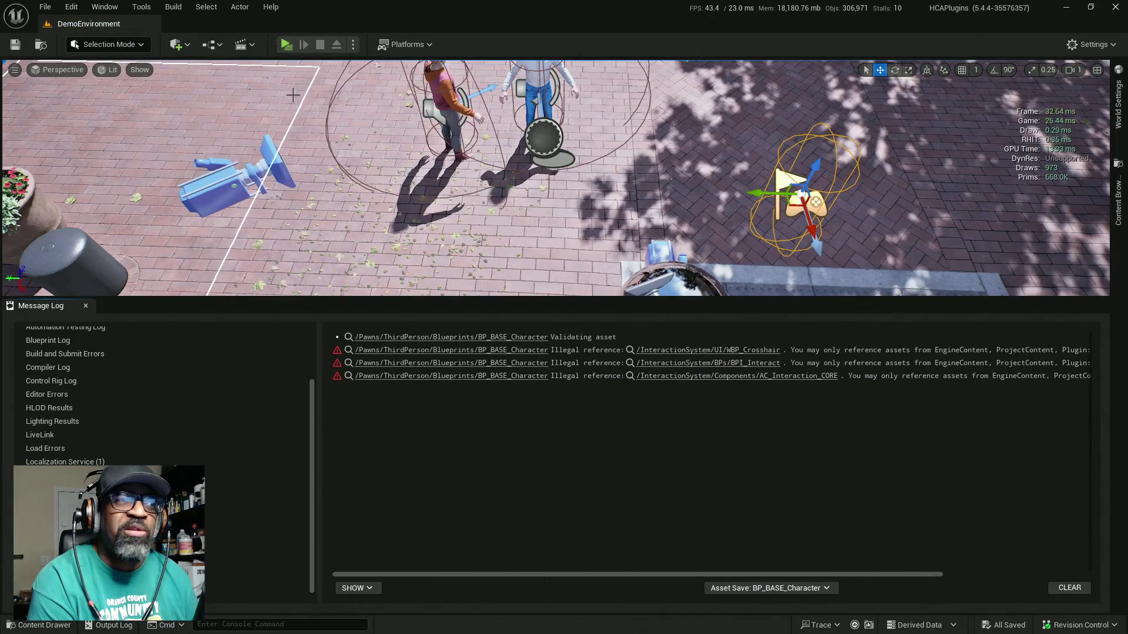
Clear the Message Log and play the level, walking up to the brick building's double doors
{"action": "left_click", "coordinate": [1063, 587]}
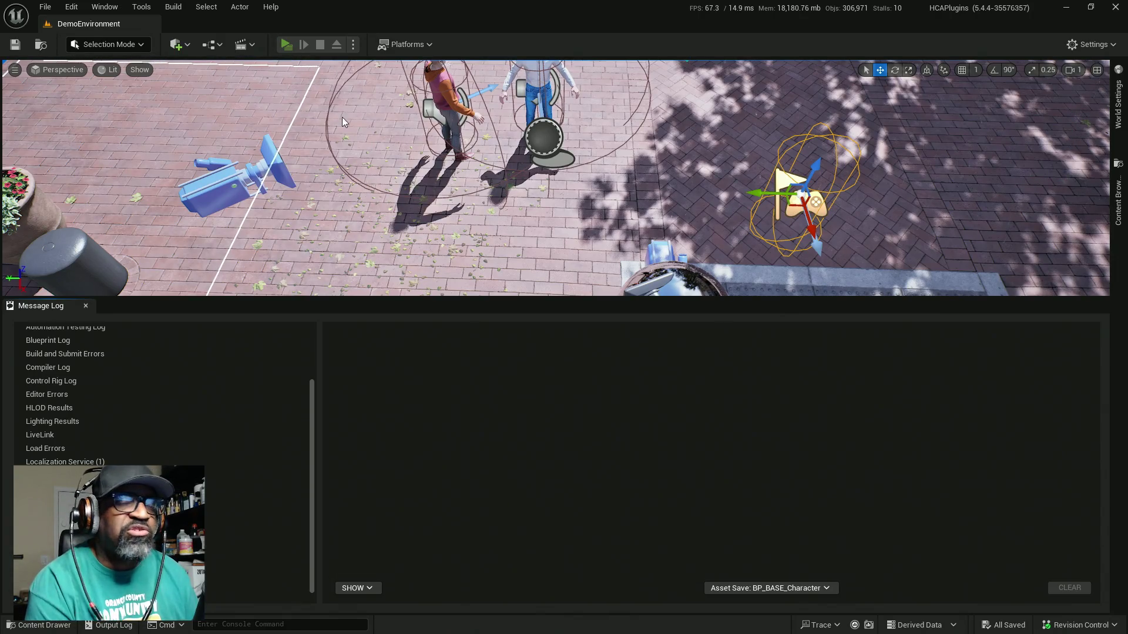
{"action": "key", "text": "alt+p"}
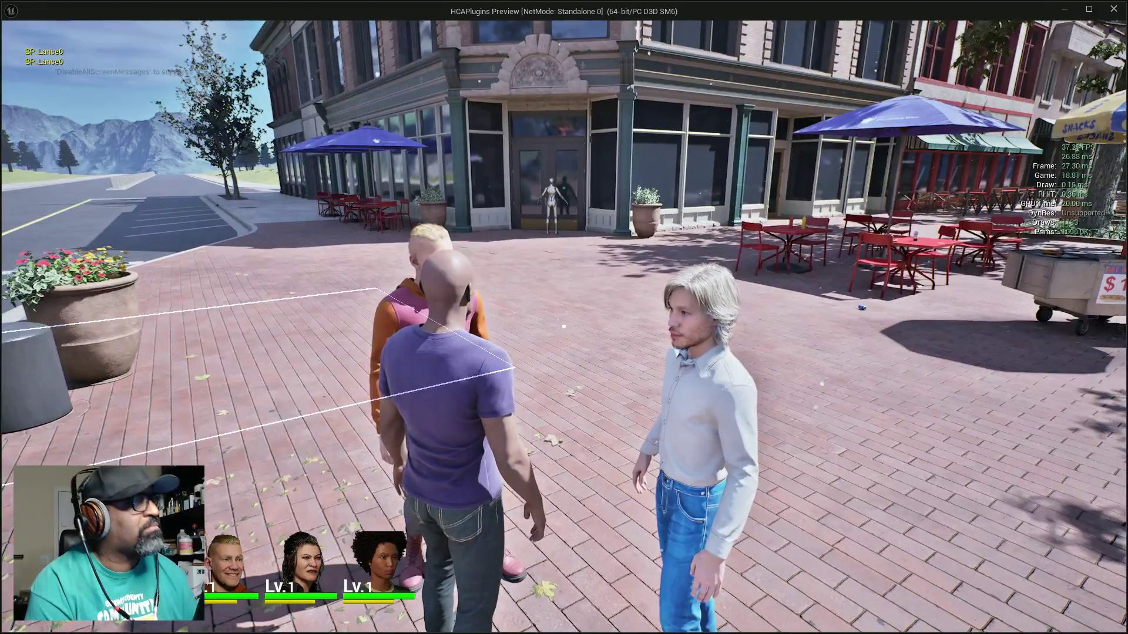
{"action": "key", "text": "w"}
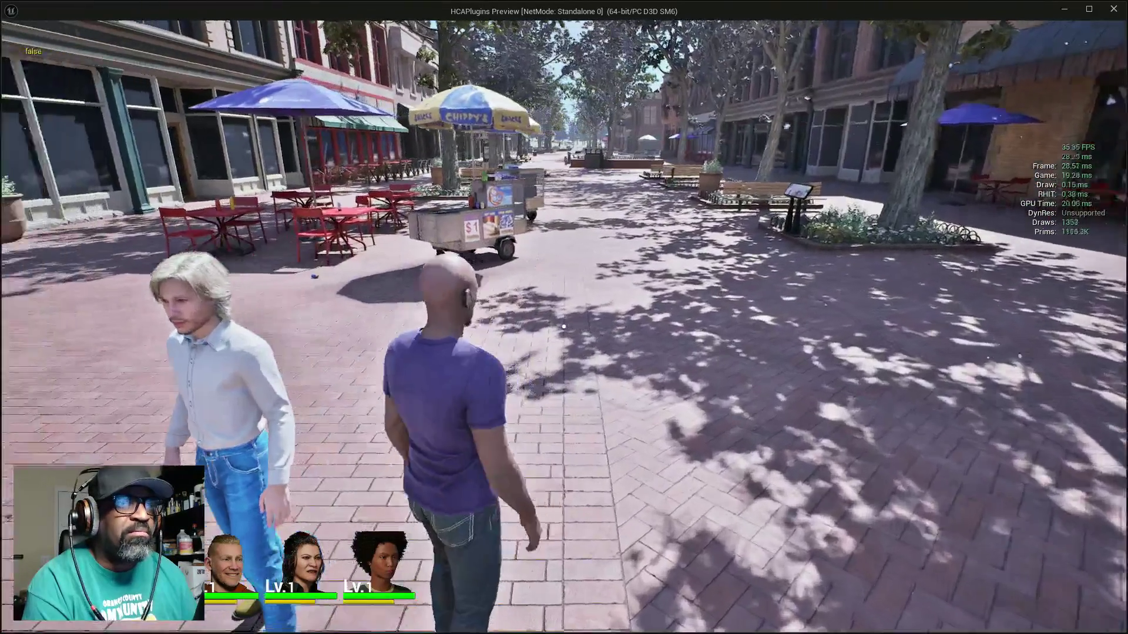
{"action": "key", "text": "w"}
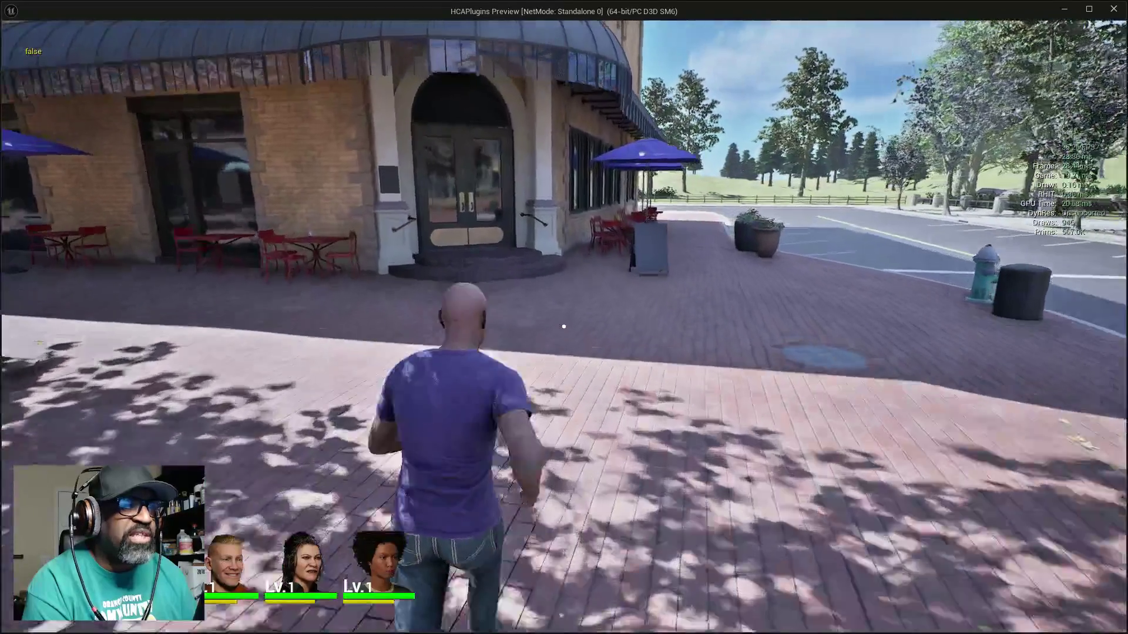
{"action": "key", "text": "w"}
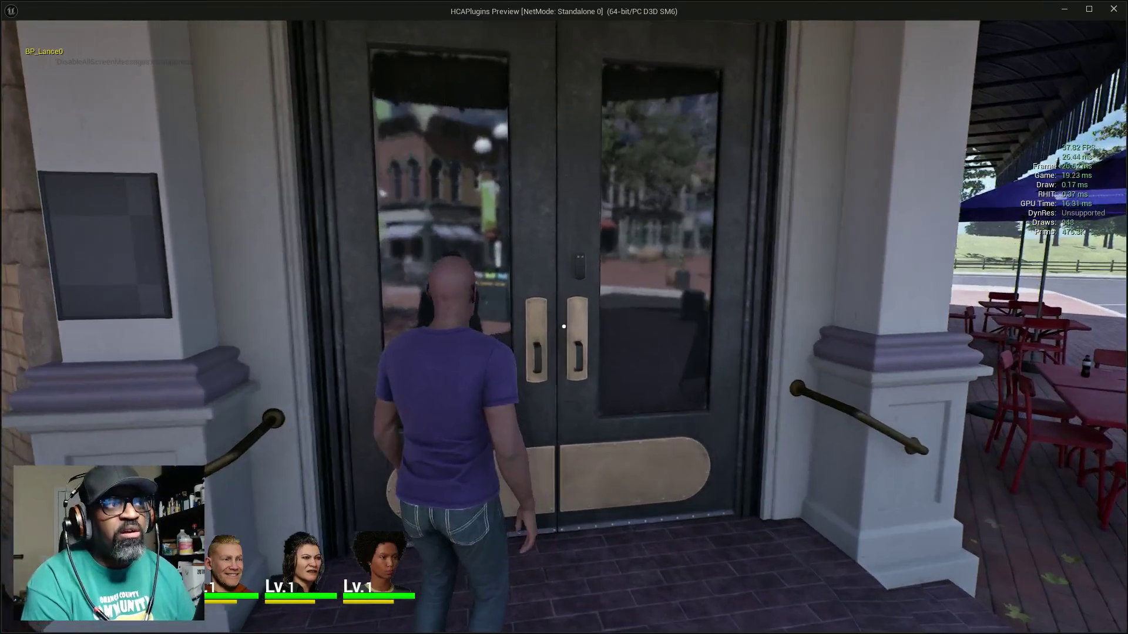
Strafe along the doors, end the play session, and maximize the Blueprint editor
{"action": "key", "text": "d"}
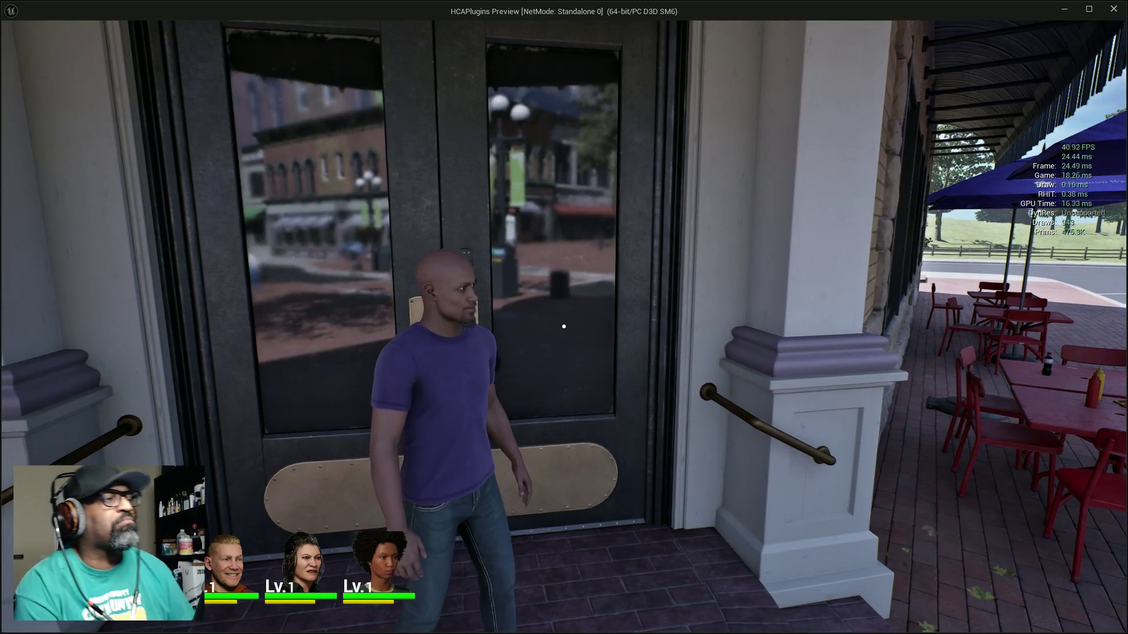
{"action": "key", "text": "d"}
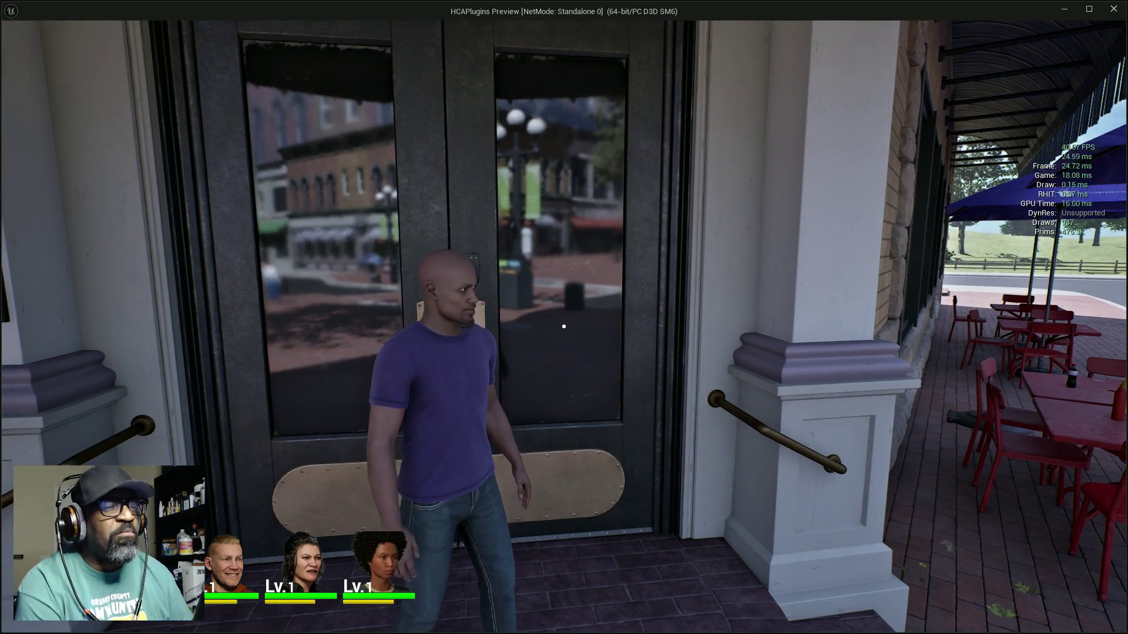
{"action": "key", "text": "Escape"}
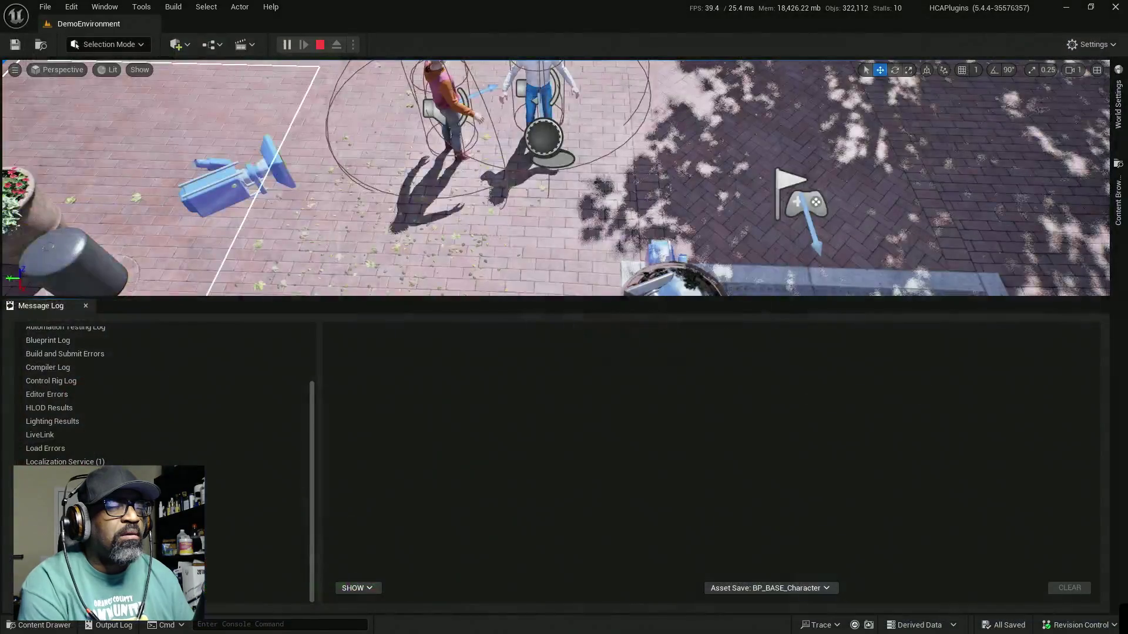
{"action": "double_click", "coordinate": [329, 126]}
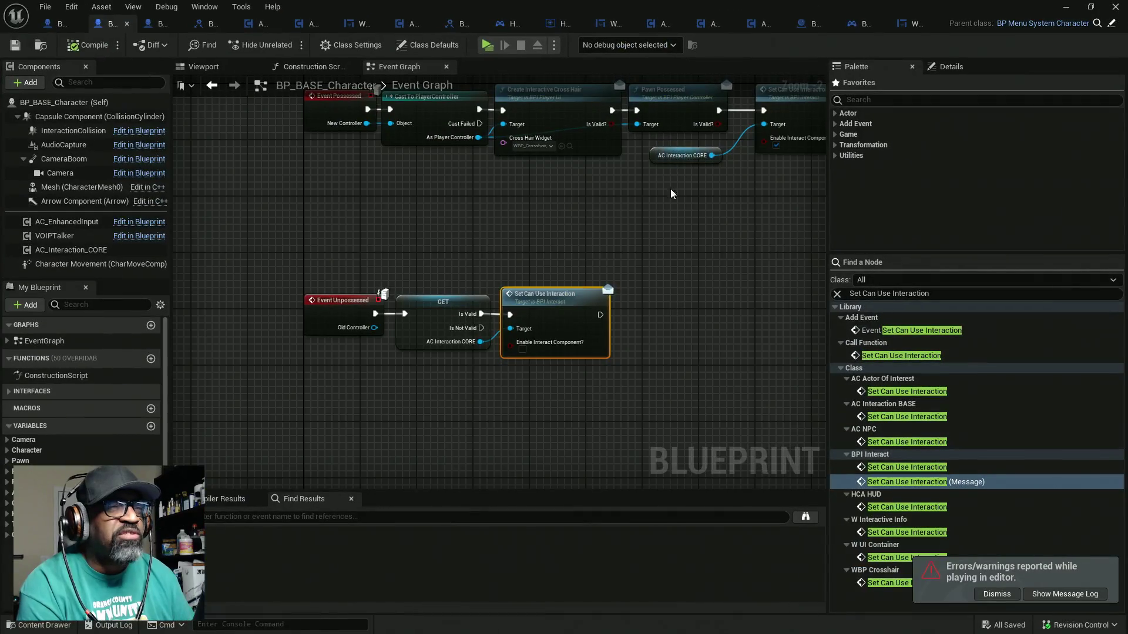
{"action": "scroll", "coordinate": [425, 284], "scroll_direction": "down", "scroll_amount": 4}
{"action": "scroll", "coordinate": [468, 268], "scroll_direction": "up", "scroll_amount": 3}
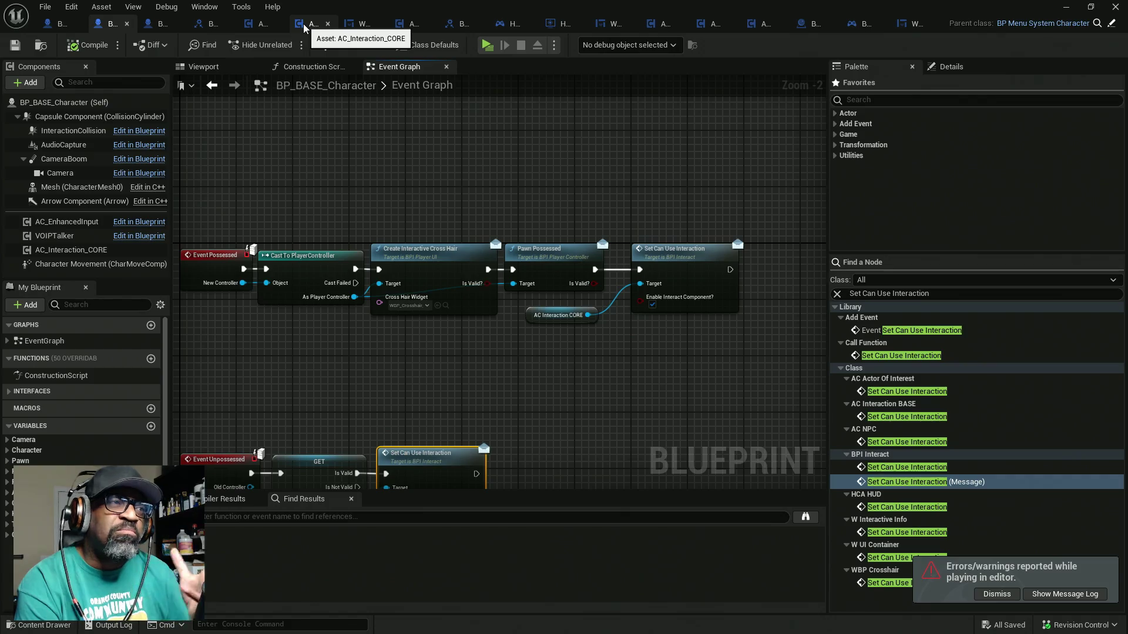
Switch to AC_Interaction_BASE's Event Graph and zoom out to view the Set Can Use Interaction logic
{"action": "left_click", "coordinate": [253, 27]}
{"action": "scroll", "coordinate": [428, 222], "scroll_direction": "down", "scroll_amount": 4}
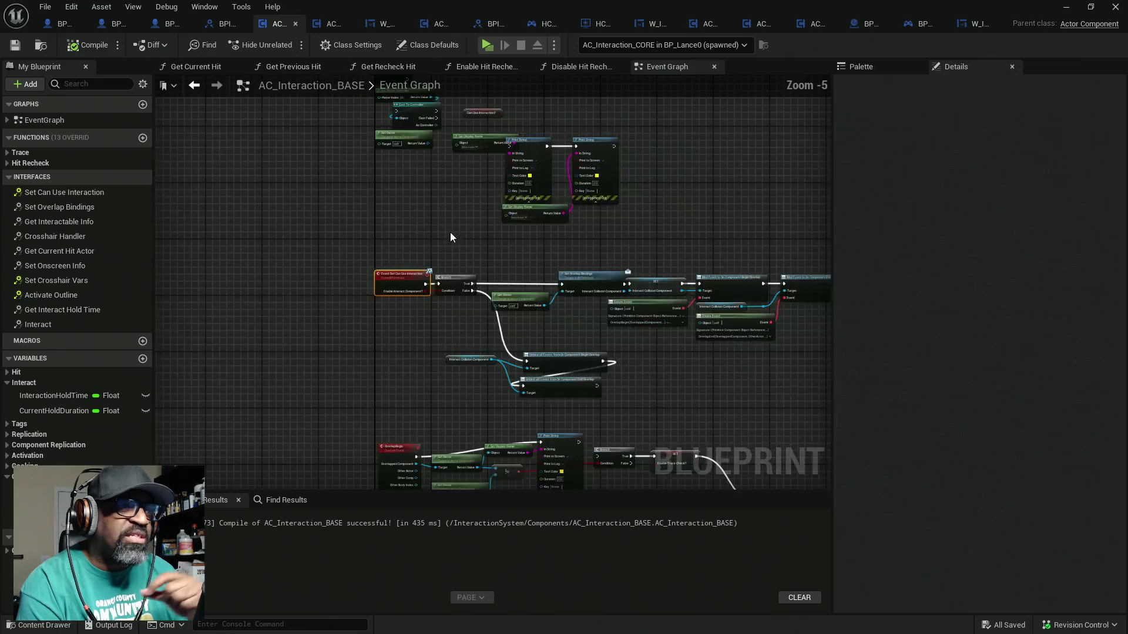
{"action": "mouse_move", "coordinate": [456, 235]}
{"action": "left_mouse_down"}
{"action": "mouse_move", "coordinate": [451, 209]}
{"action": "mouse_move", "coordinate": [396, 229]}
{"action": "left_mouse_up"}
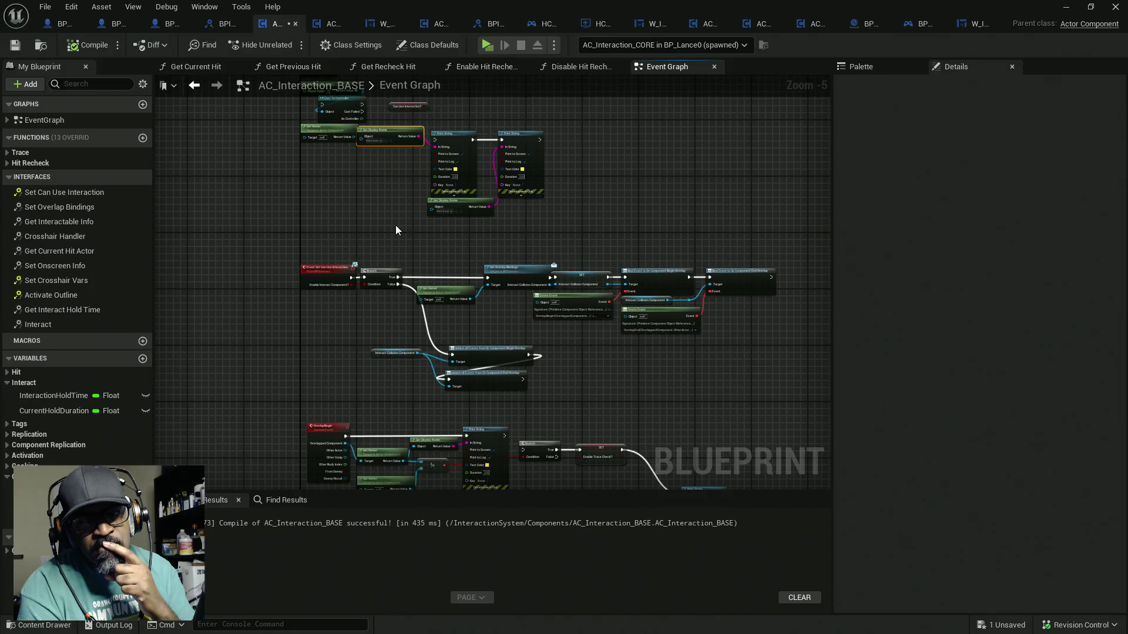
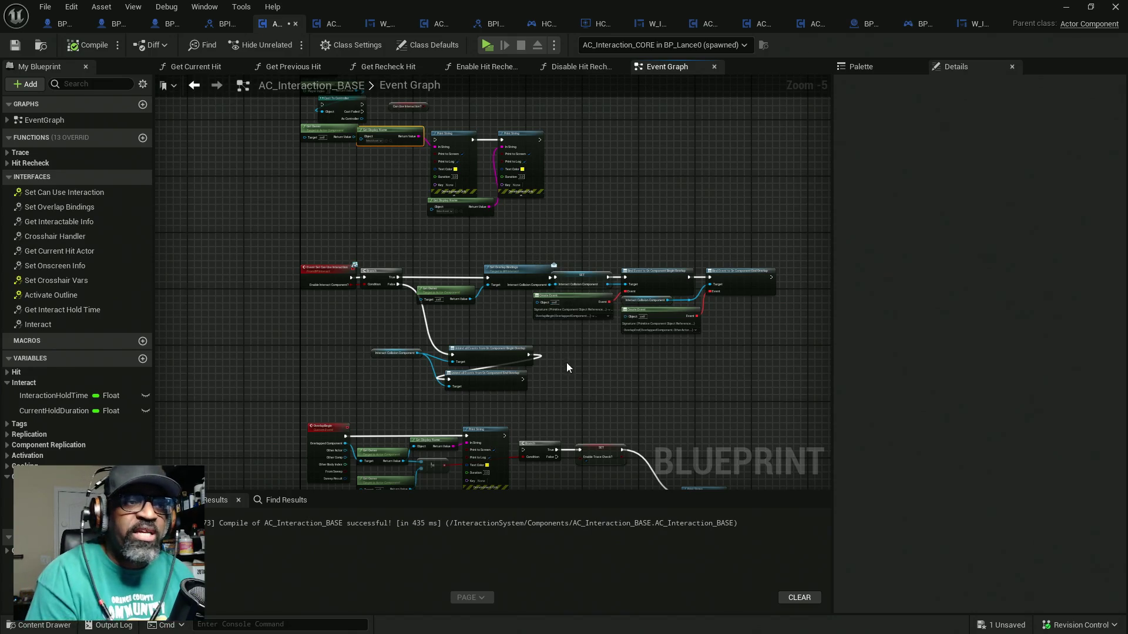
Select the Get Owner, Get Display Name and != debug nodes, and move the Event Graph tab to the first slot
{"action": "scroll", "coordinate": [470, 306], "scroll_direction": "up", "scroll_amount": 1}
{"action": "scroll", "coordinate": [369, 235], "scroll_direction": "up", "scroll_amount": 2}
{"action": "scroll", "coordinate": [362, 228], "scroll_direction": "down", "scroll_amount": 3}
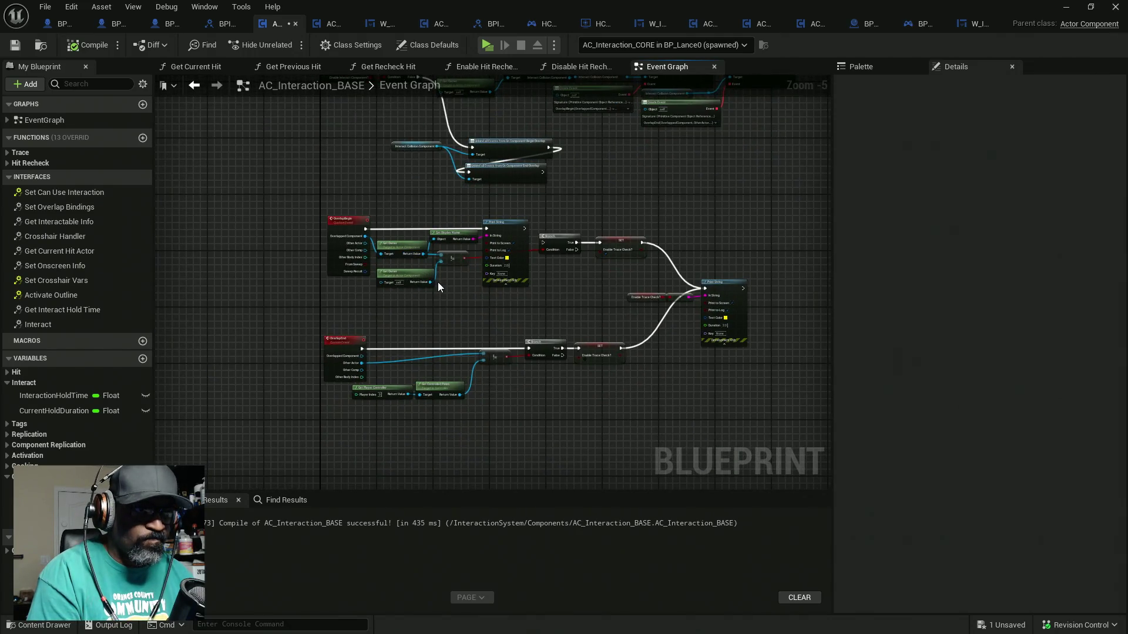
{"action": "scroll", "coordinate": [439, 287], "scroll_direction": "up", "scroll_amount": 2}
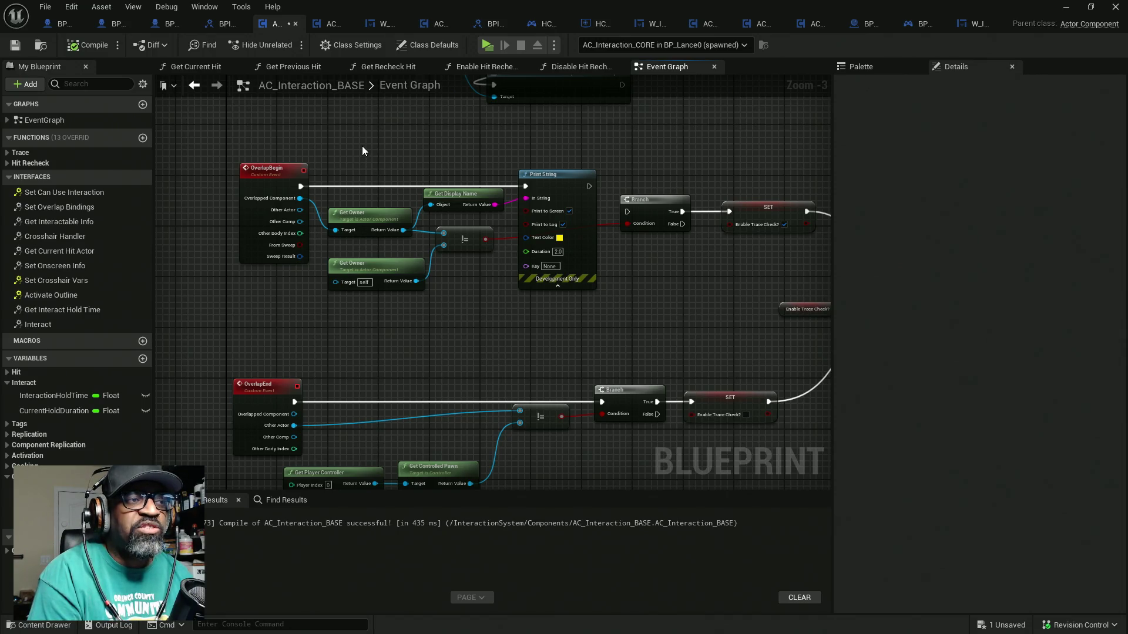
{"action": "mouse_move", "coordinate": [363, 125]}
{"action": "left_mouse_down"}
{"action": "mouse_move", "coordinate": [415, 176]}
{"action": "mouse_move", "coordinate": [423, 232]}
{"action": "mouse_move", "coordinate": [461, 318]}
{"action": "left_mouse_up"}
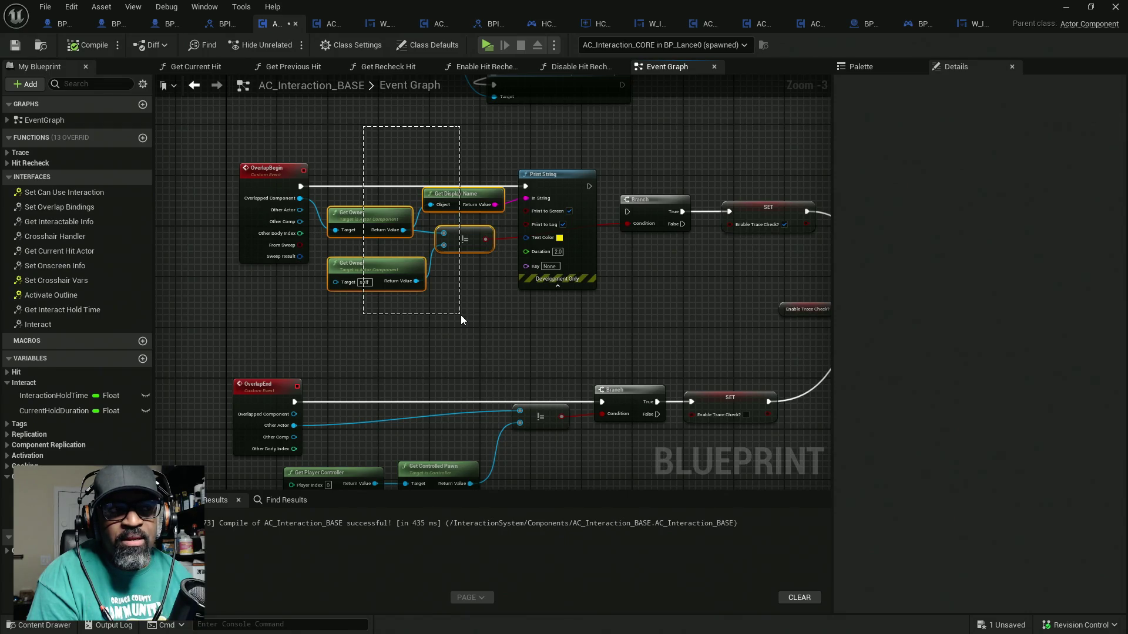
{"action": "left_click_drag", "start_coordinate": [461, 315], "coordinate": [460, 319]}
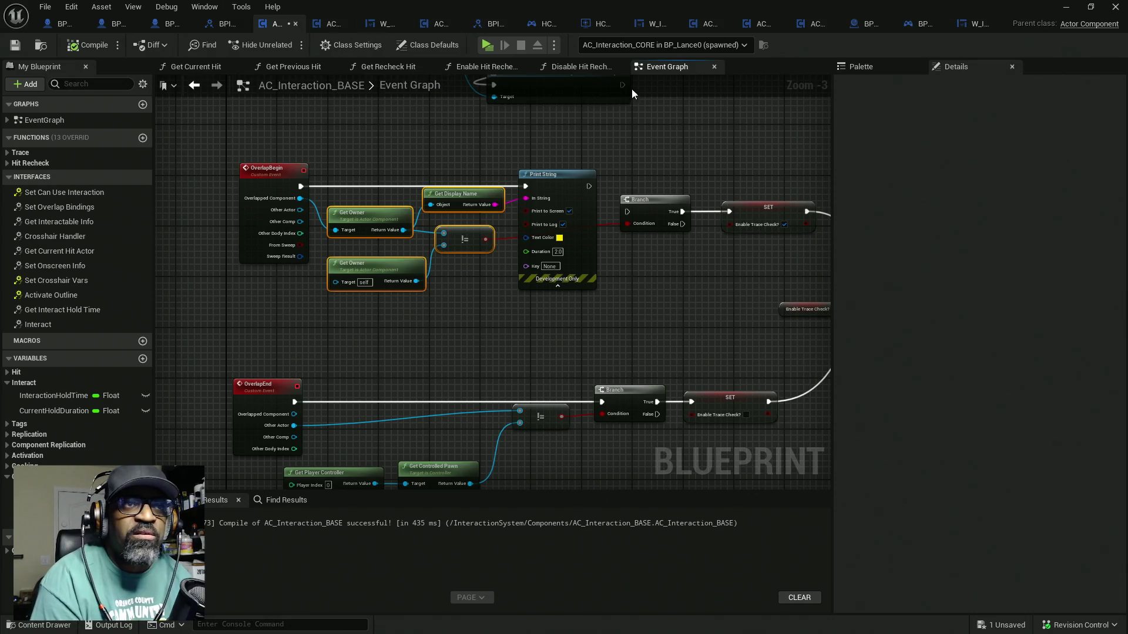
{"action": "left_click_drag", "start_coordinate": [664, 69], "coordinate": [217, 72]}
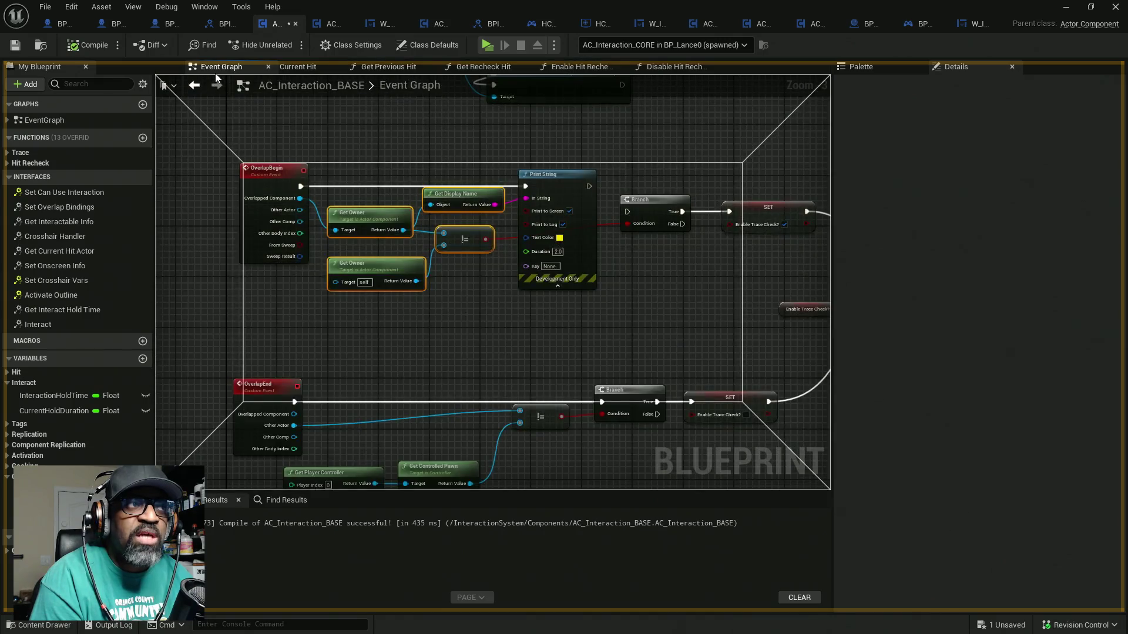
Close all graph tabs to the right of the Event Graph
{"action": "right_click", "coordinate": [217, 72]}
{"action": "left_click", "coordinate": [263, 115]}
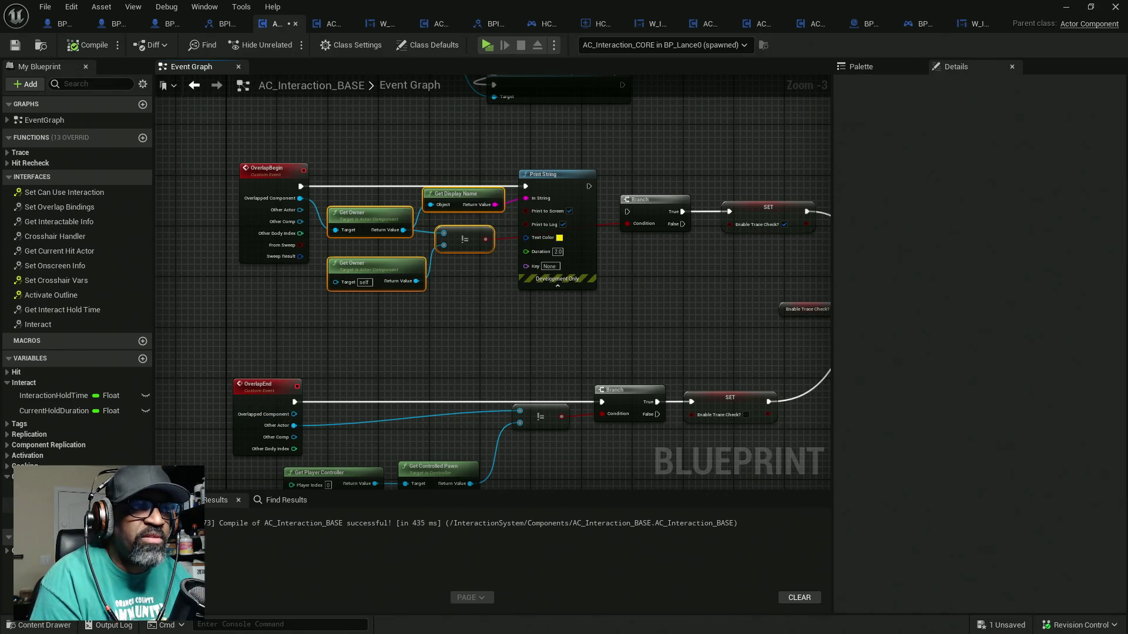
{"action": "scroll", "coordinate": [333, 354], "scroll_direction": "down", "scroll_amount": 5}
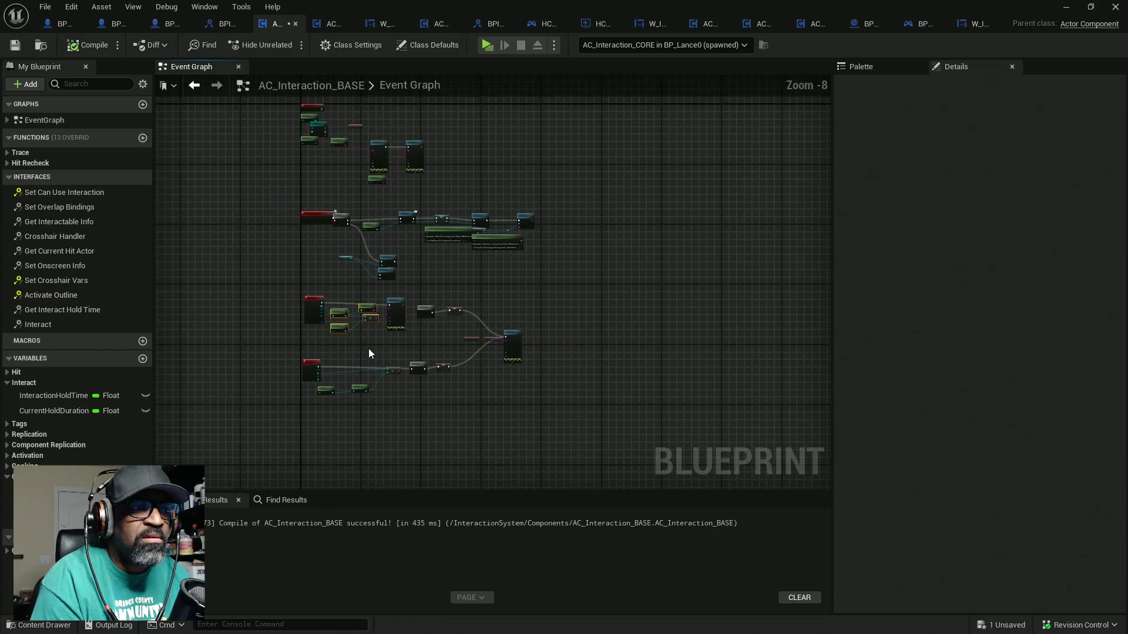
{"action": "scroll", "coordinate": [368, 352], "scroll_direction": "up", "scroll_amount": 3}
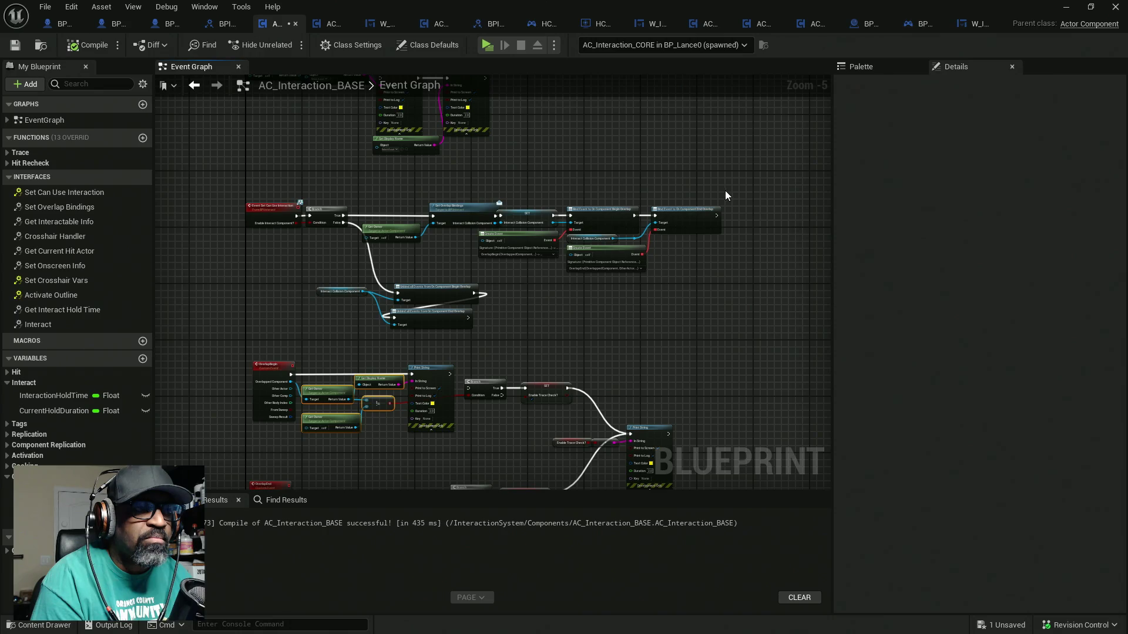
Insert a SET Can Use Interaction? (true) node between Branch True and Set Overlap Bindings
{"action": "left_click_drag", "start_coordinate": [734, 185], "coordinate": [362, 298]}
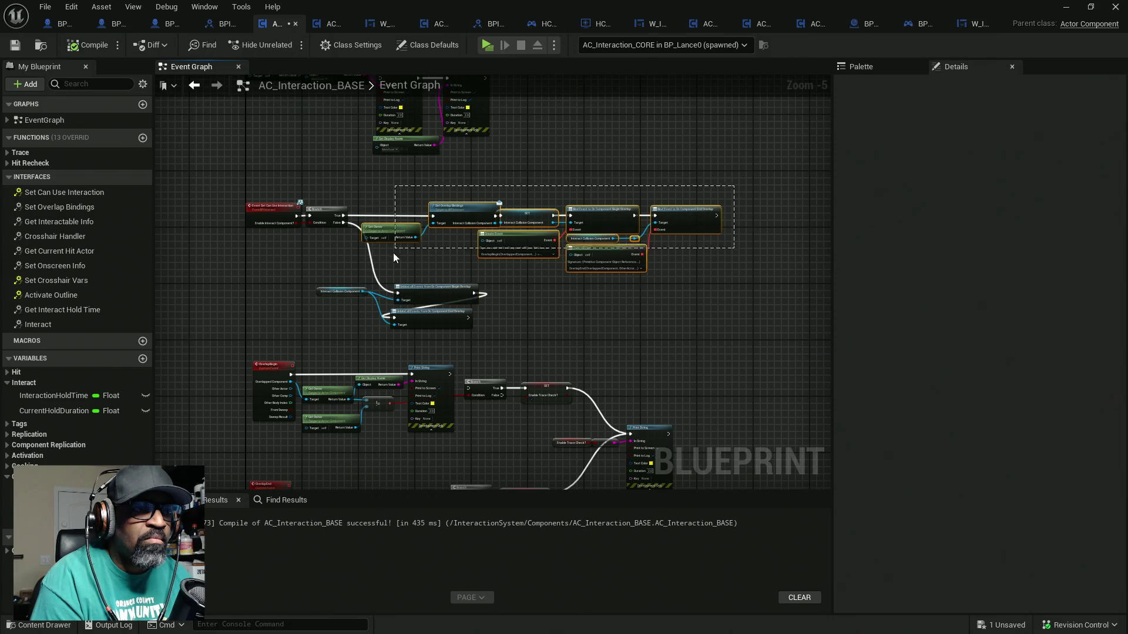
{"action": "left_click_drag", "start_coordinate": [472, 217], "coordinate": [511, 218]}
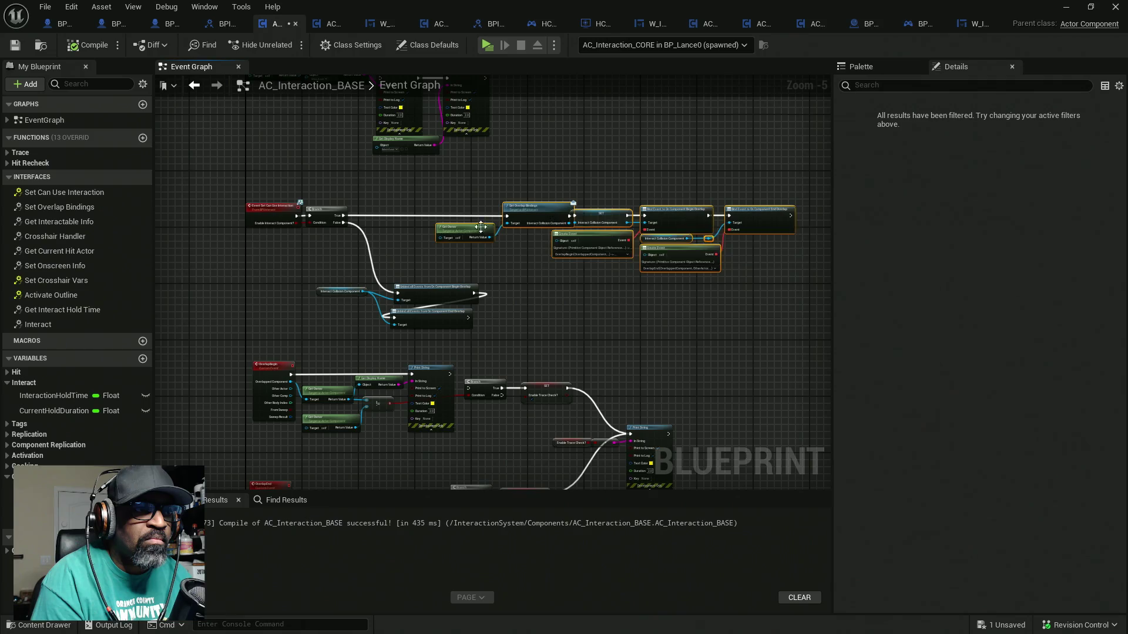
{"action": "scroll", "coordinate": [352, 228], "scroll_direction": "up", "scroll_amount": 5}
{"action": "mouse_move", "coordinate": [35, 520]}
{"action": "left_mouse_down"}
{"action": "mouse_move", "coordinate": [252, 417]}
{"action": "mouse_move", "coordinate": [288, 196]}
{"action": "left_mouse_up"}
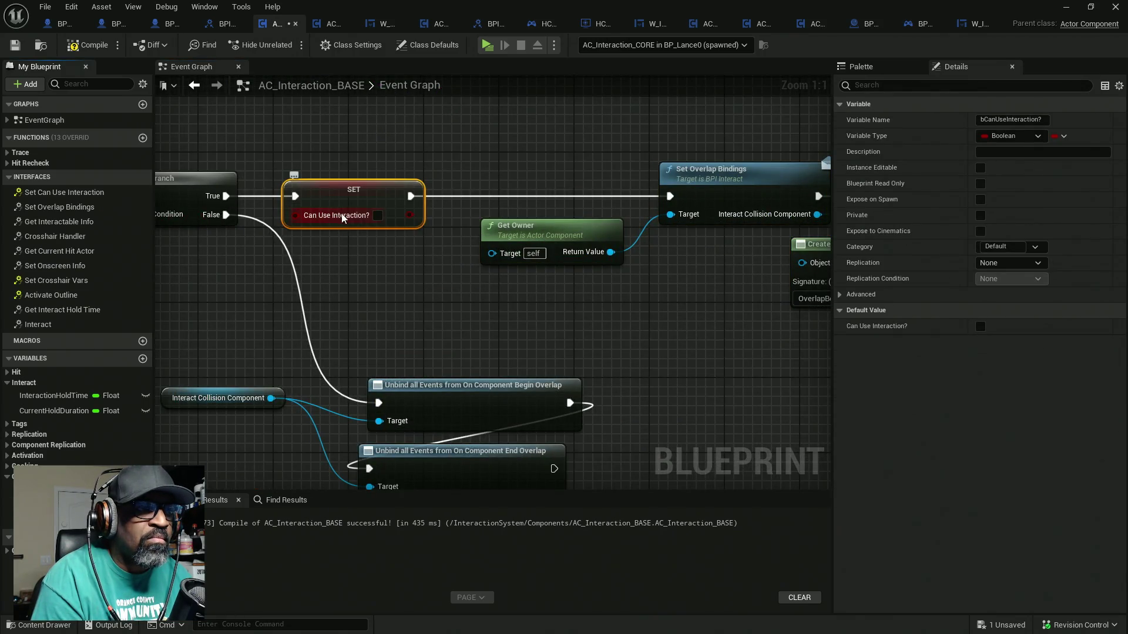
{"action": "left_click", "coordinate": [378, 216]}
{"action": "left_click_drag", "start_coordinate": [353, 279], "coordinate": [455, 219]}
Compile the blueprint and bring the OverlapBegin section into view
{"action": "left_click", "coordinate": [86, 46]}
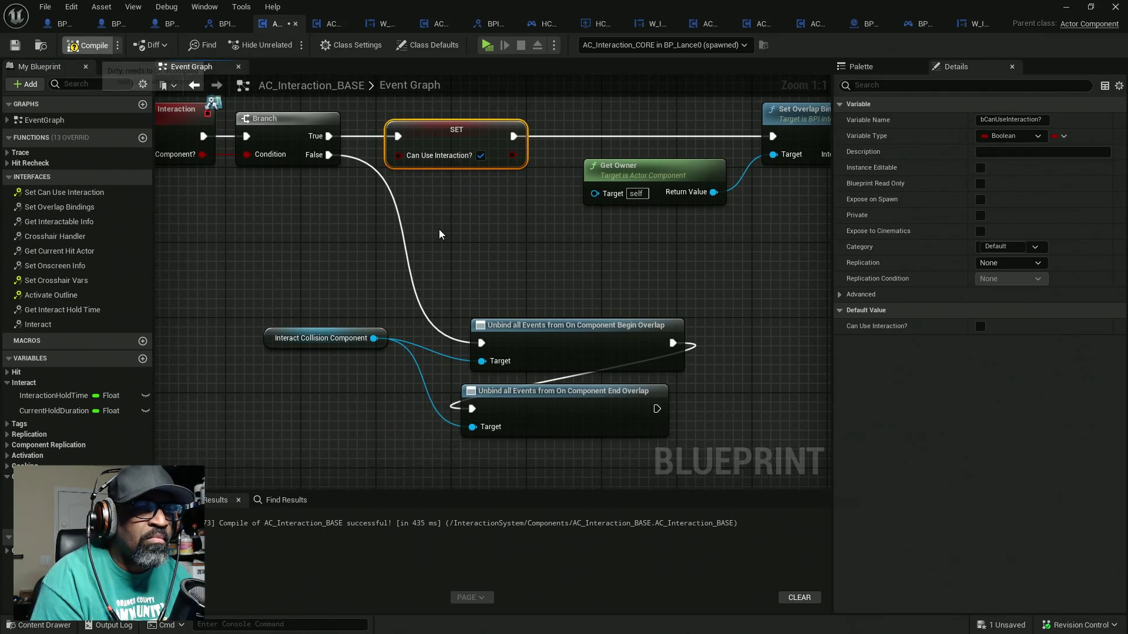
{"action": "scroll", "coordinate": [443, 235], "scroll_direction": "down", "scroll_amount": 4}
{"action": "left_click_drag", "start_coordinate": [441, 335], "coordinate": [440, 188]}
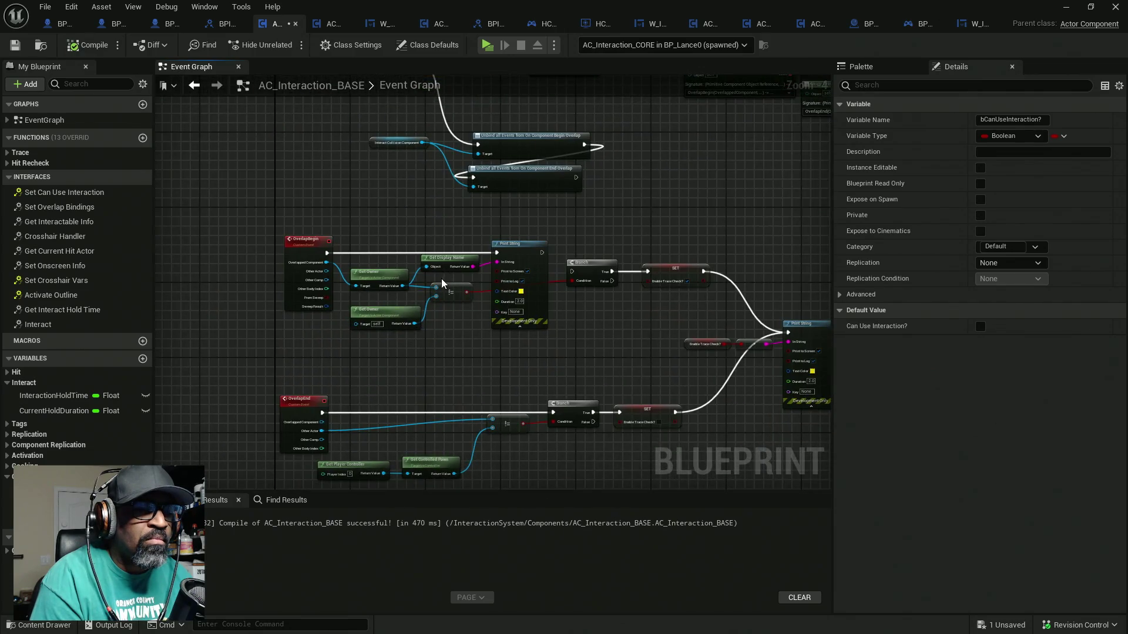
{"action": "scroll", "coordinate": [436, 283], "scroll_direction": "up", "scroll_amount": 3}
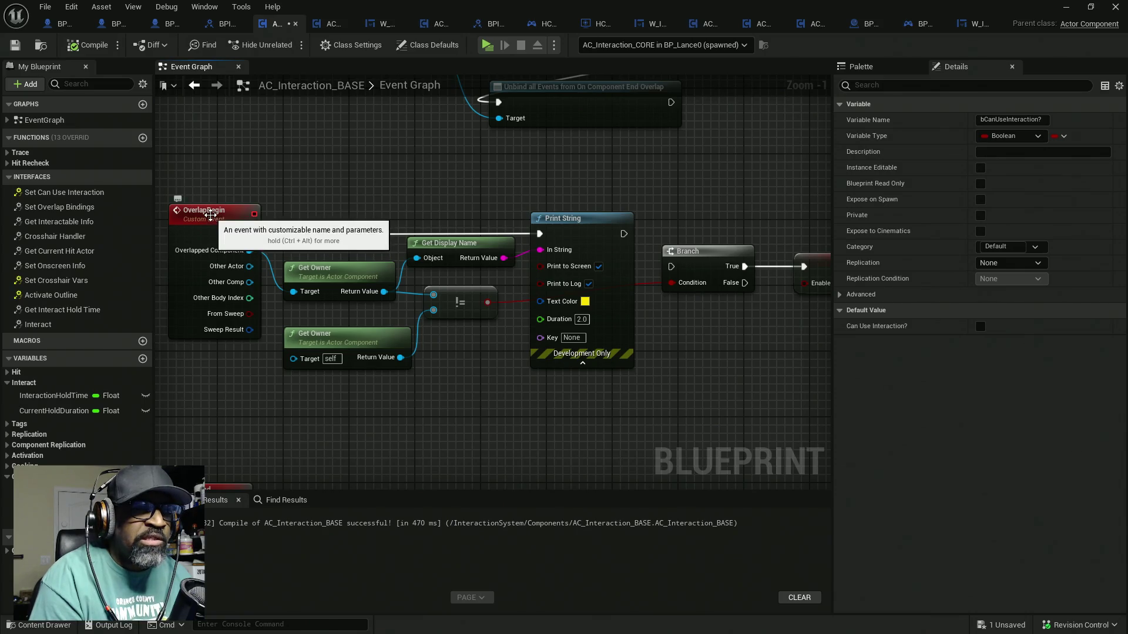
Move the OverlapBegin node chain to the right to make room
{"action": "scroll", "coordinate": [403, 201], "scroll_direction": "down", "scroll_amount": 2}
{"action": "scroll", "coordinate": [607, 238], "scroll_direction": "down", "scroll_amount": 2}
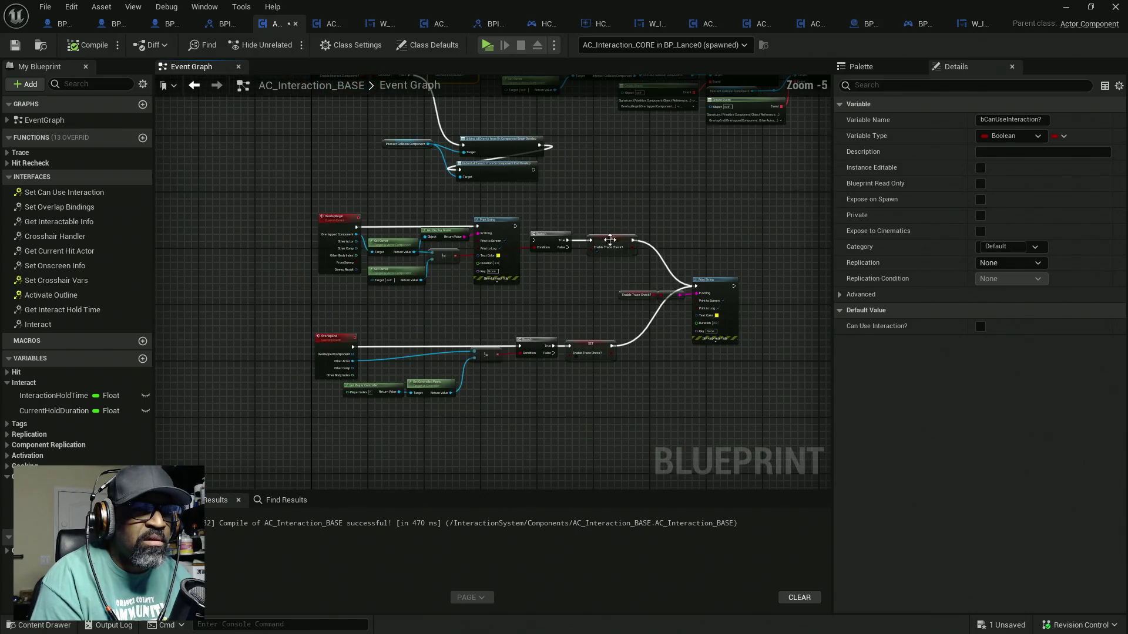
{"action": "left_click_drag", "start_coordinate": [748, 229], "coordinate": [306, 412]}
{"action": "scroll", "coordinate": [496, 243], "scroll_direction": "up", "scroll_amount": 3}
{"action": "mouse_move", "coordinate": [496, 242]}
{"action": "left_mouse_down"}
{"action": "mouse_move", "coordinate": [505, 211]}
{"action": "mouse_move", "coordinate": [637, 209]}
{"action": "left_mouse_up"}
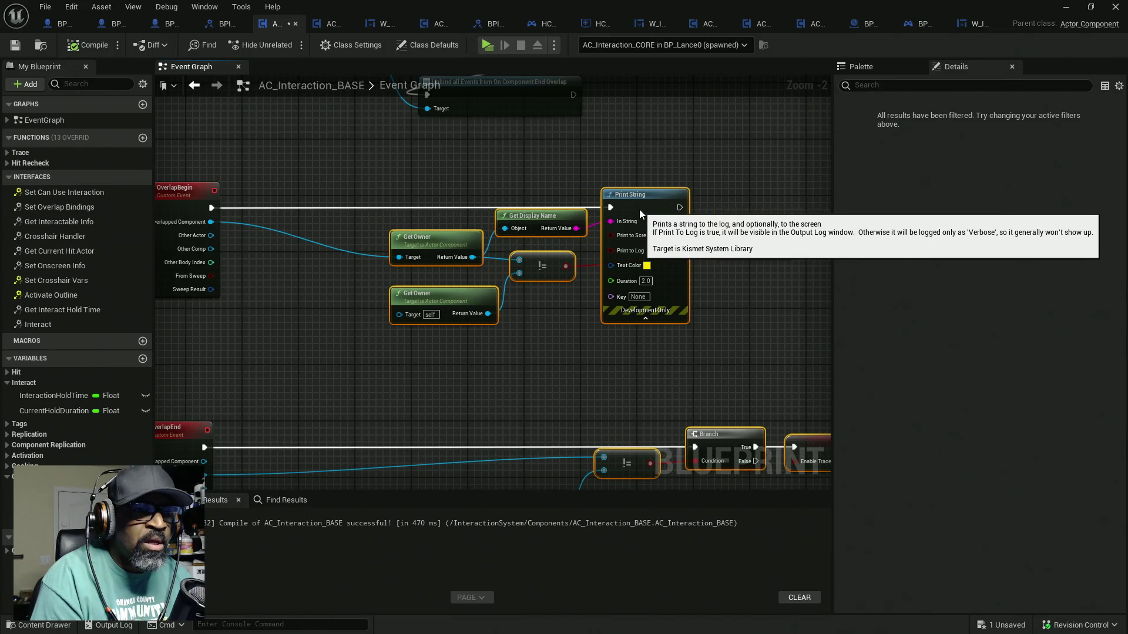
{"action": "left_click", "coordinate": [271, 264]}
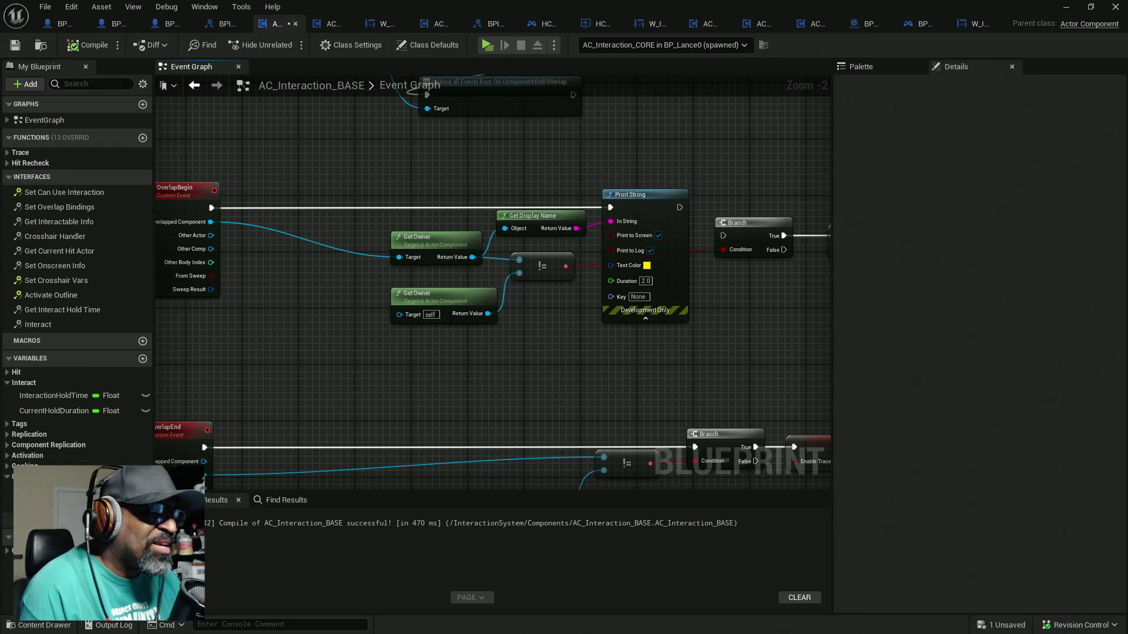
Gate OverlapBegin's Print String with a Branch on Can Use Interaction?, then save the blueprint
{"action": "left_click_drag", "start_coordinate": [53, 517], "coordinate": [238, 252]}
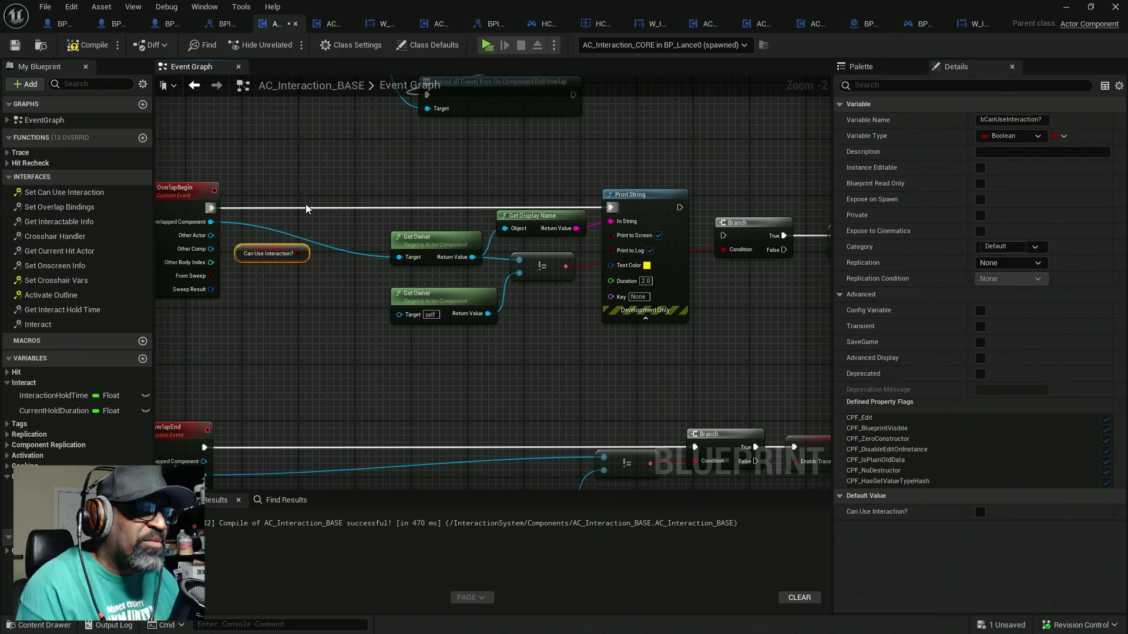
{"action": "left_click", "coordinate": [316, 204]}
{"action": "left_click_drag", "start_coordinate": [323, 217], "coordinate": [211, 208]}
{"action": "left_click_drag", "start_coordinate": [394, 217], "coordinate": [605, 208]}
{"action": "left_click_drag", "start_coordinate": [324, 231], "coordinate": [299, 253]}
{"action": "left_click_drag", "start_coordinate": [347, 216], "coordinate": [337, 206]}
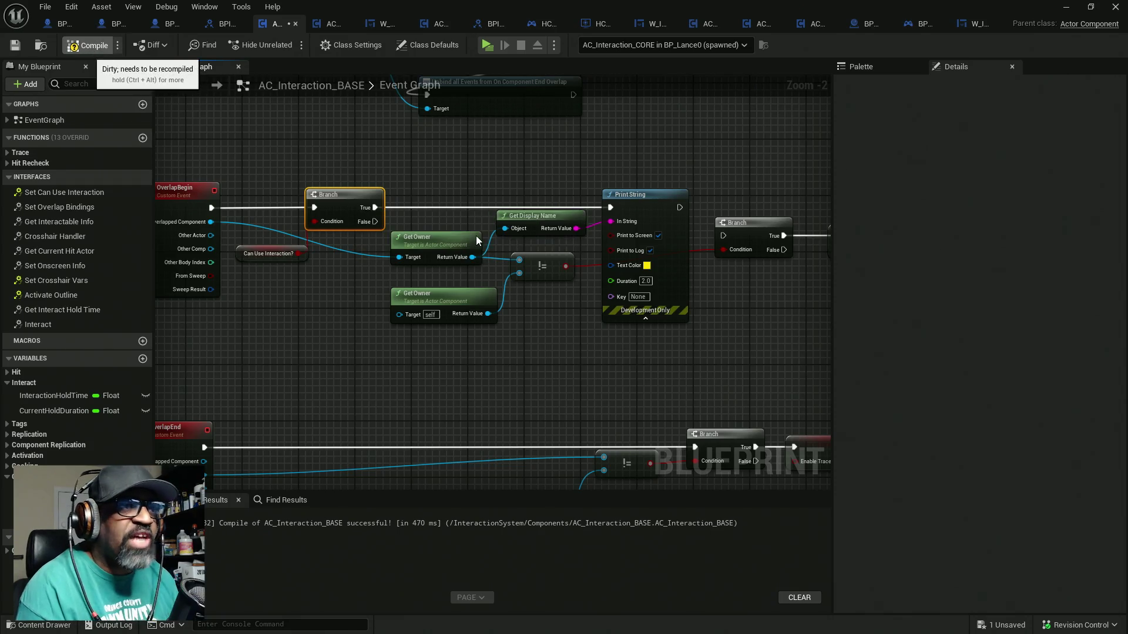
{"action": "key", "text": "ctrl+s"}
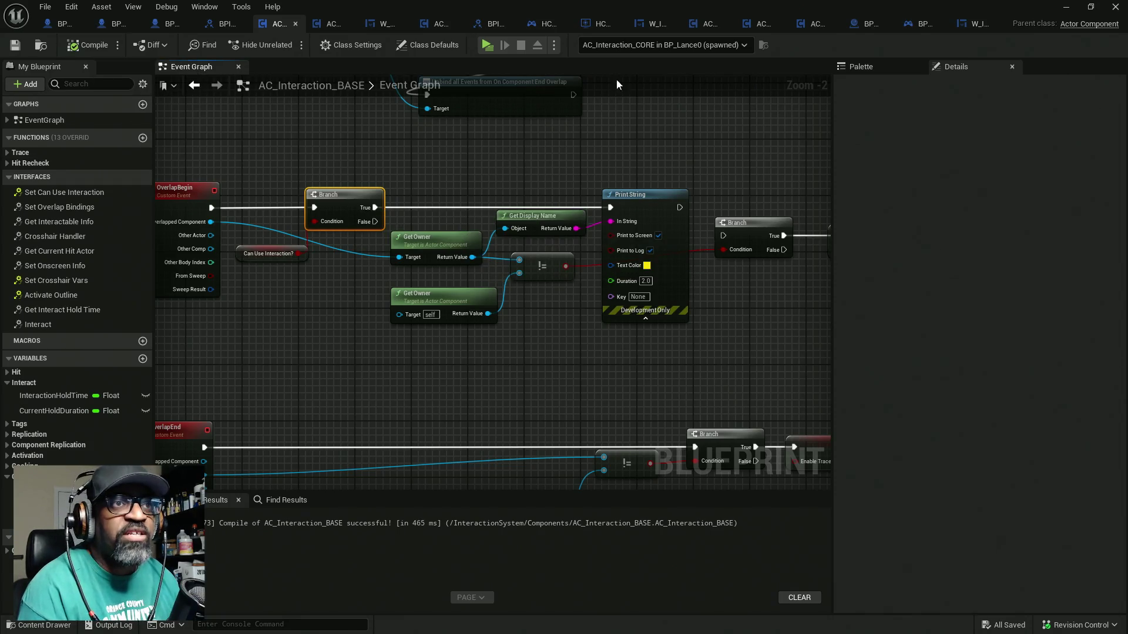
{"action": "key", "text": "alt+Tab"}
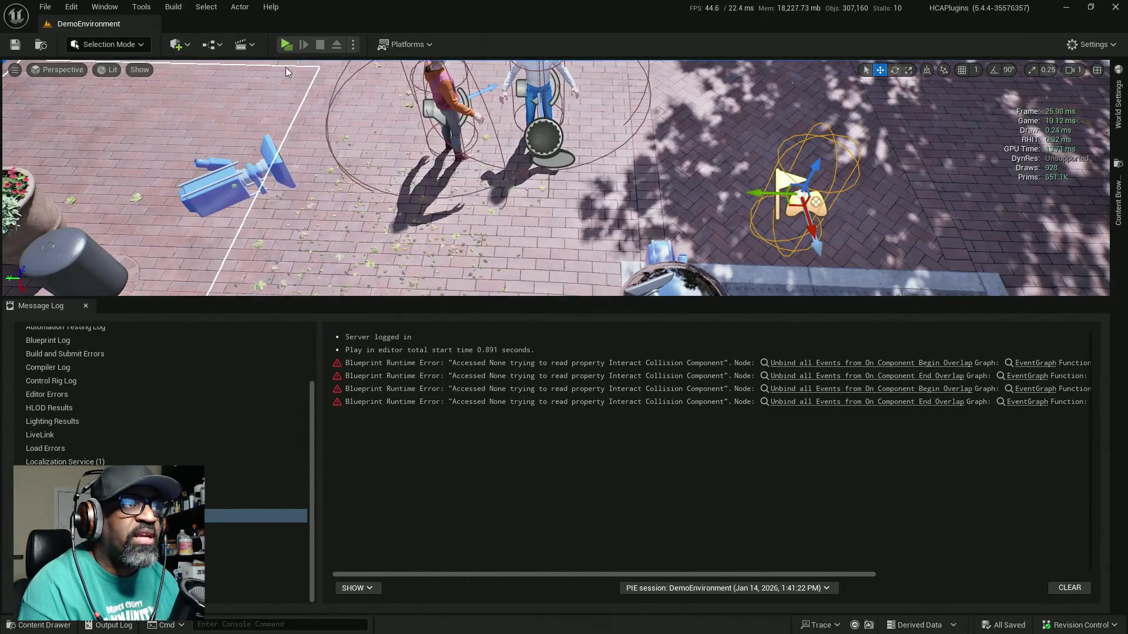
Run and stop a play test, then move the Can Use Interaction? getter closer to the Branch
{"action": "key", "text": "alt+p"}
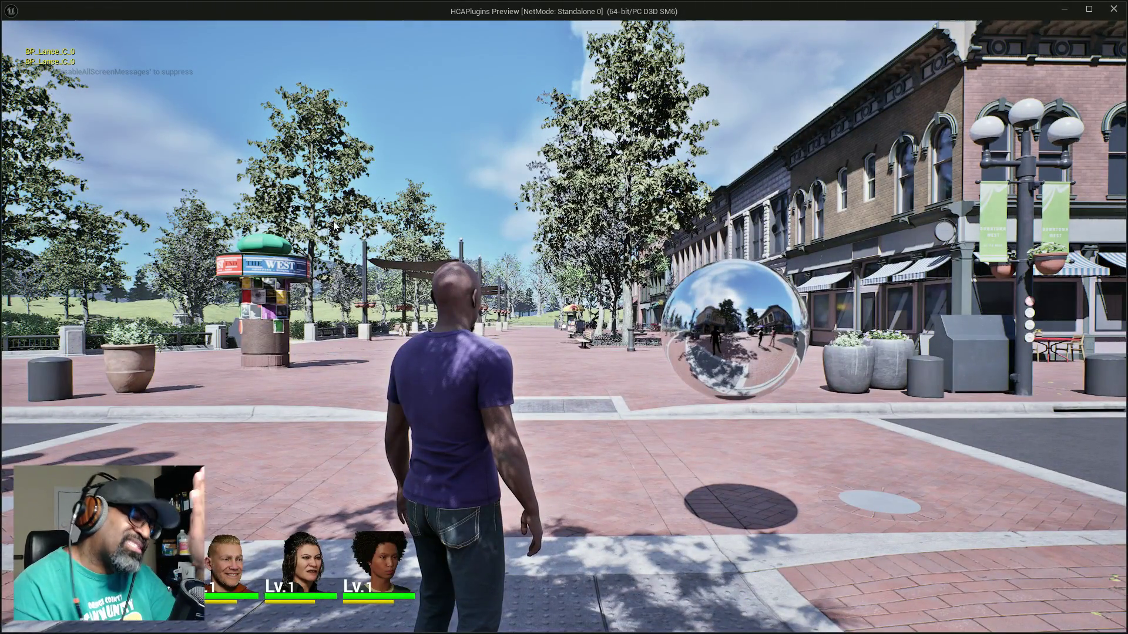
{"action": "key", "text": "Escape"}
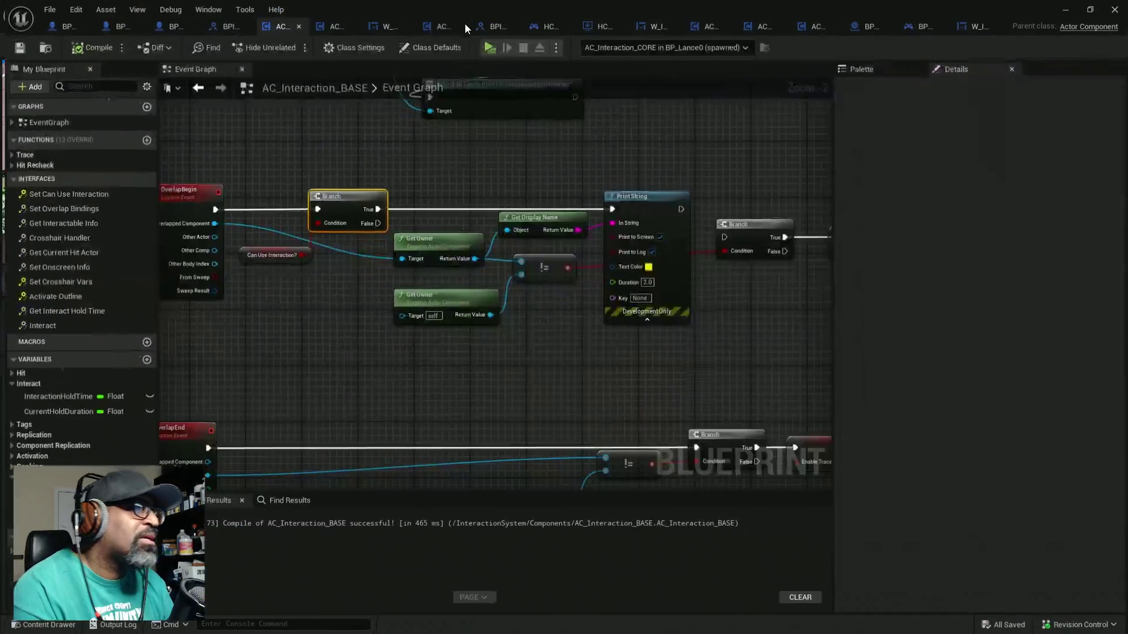
{"action": "left_click_drag", "start_coordinate": [258, 253], "coordinate": [252, 225]}
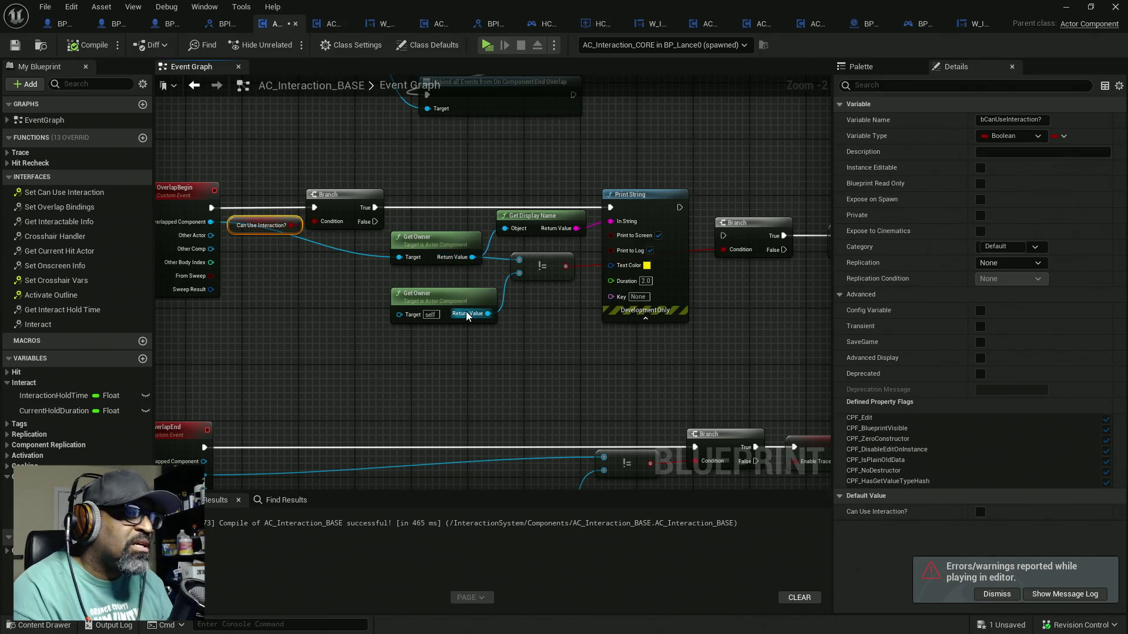
Rearrange the two Get Owner nodes beside the != node in OverlapBegin
{"action": "left_click_drag", "start_coordinate": [558, 340], "coordinate": [464, 230]}
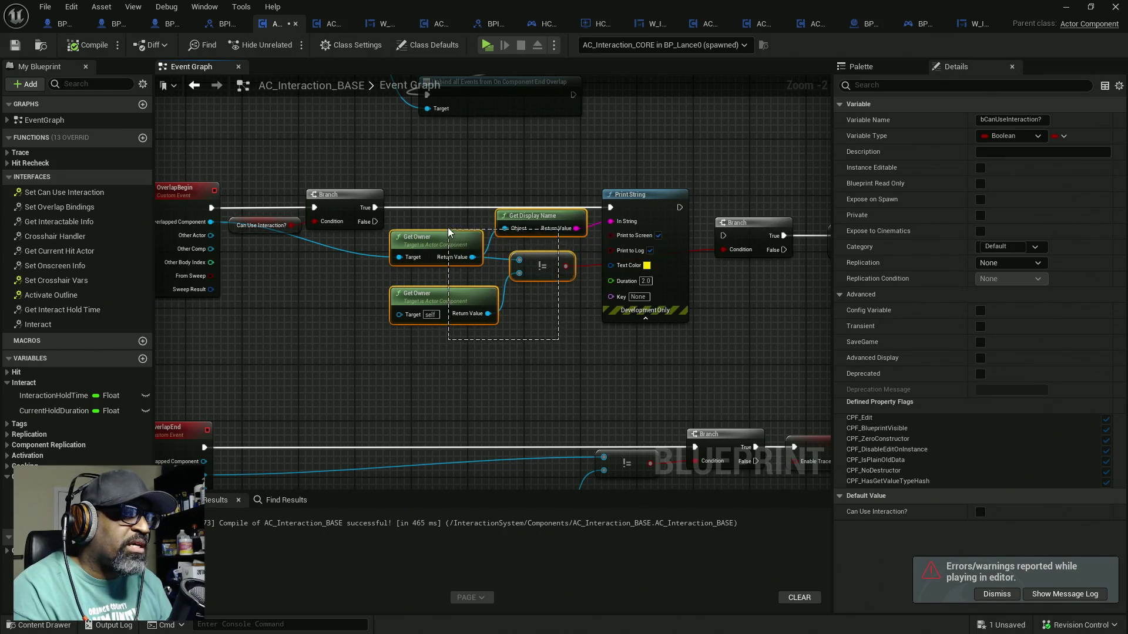
{"action": "mouse_move", "coordinate": [420, 150]}
{"action": "left_mouse_down"}
{"action": "mouse_move", "coordinate": [452, 253]}
{"action": "mouse_move", "coordinate": [465, 203]}
{"action": "mouse_move", "coordinate": [451, 319]}
{"action": "mouse_move", "coordinate": [486, 216]}
{"action": "left_mouse_up"}
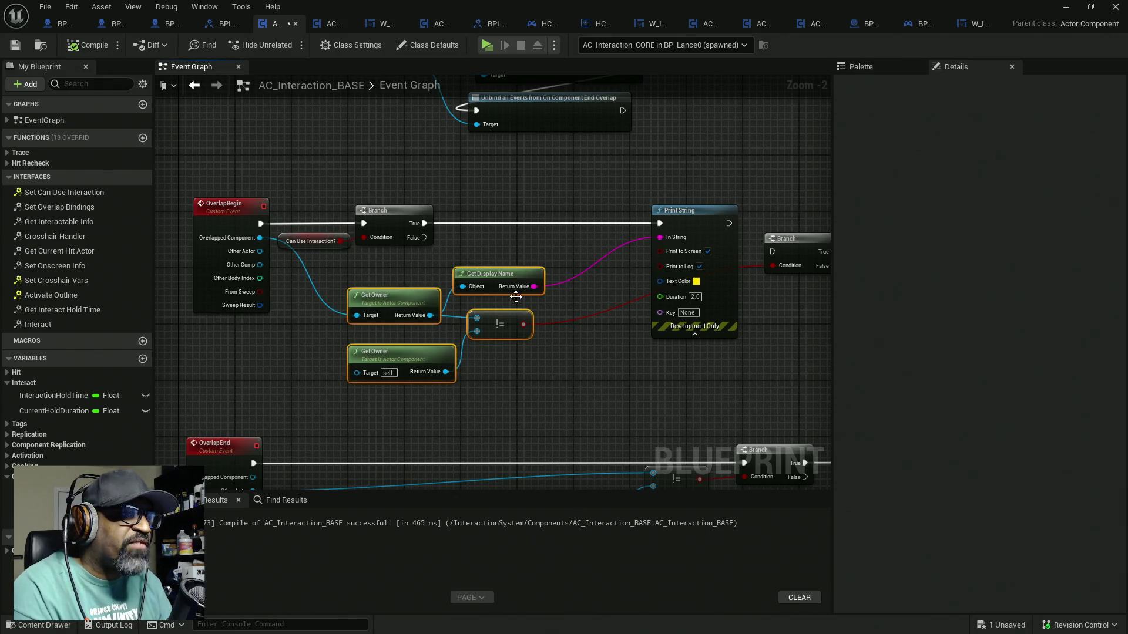
{"action": "left_click", "coordinate": [448, 295]}
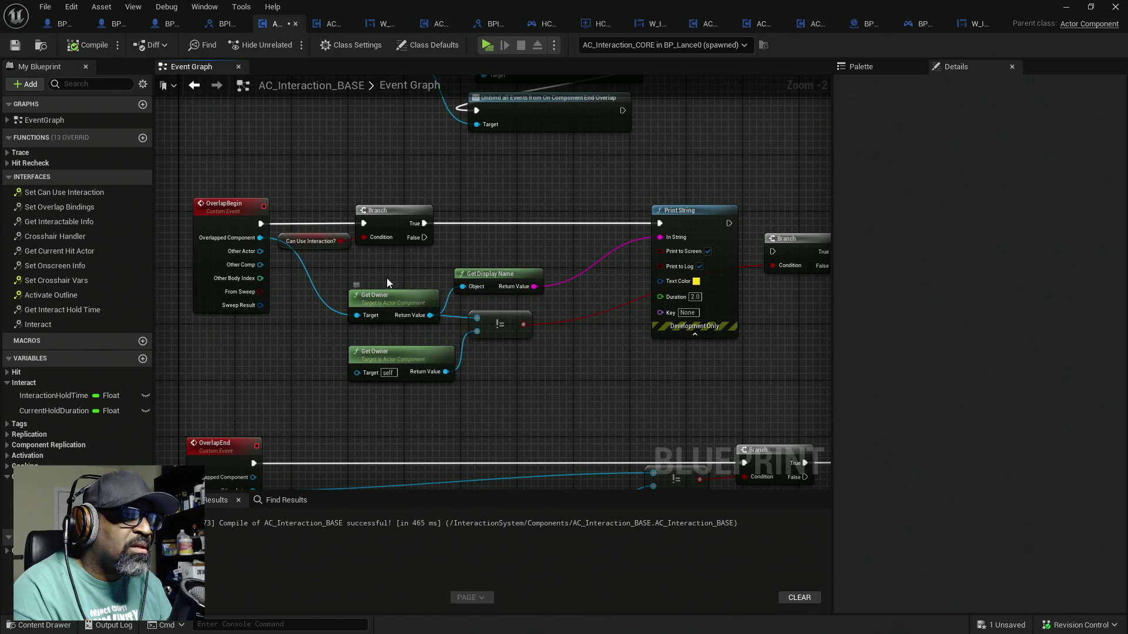
{"action": "left_click_drag", "start_coordinate": [414, 304], "coordinate": [400, 276]}
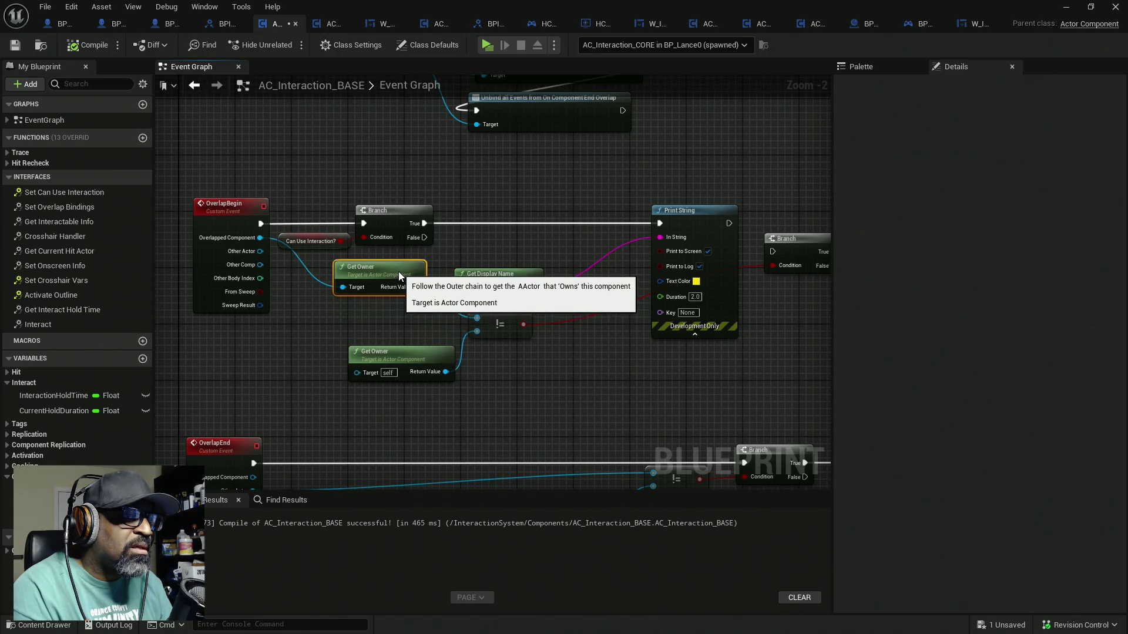
{"action": "left_click", "coordinate": [433, 351]}
{"action": "left_click_drag", "start_coordinate": [433, 351], "coordinate": [396, 316]}
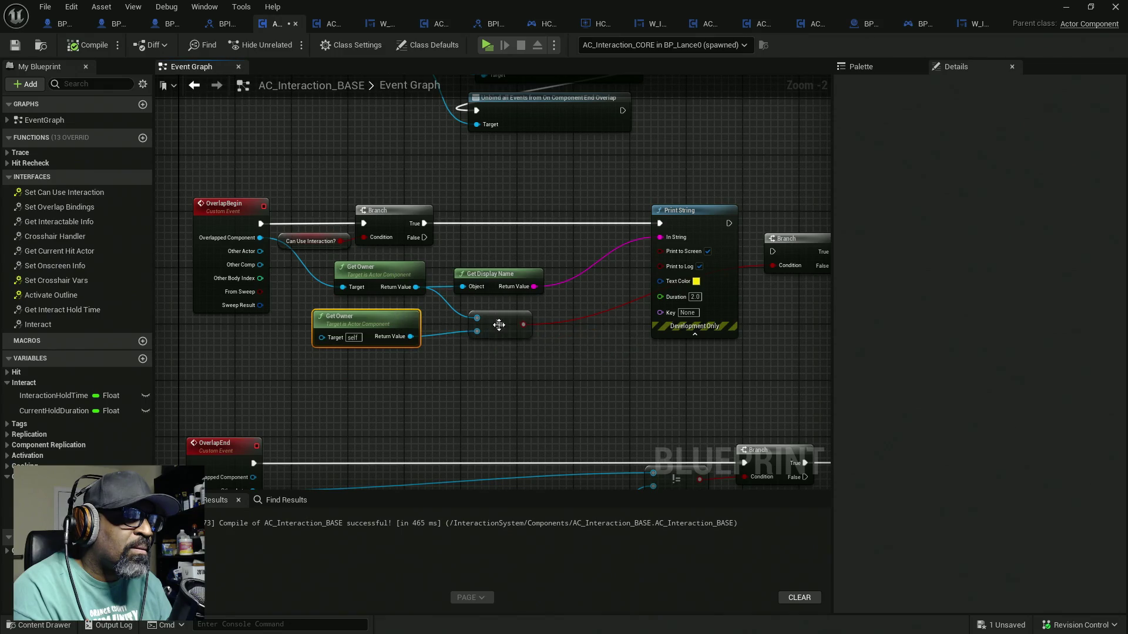
Wire the != result into Print String's In String, then compile, save and start a play test
{"action": "left_click_drag", "start_coordinate": [524, 328], "coordinate": [660, 238]}
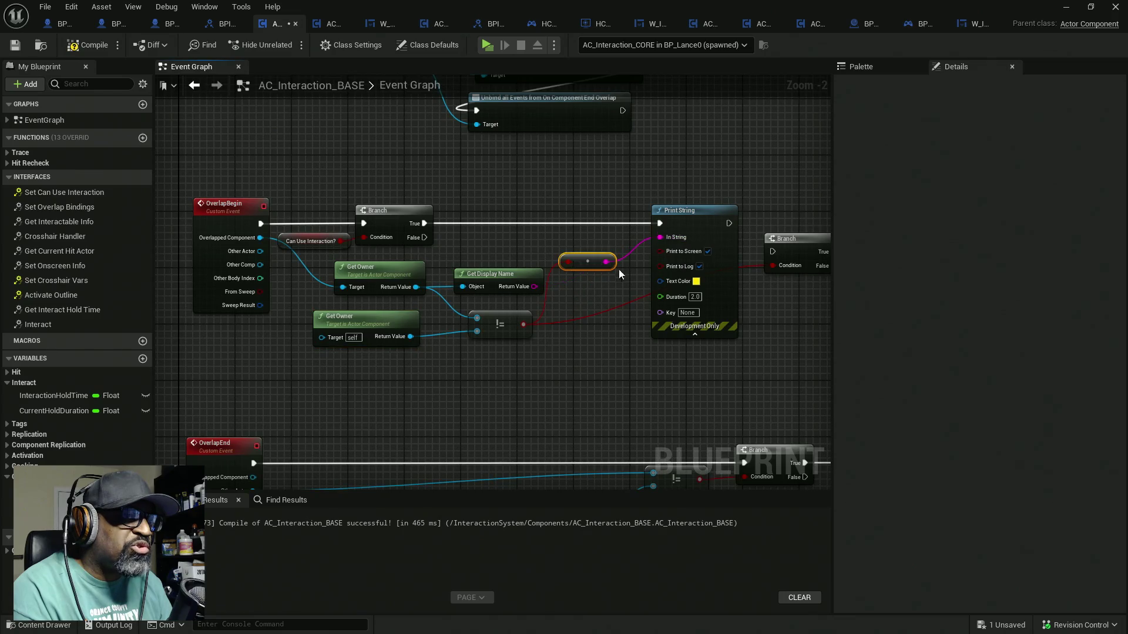
{"action": "left_click_drag", "start_coordinate": [613, 278], "coordinate": [477, 278]}
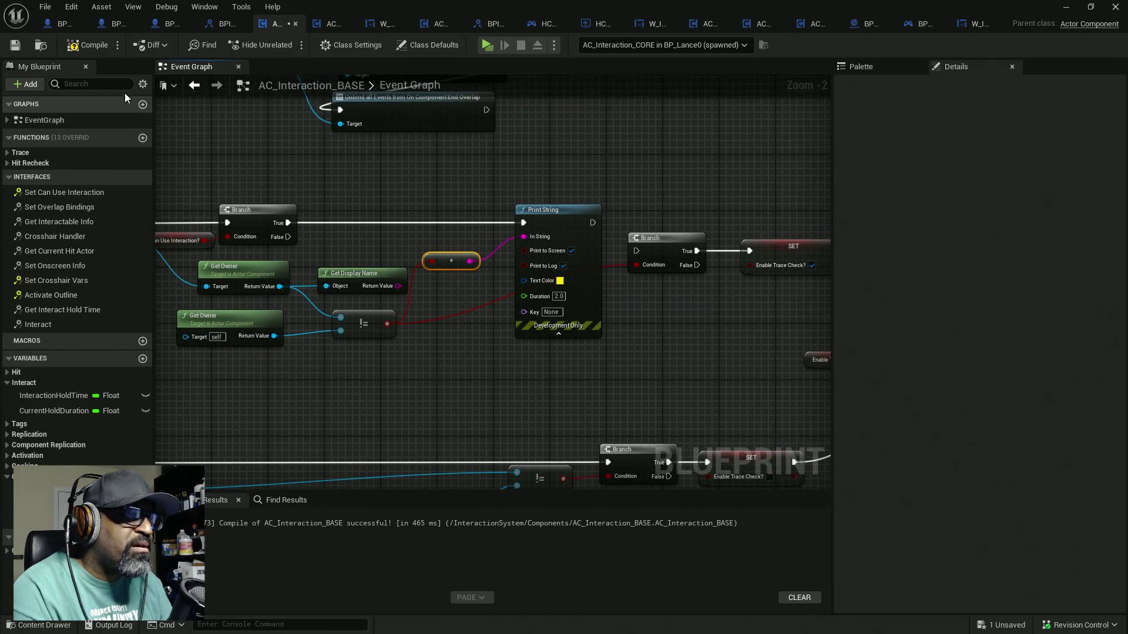
{"action": "left_click", "coordinate": [86, 46]}
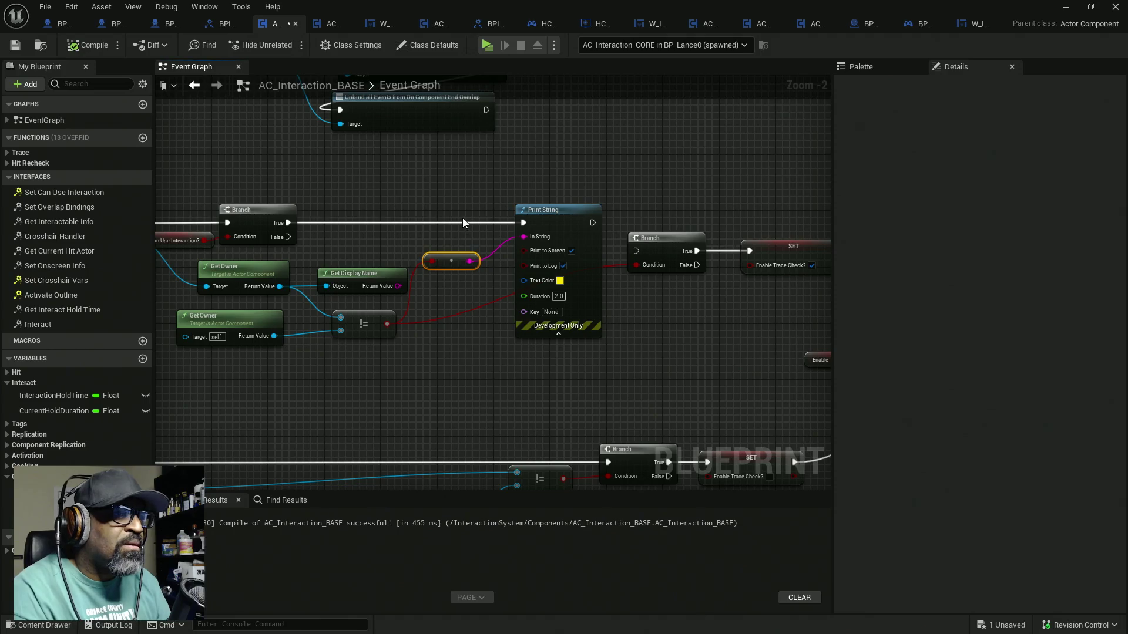
{"action": "key", "text": "ctrl+s"}
{"action": "left_click", "coordinate": [486, 46]}
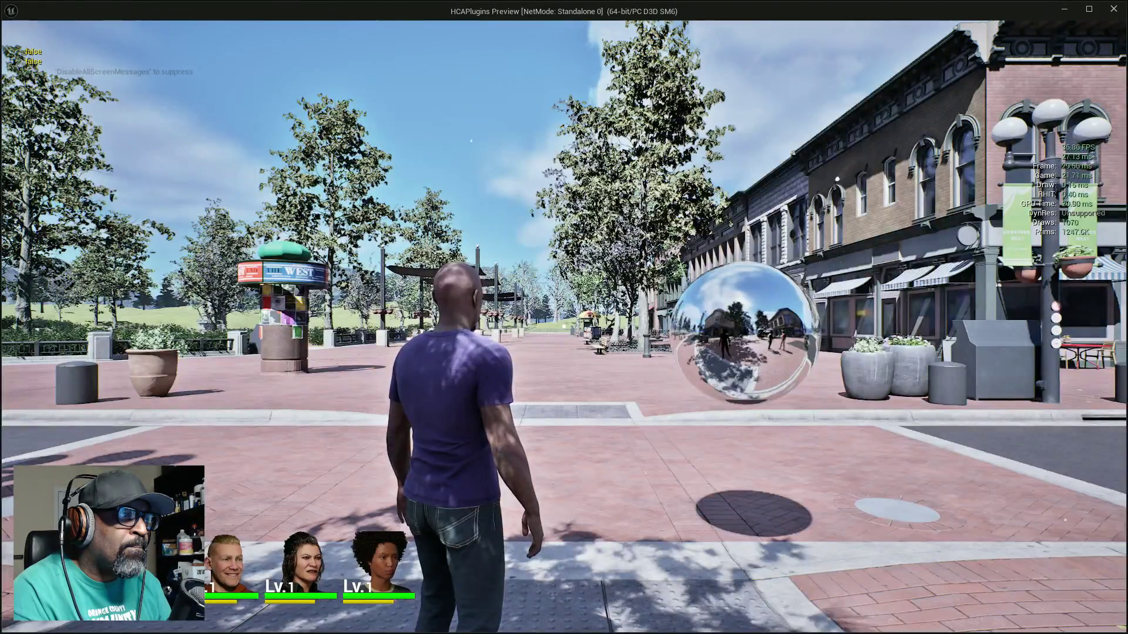
{"action": "key", "text": "w"}
{"action": "key", "text": "w"}
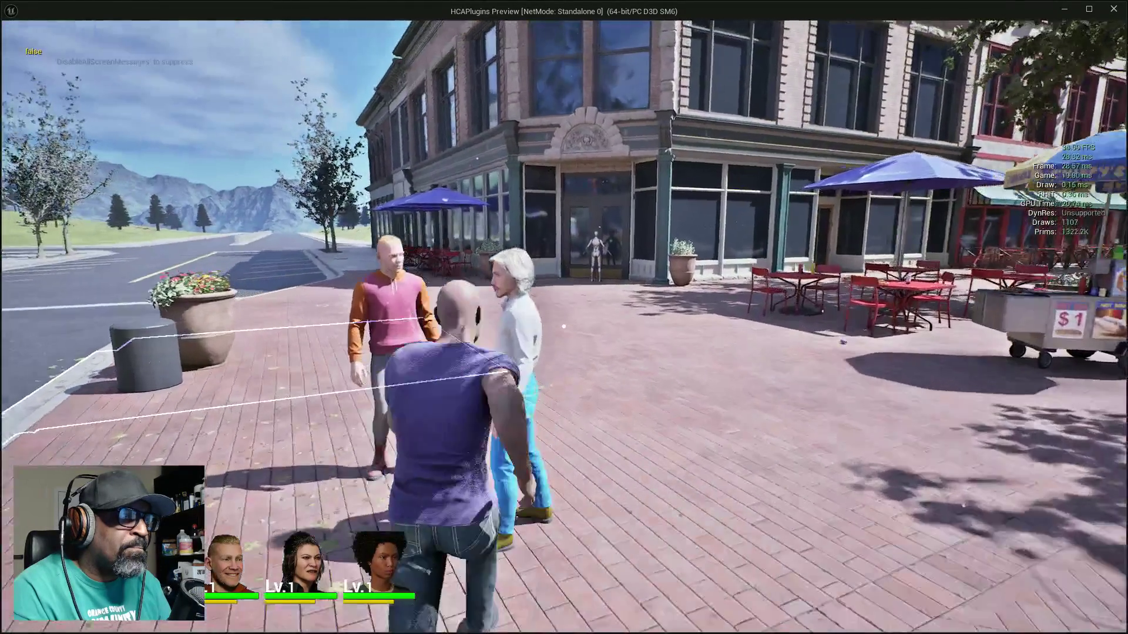
{"action": "key", "text": "d"}
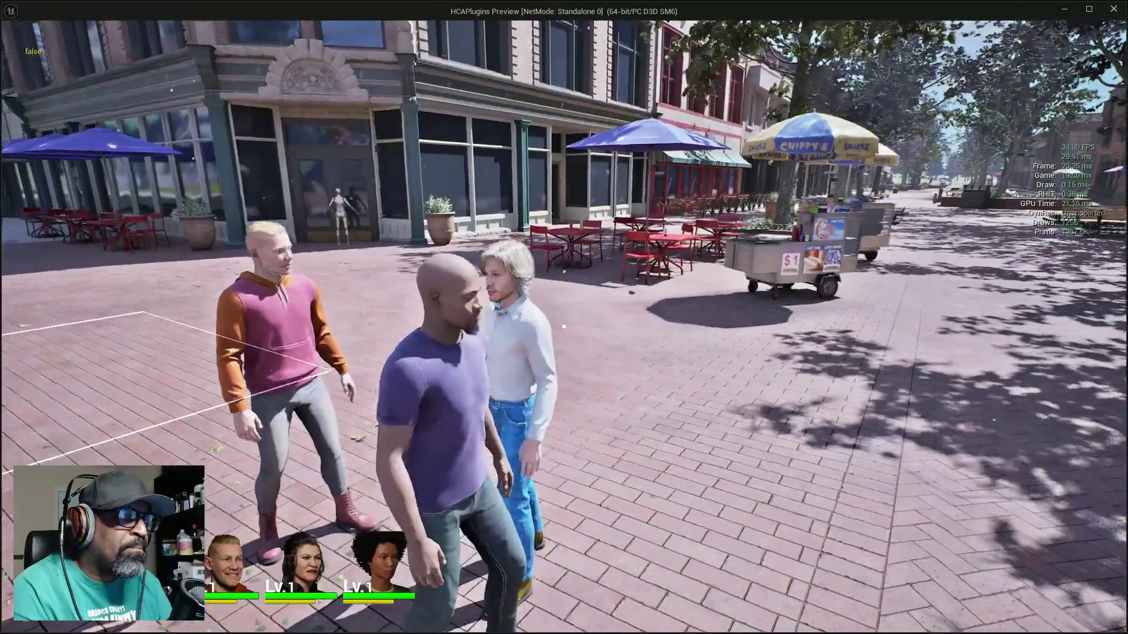
{"action": "key", "text": "Escape"}
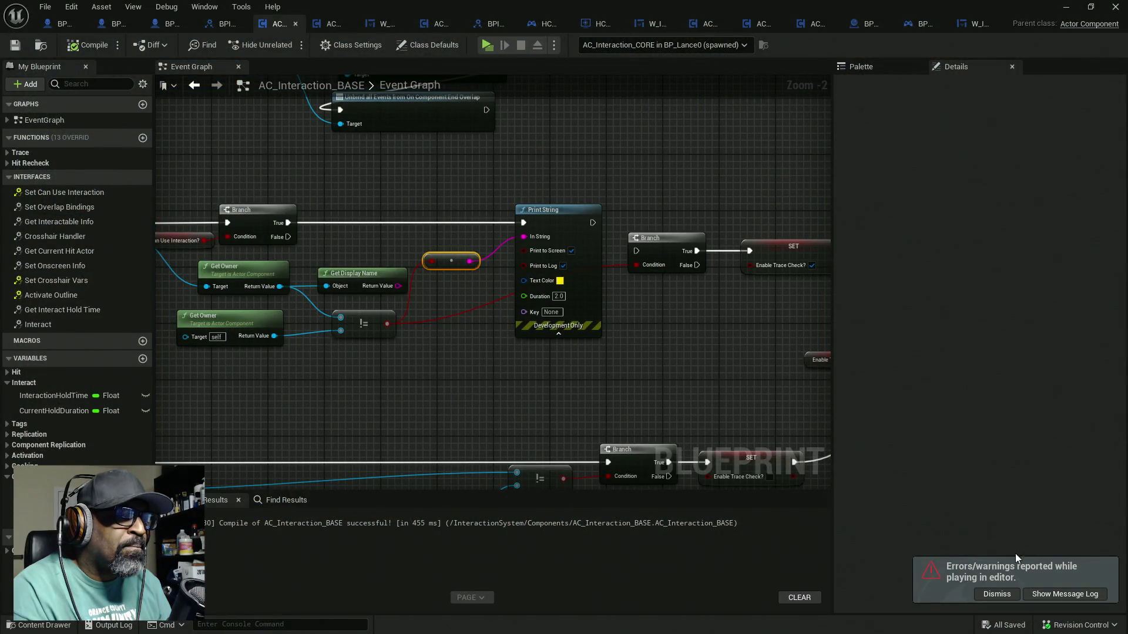
{"action": "double_click", "coordinate": [859, 6]}
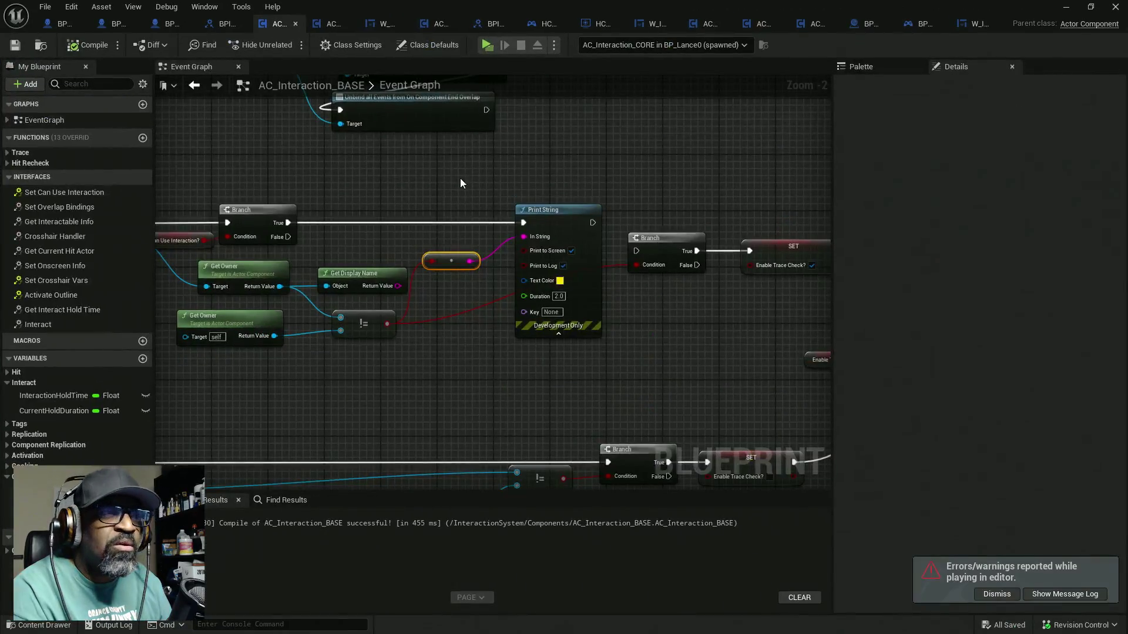
{"action": "scroll", "coordinate": [541, 241], "scroll_direction": "down", "scroll_amount": 6}
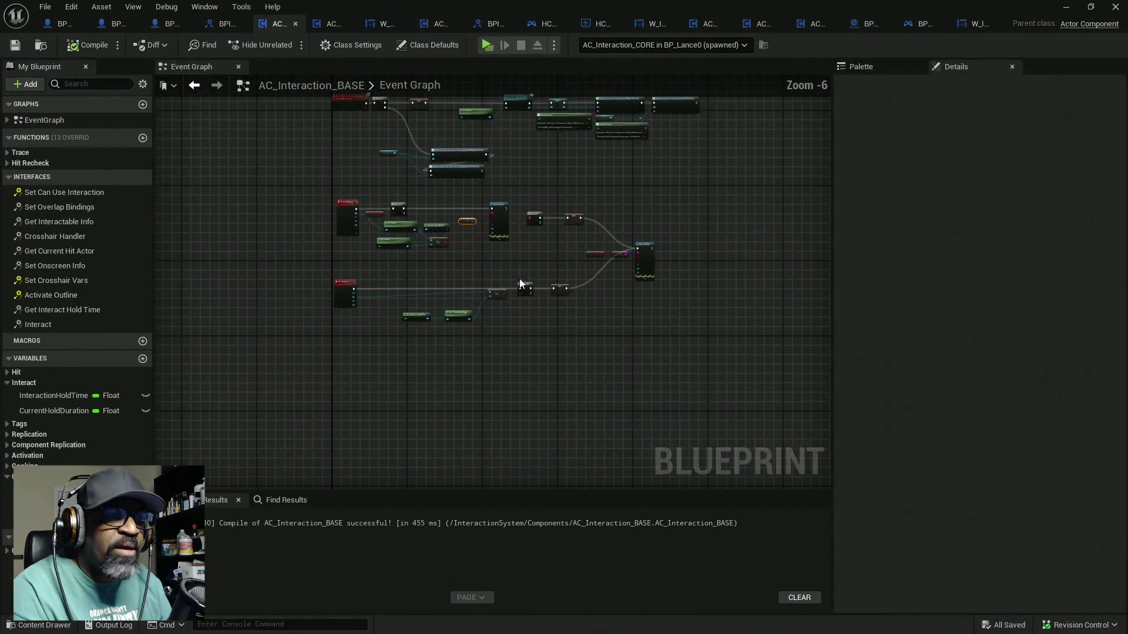
Convert the Interact Collision Component getter to a validated get, routing Branch False through Is Valid to the unbind
{"action": "scroll", "coordinate": [541, 241], "scroll_direction": "up", "scroll_amount": 6}
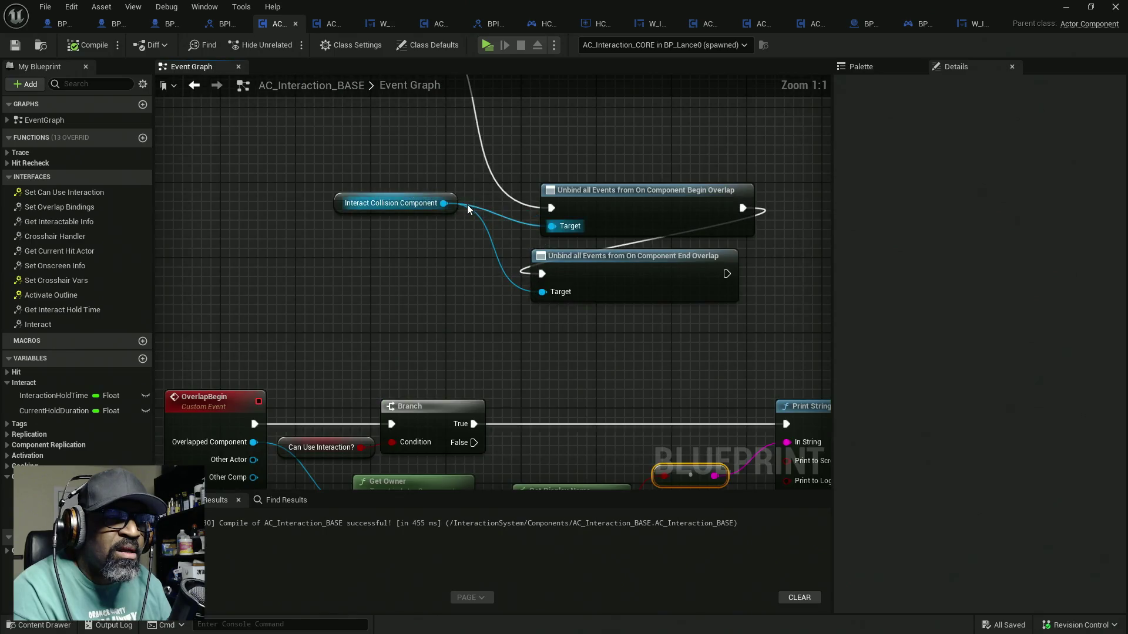
{"action": "left_click", "coordinate": [399, 203]}
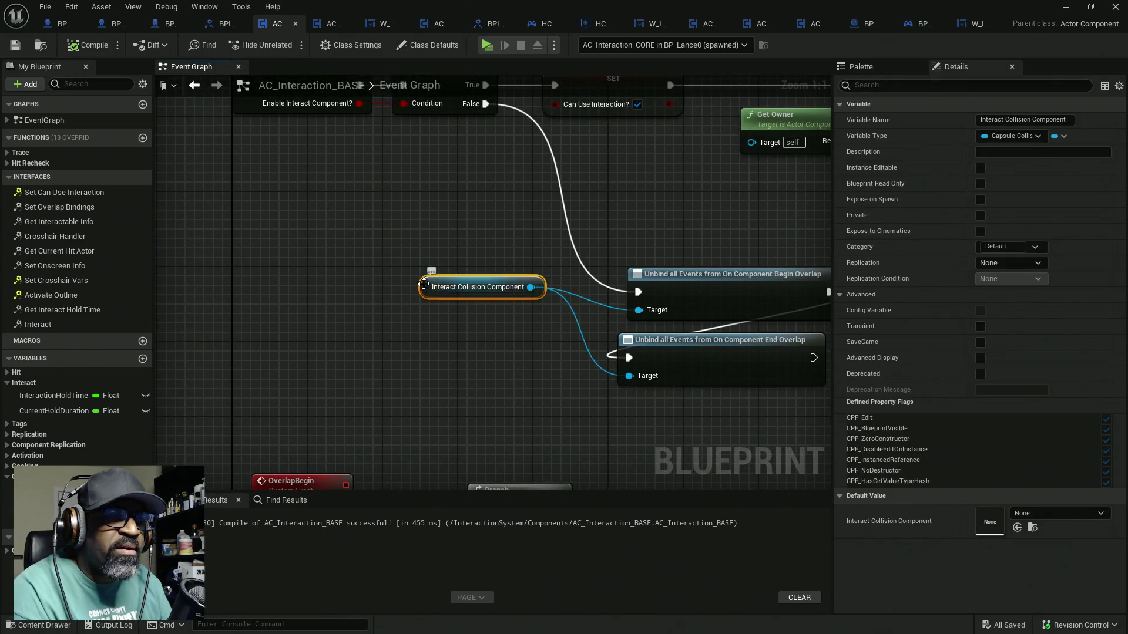
{"action": "right_click", "coordinate": [426, 281]}
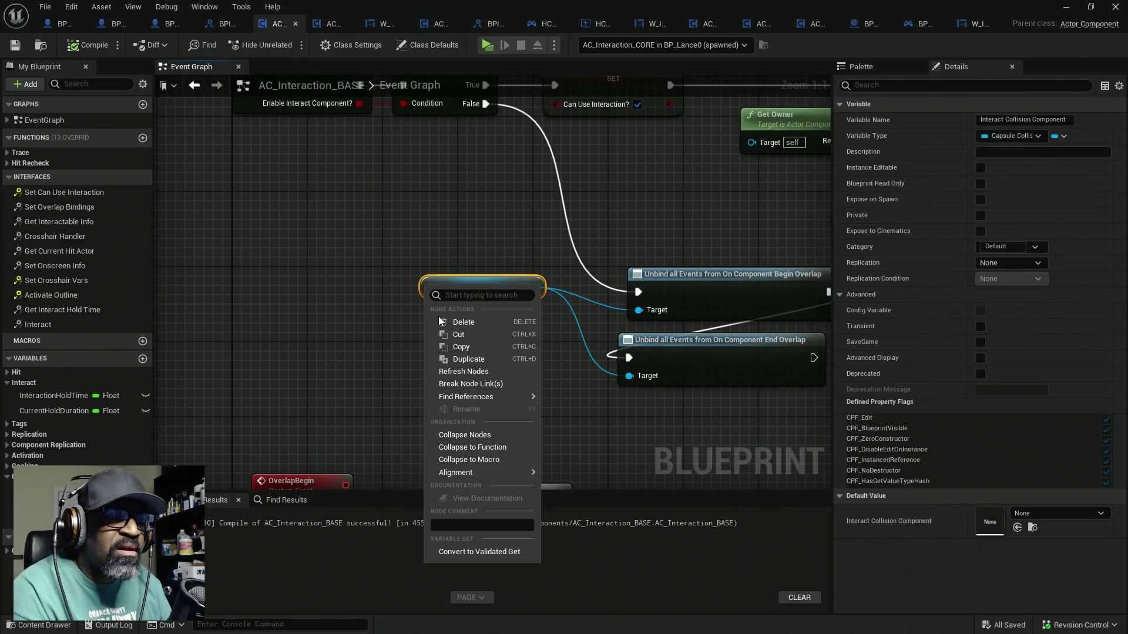
{"action": "left_click", "coordinate": [473, 551]}
{"action": "left_click_drag", "start_coordinate": [632, 290], "coordinate": [433, 301]}
{"action": "left_click_drag", "start_coordinate": [560, 301], "coordinate": [645, 295]}
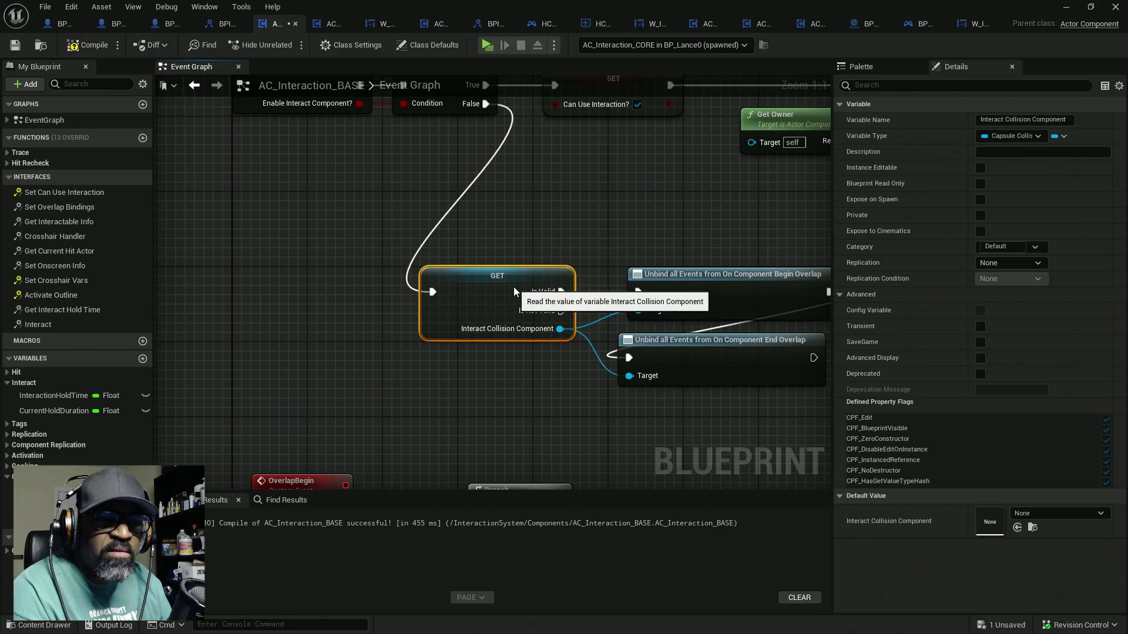
Tidy the Get Owner and Set Overlap Bindings nodes in the bind section
{"action": "scroll", "coordinate": [612, 285], "scroll_direction": "down", "scroll_amount": 3}
{"action": "left_click_drag", "start_coordinate": [612, 280], "coordinate": [461, 251]}
{"action": "mouse_move", "coordinate": [366, 260]}
{"action": "left_mouse_down"}
{"action": "mouse_move", "coordinate": [502, 260]}
{"action": "mouse_move", "coordinate": [361, 278]}
{"action": "left_mouse_up"}
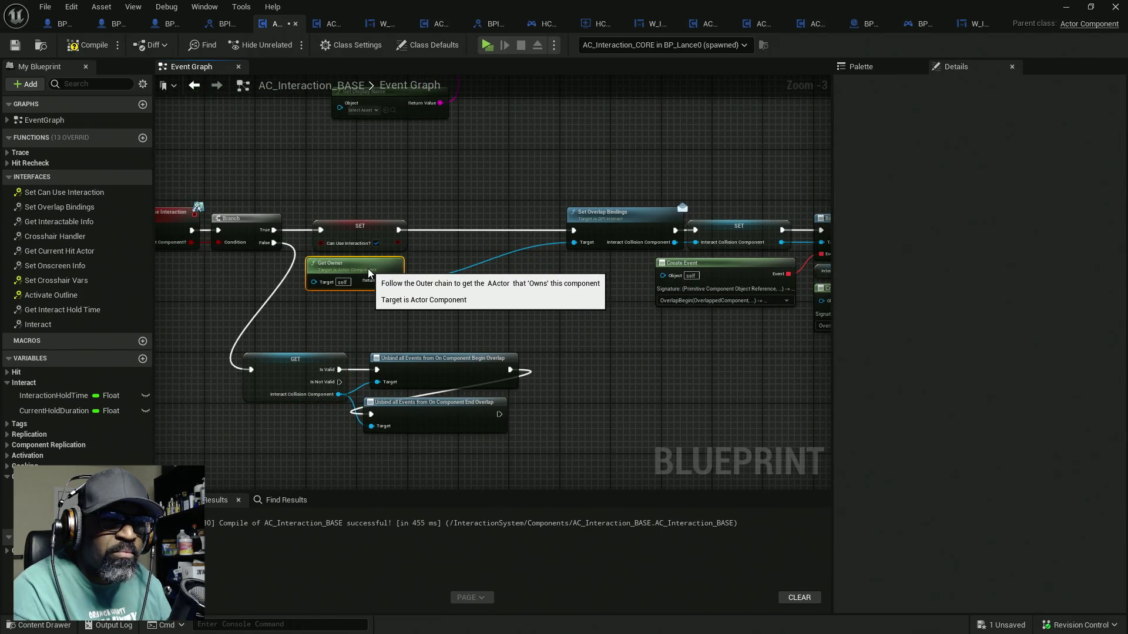
{"action": "left_click_drag", "start_coordinate": [611, 232], "coordinate": [489, 229]}
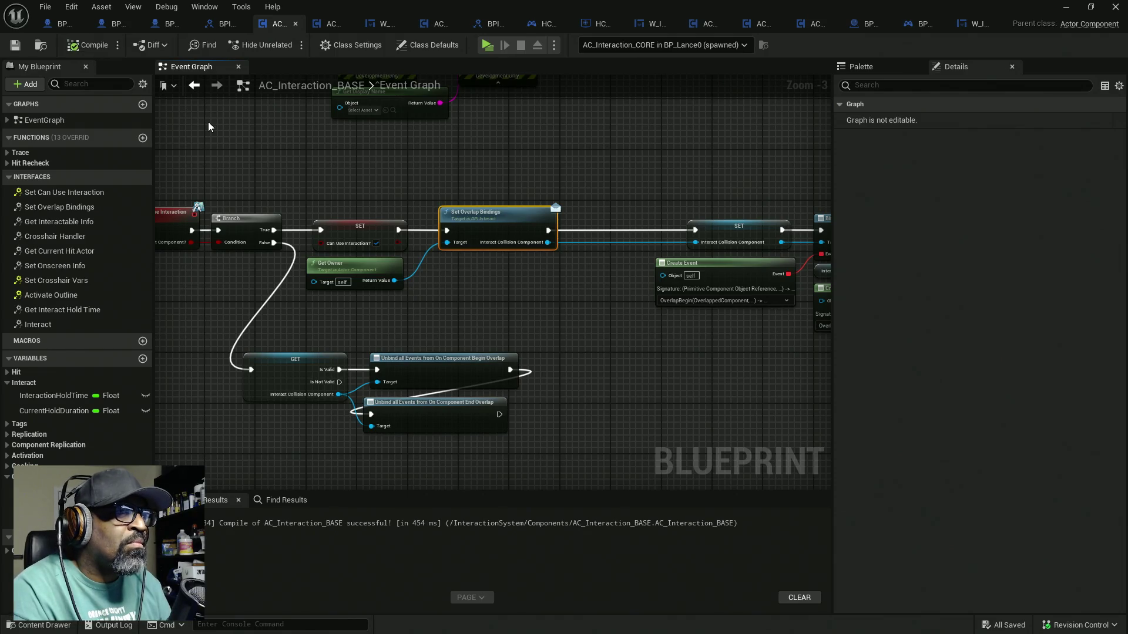
{"action": "left_click", "coordinate": [166, 26]}
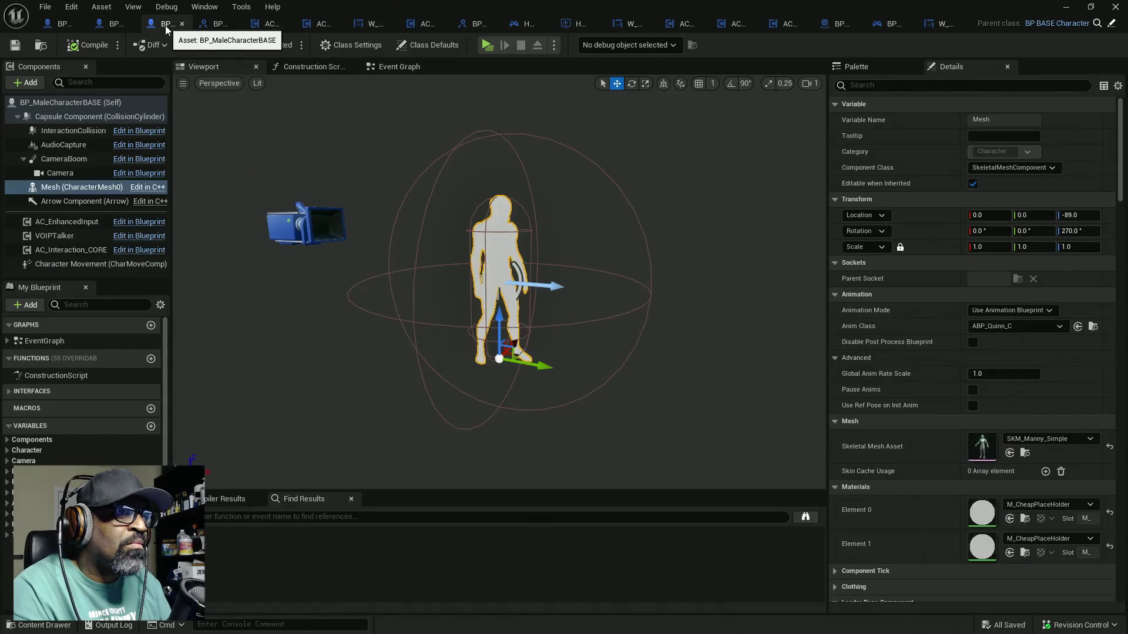
Expand and review BP_MaleCharacterBASE's Interfaces list, briefly checking back on AC_Interaction_BASE
{"action": "left_click", "coordinate": [24, 391]}
{"action": "scroll", "coordinate": [79, 450], "scroll_direction": "down", "scroll_amount": 2}
{"action": "scroll", "coordinate": [79, 450], "scroll_direction": "down", "scroll_amount": 1}
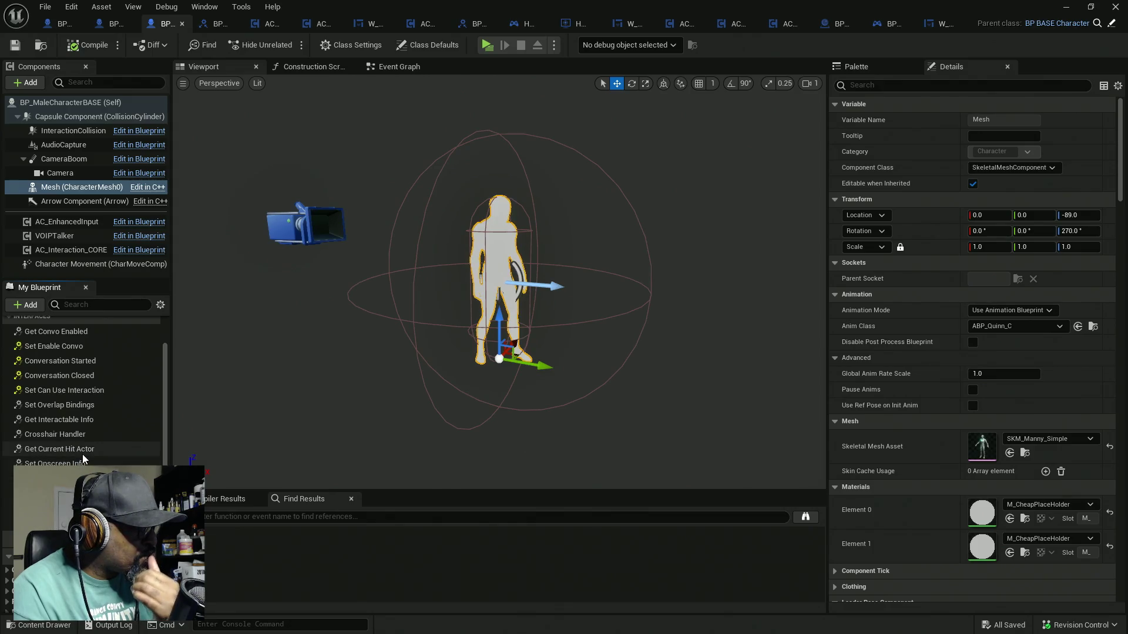
{"action": "scroll", "coordinate": [86, 448], "scroll_direction": "up", "scroll_amount": 1}
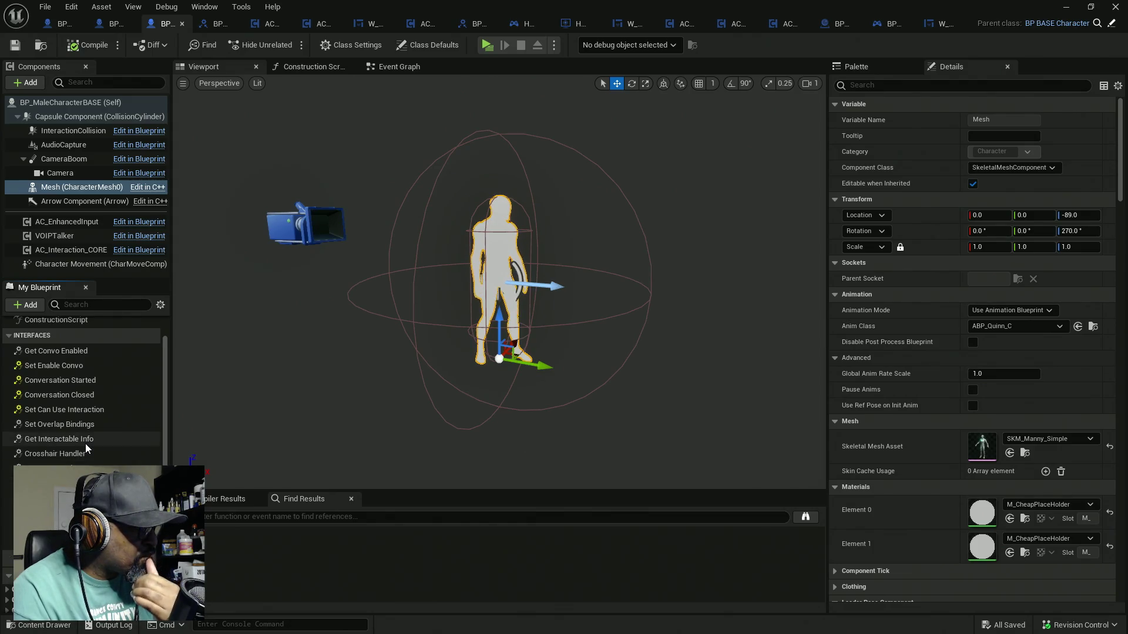
{"action": "scroll", "coordinate": [85, 449], "scroll_direction": "up", "scroll_amount": 1}
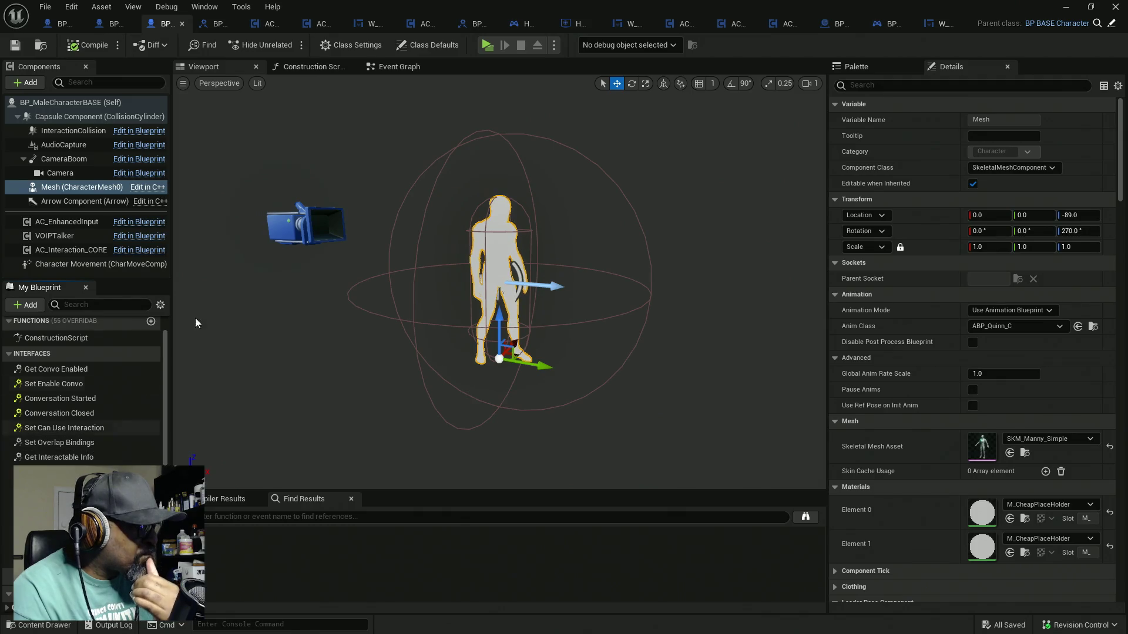
{"action": "left_click", "coordinate": [267, 24]}
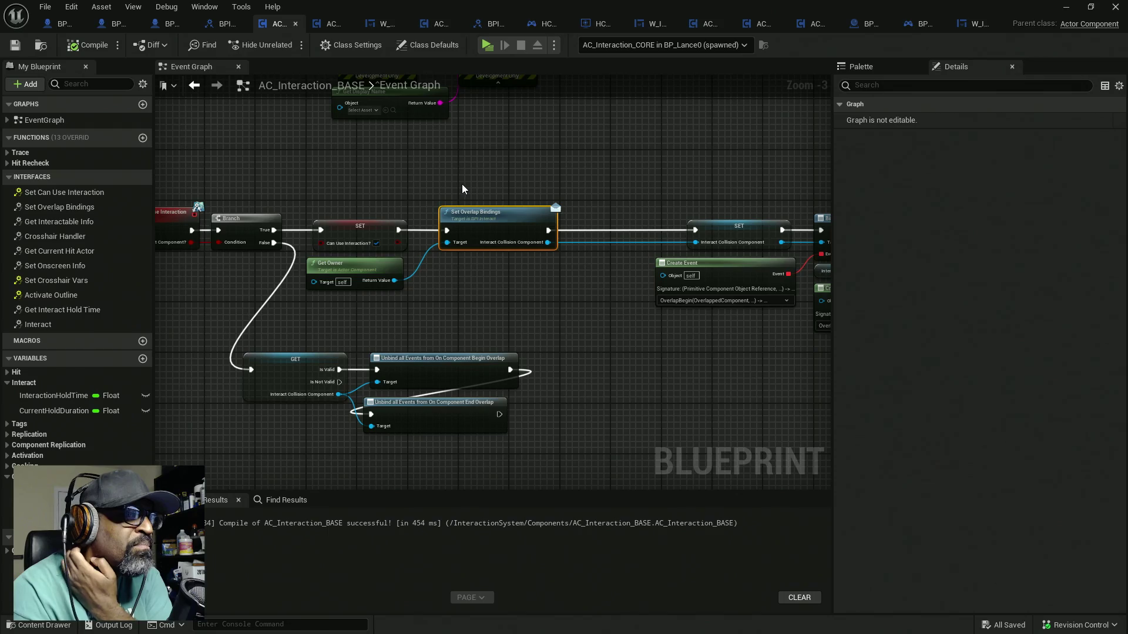
{"action": "left_click", "coordinate": [168, 24]}
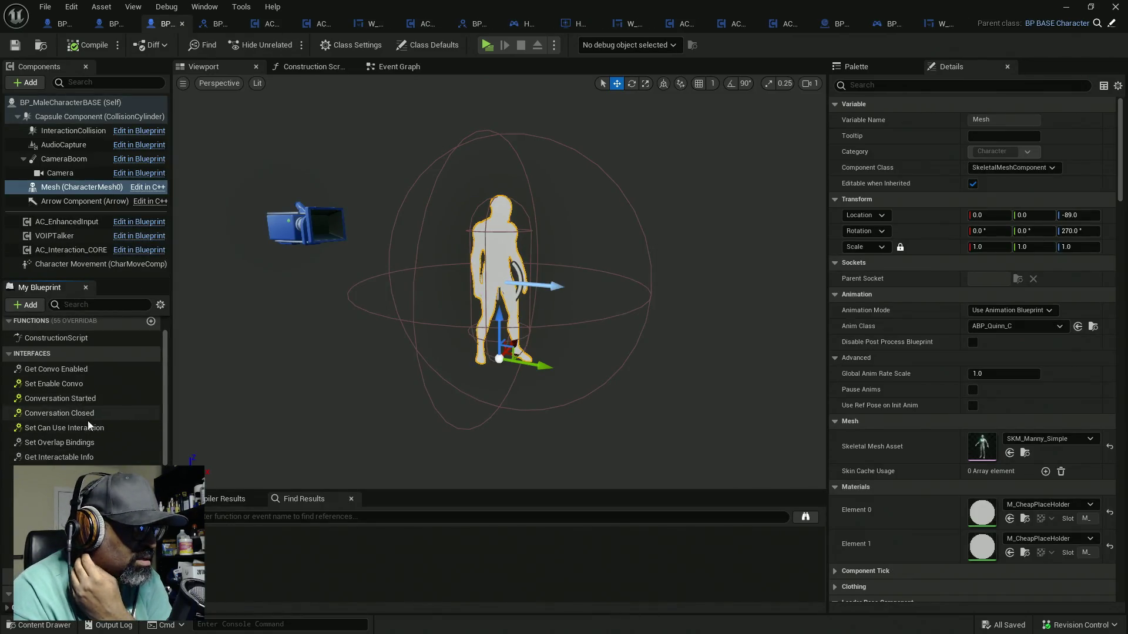
Open the Set Overlap Bindings override and move its Return Node right to make room
{"action": "double_click", "coordinate": [56, 444]}
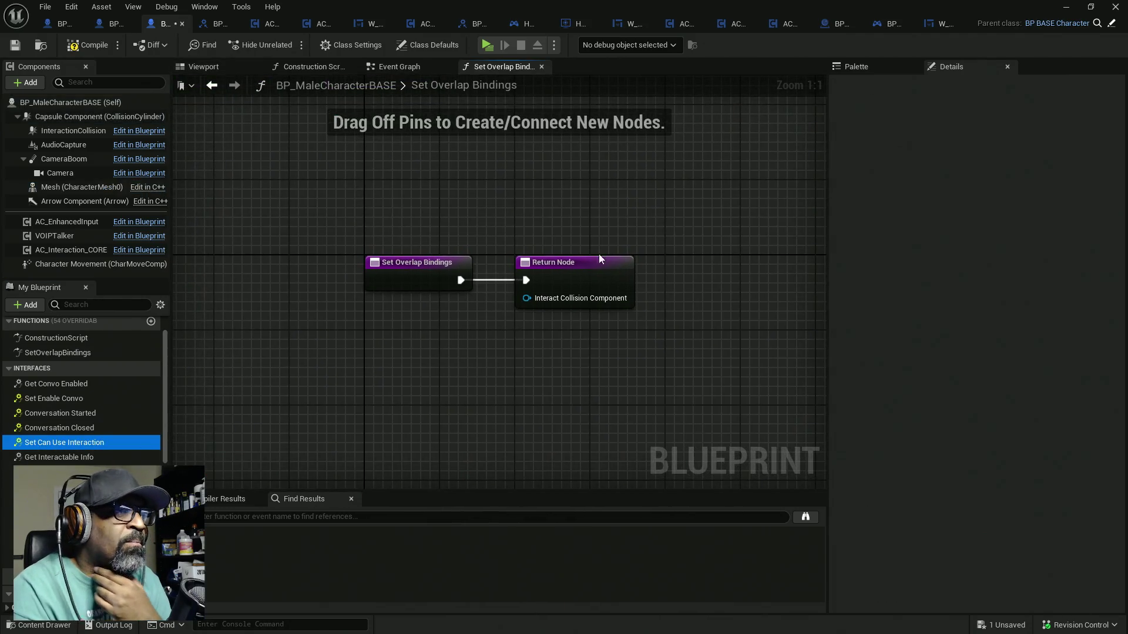
{"action": "left_click_drag", "start_coordinate": [590, 262], "coordinate": [674, 263]}
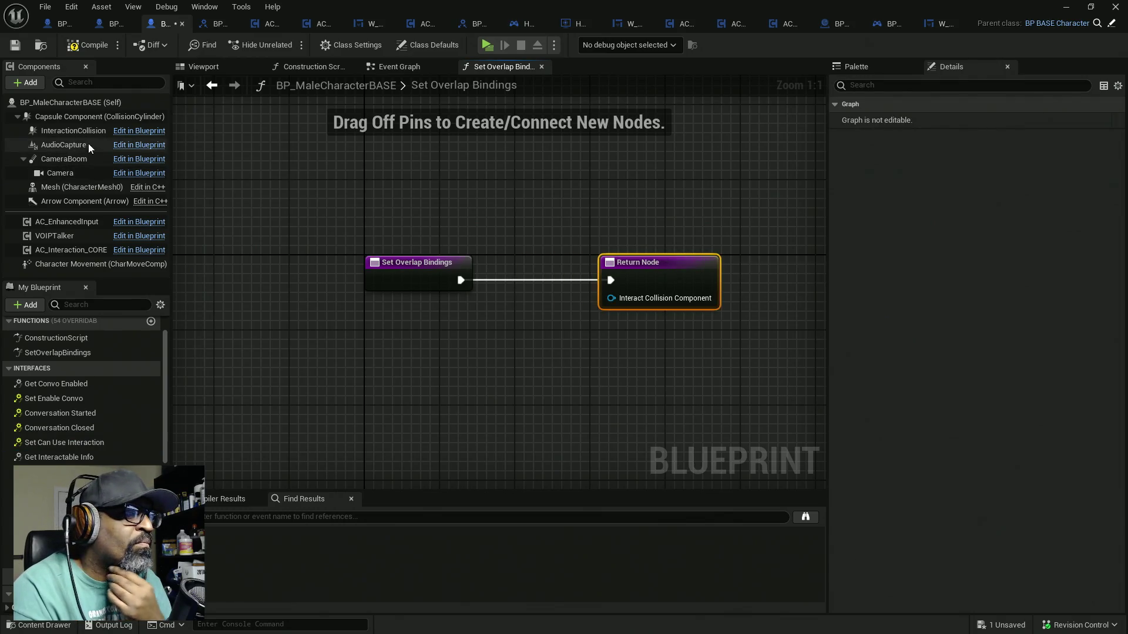
{"action": "left_click_drag", "start_coordinate": [635, 262], "coordinate": [709, 262]}
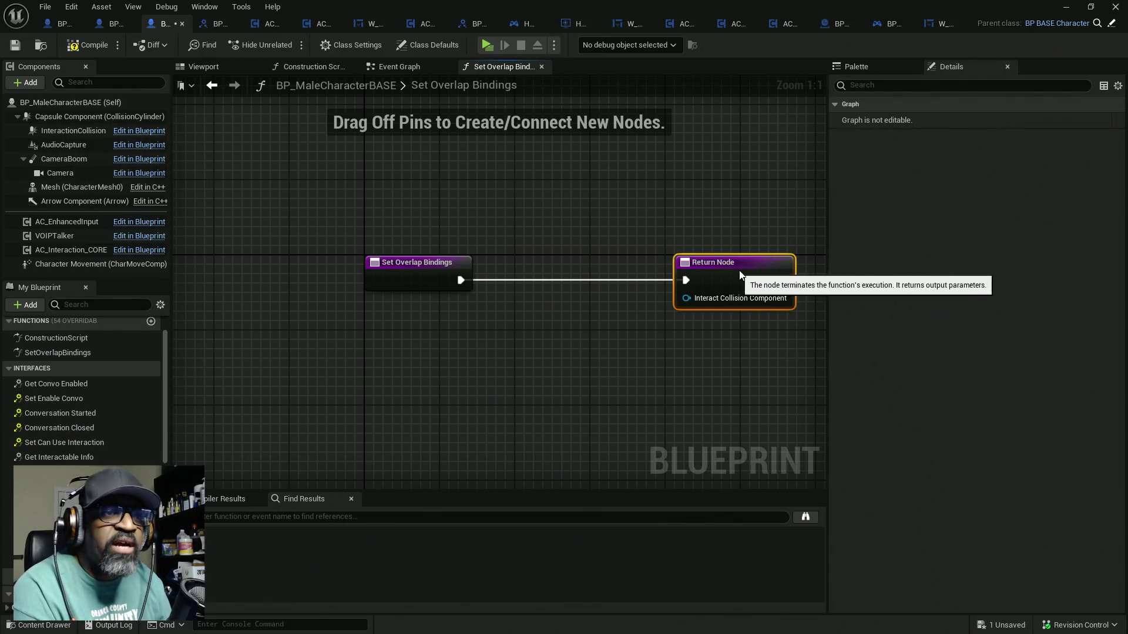
Add a parent Set Overlap Bindings call wired into the Return Node, and save
{"action": "right_click", "coordinate": [419, 277]}
{"action": "left_click", "coordinate": [484, 386]}
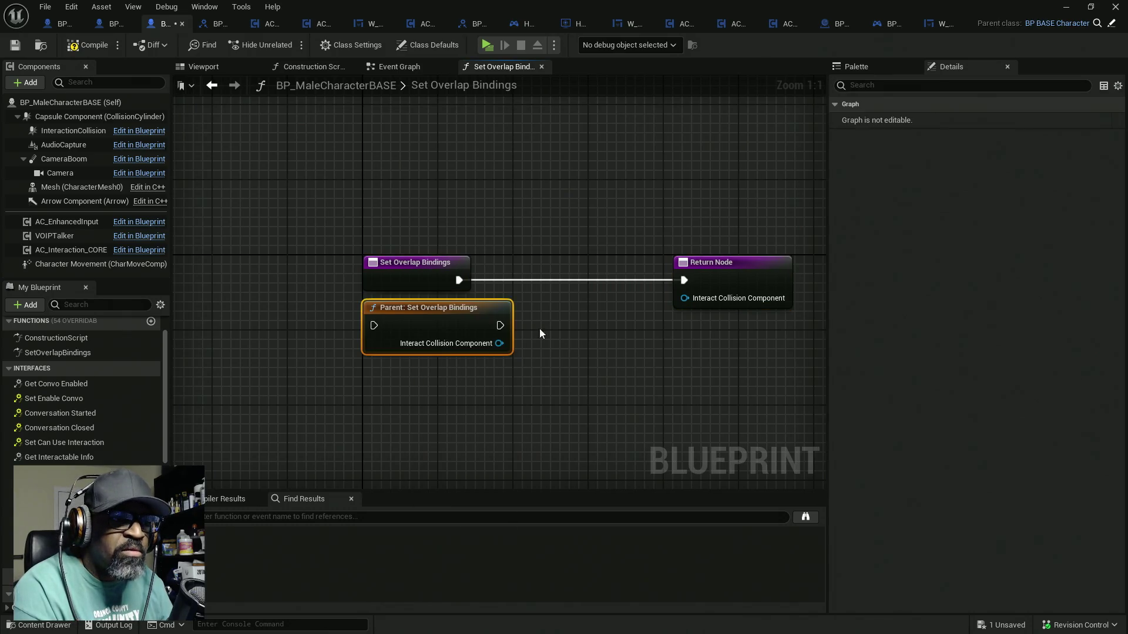
{"action": "mouse_move", "coordinate": [459, 321]}
{"action": "left_mouse_down"}
{"action": "mouse_move", "coordinate": [574, 286]}
{"action": "mouse_move", "coordinate": [685, 298]}
{"action": "mouse_move", "coordinate": [622, 280]}
{"action": "left_mouse_up"}
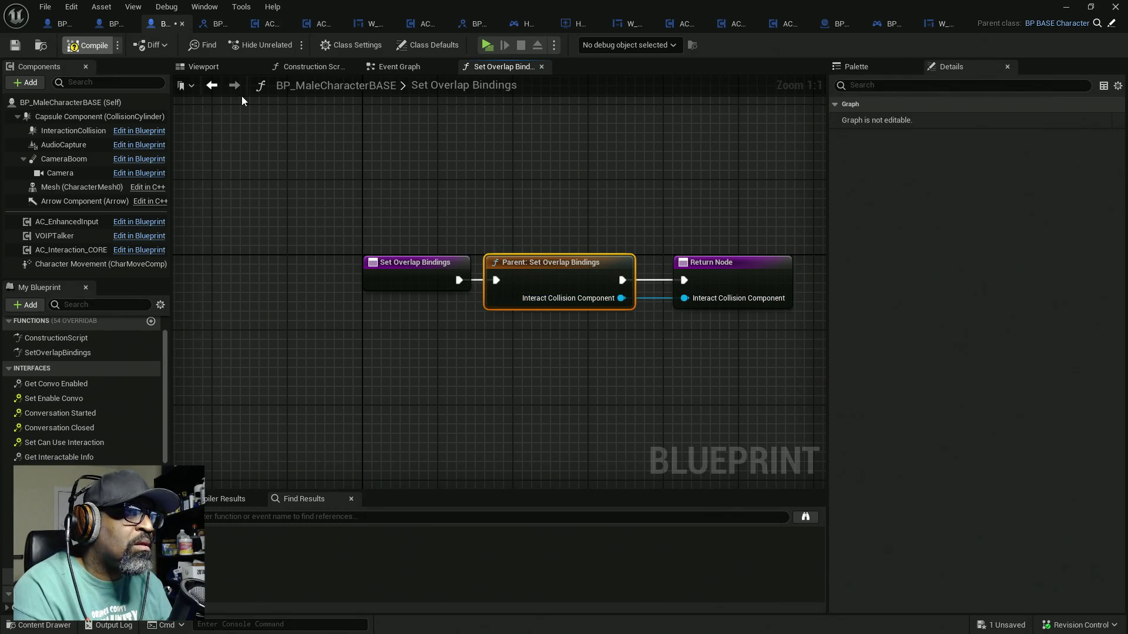
{"action": "key", "text": "ctrl+s"}
{"action": "left_click", "coordinate": [112, 24]}
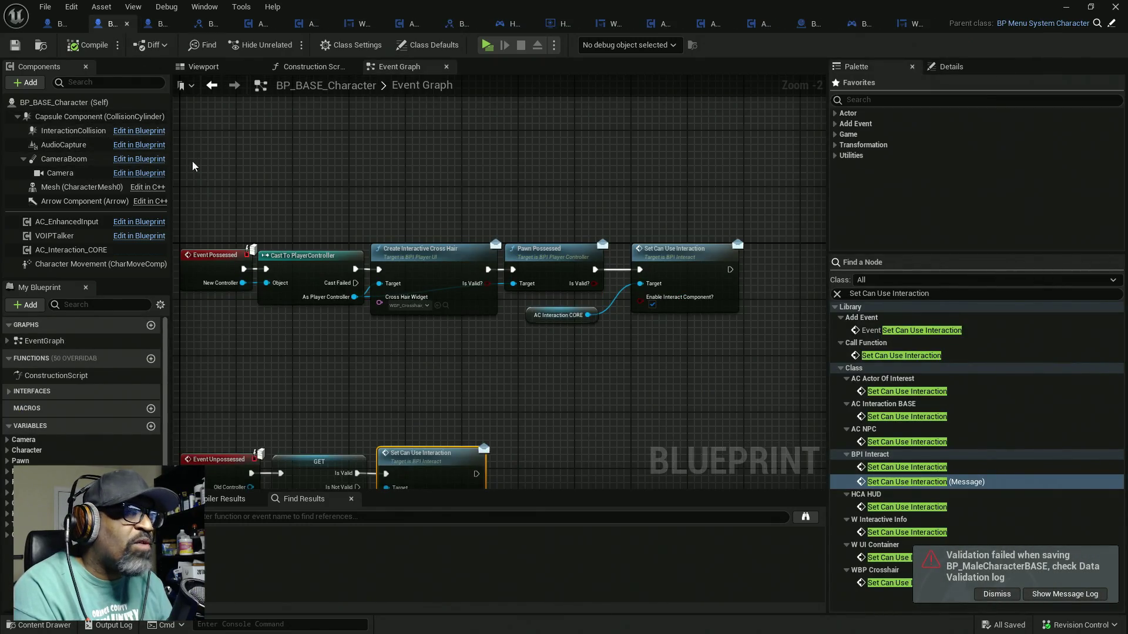
Open BP_BASE_Character's Set Overlap Bindings, return Interaction Collision from it, compile and save all
{"action": "left_click_drag", "start_coordinate": [221, 194], "coordinate": [345, 139]}
{"action": "left_click", "coordinate": [40, 391]}
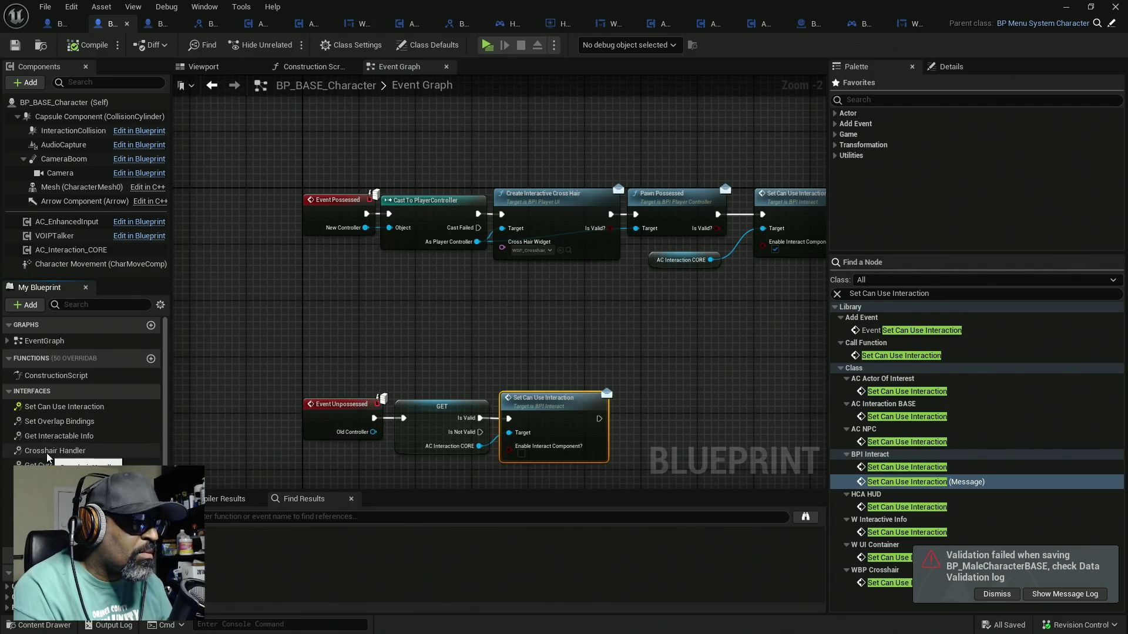
{"action": "double_click", "coordinate": [58, 421]}
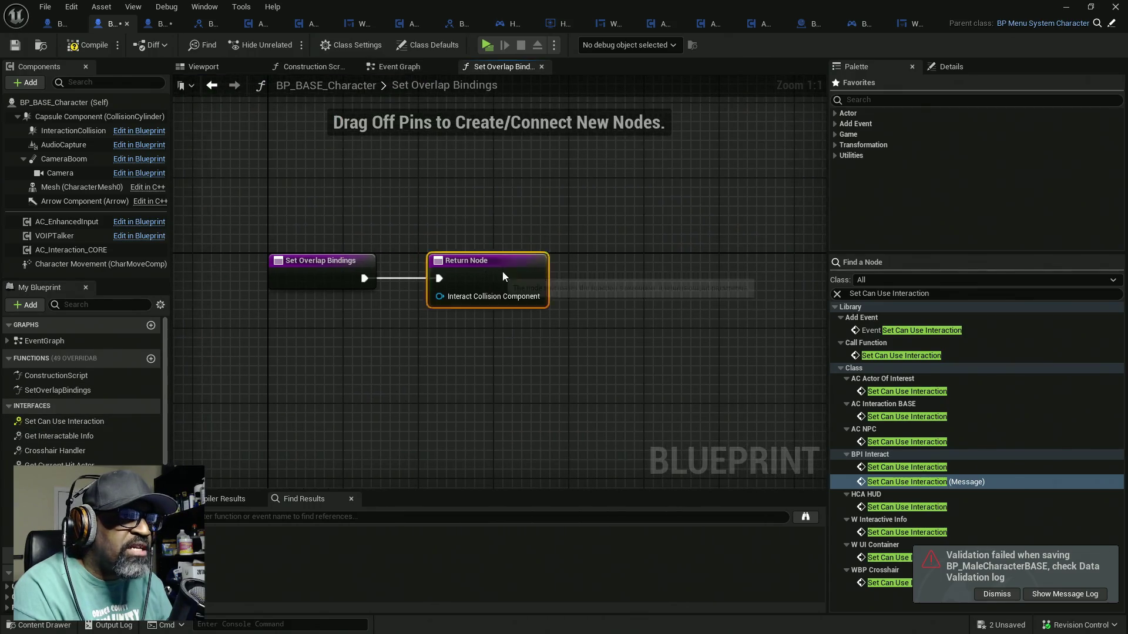
{"action": "left_click_drag", "start_coordinate": [491, 267], "coordinate": [568, 267]}
{"action": "left_click_drag", "start_coordinate": [66, 131], "coordinate": [523, 296]}
{"action": "left_click", "coordinate": [90, 50]}
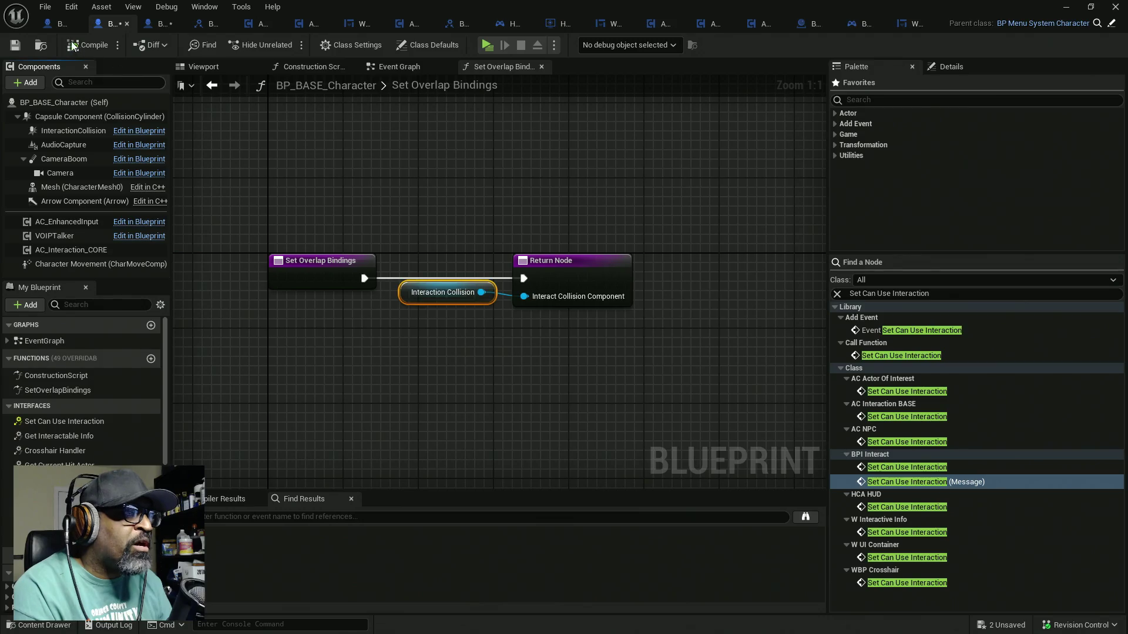
{"action": "key", "text": "ctrl+shift+s"}
Replace the Interaction Collision getter with a parent call feeding the Return Node
{"action": "left_click", "coordinate": [63, 27]}
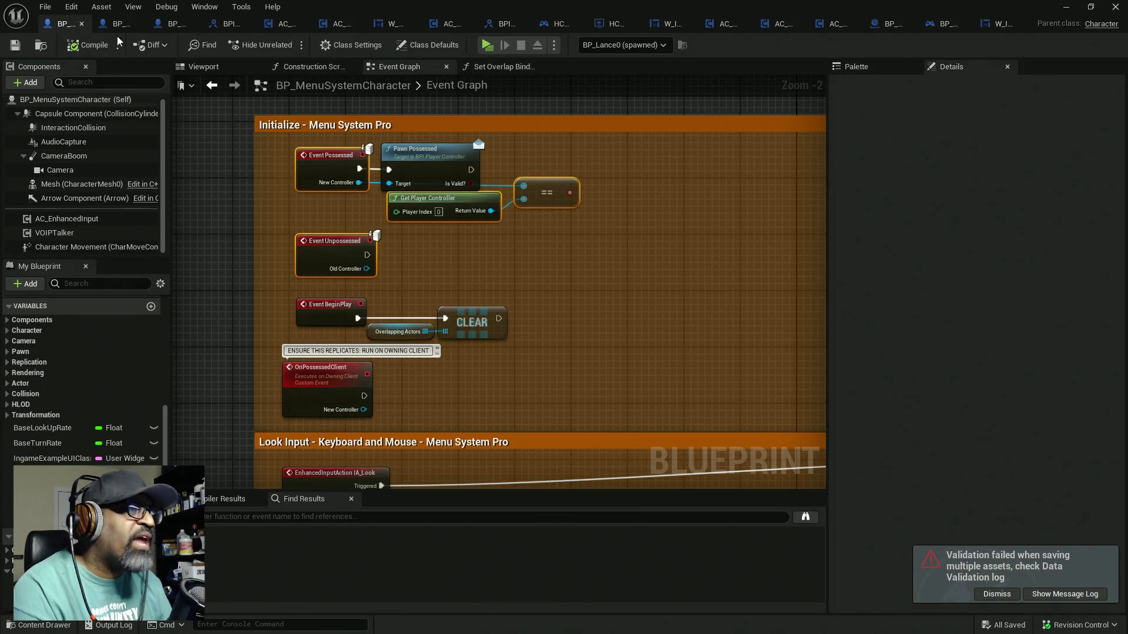
{"action": "left_click", "coordinate": [110, 23]}
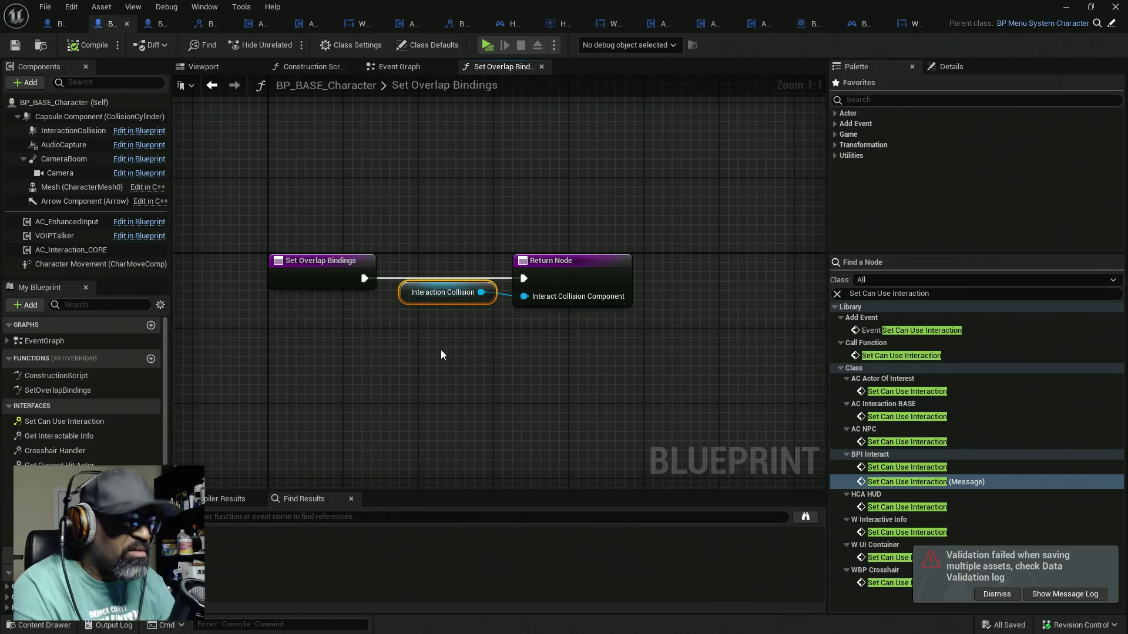
{"action": "key", "text": "Delete"}
{"action": "right_click", "coordinate": [327, 278]}
{"action": "left_click", "coordinate": [390, 392]}
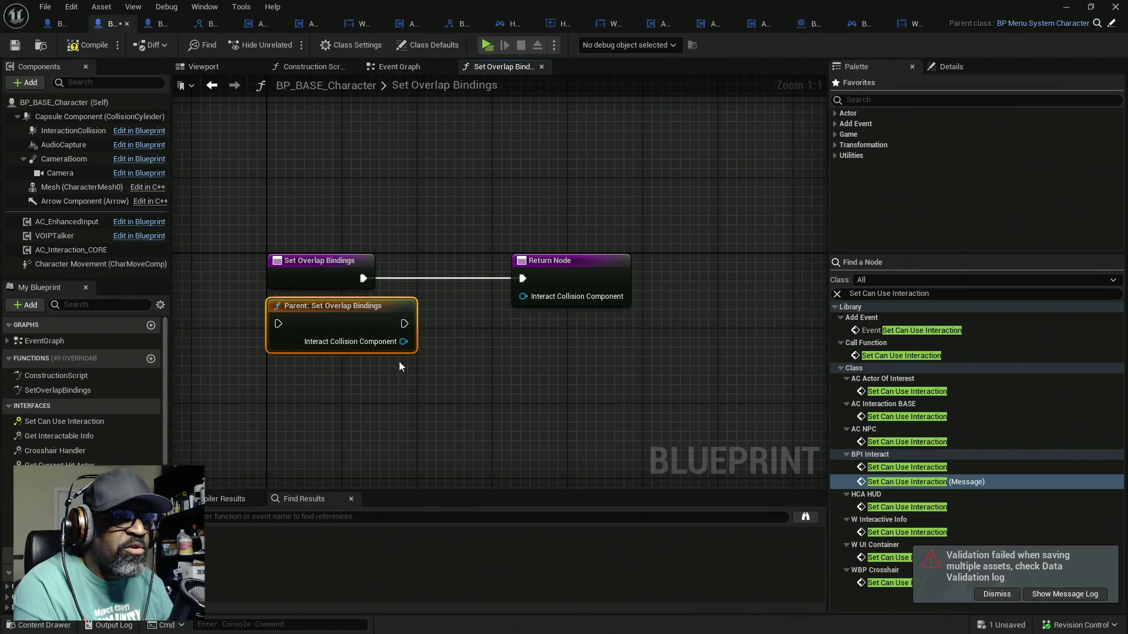
{"action": "left_click_drag", "start_coordinate": [279, 323], "coordinate": [363, 279]}
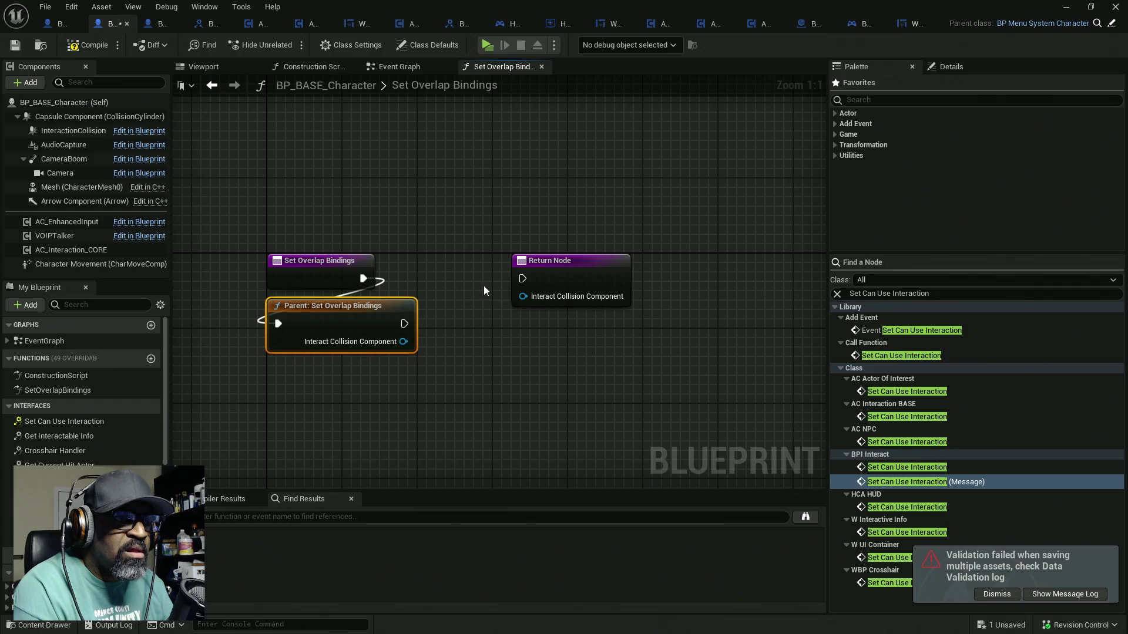
{"action": "left_click_drag", "start_coordinate": [526, 281], "coordinate": [572, 281]}
{"action": "mouse_move", "coordinate": [361, 330]}
{"action": "left_mouse_down"}
{"action": "mouse_move", "coordinate": [482, 284]}
{"action": "mouse_move", "coordinate": [570, 296]}
{"action": "mouse_move", "coordinate": [527, 278]}
{"action": "left_mouse_up"}
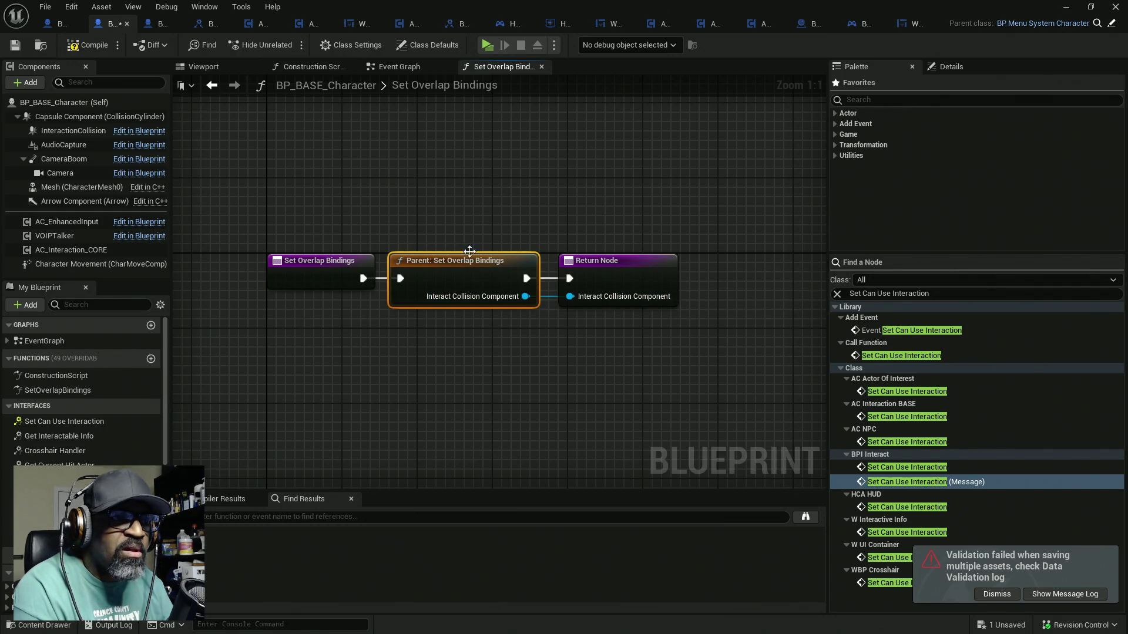
Open BP_MenuSystemCharacter's Set Overlap Bindings, save, and show the validation errors in the Message Log
{"action": "left_click", "coordinate": [61, 25]}
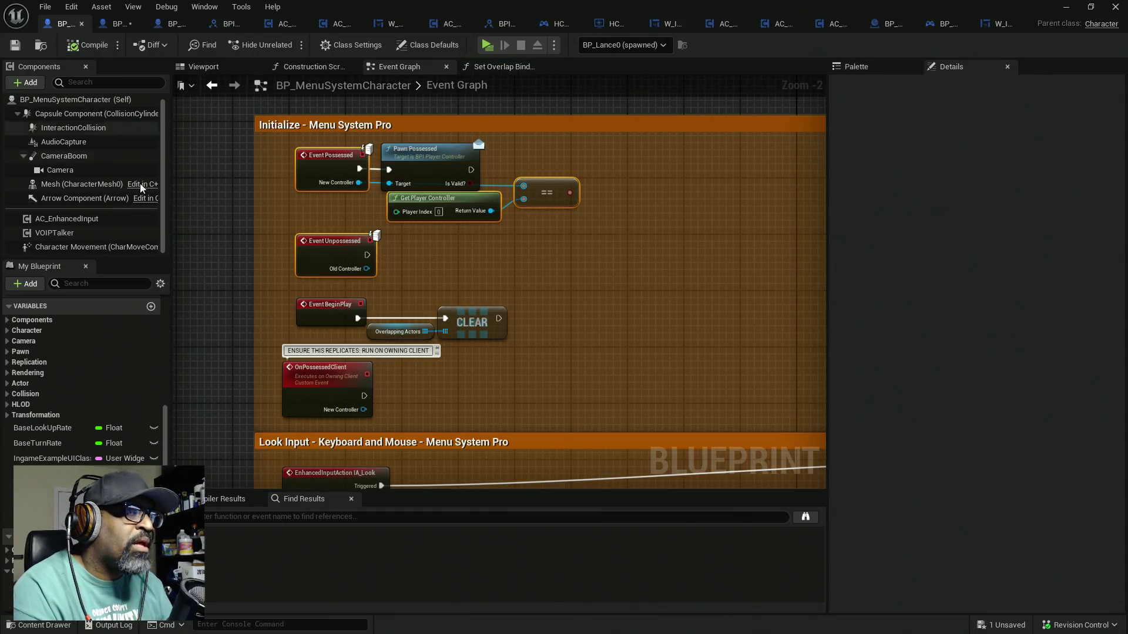
{"action": "scroll", "coordinate": [26, 361], "scroll_direction": "up", "scroll_amount": 4}
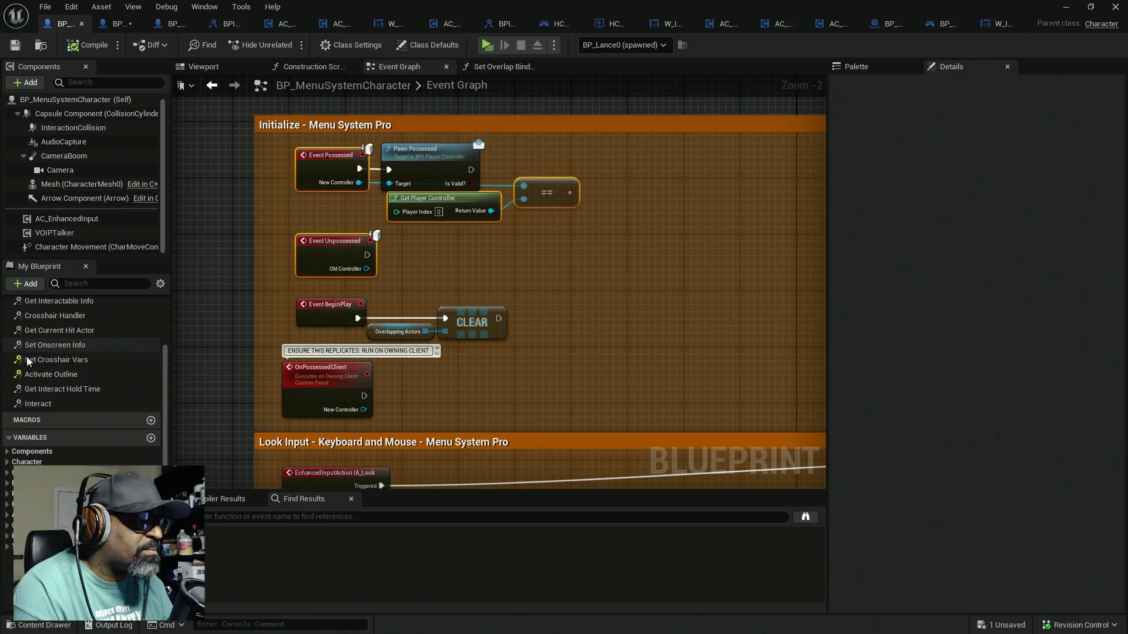
{"action": "scroll", "coordinate": [26, 361], "scroll_direction": "up", "scroll_amount": 3}
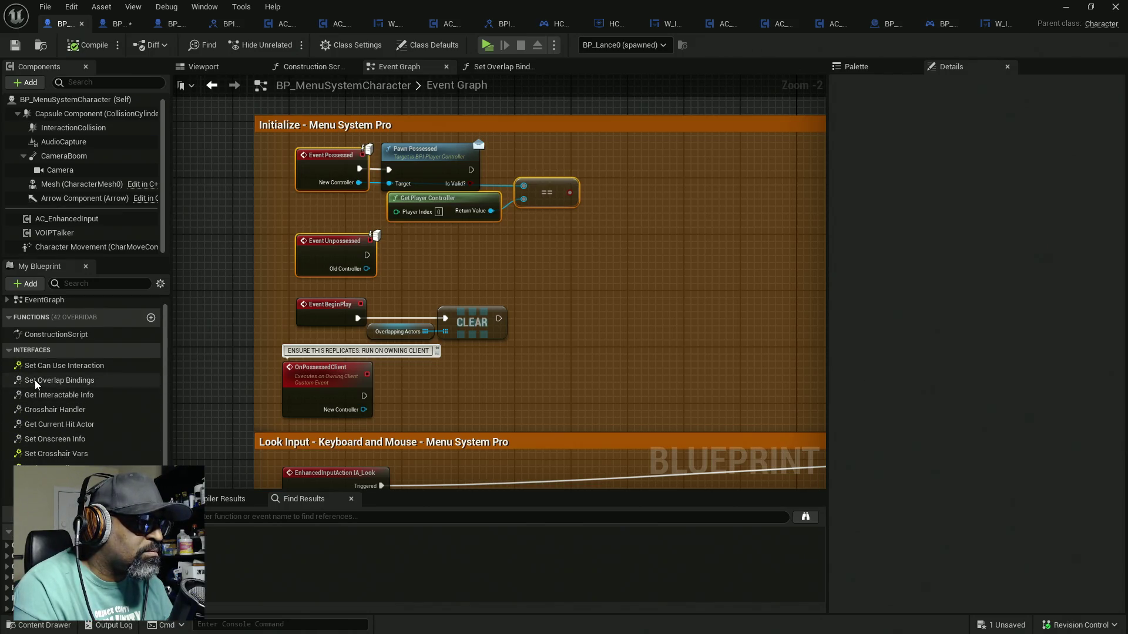
{"action": "double_click", "coordinate": [35, 380]}
{"action": "key", "text": "ctrl+s"}
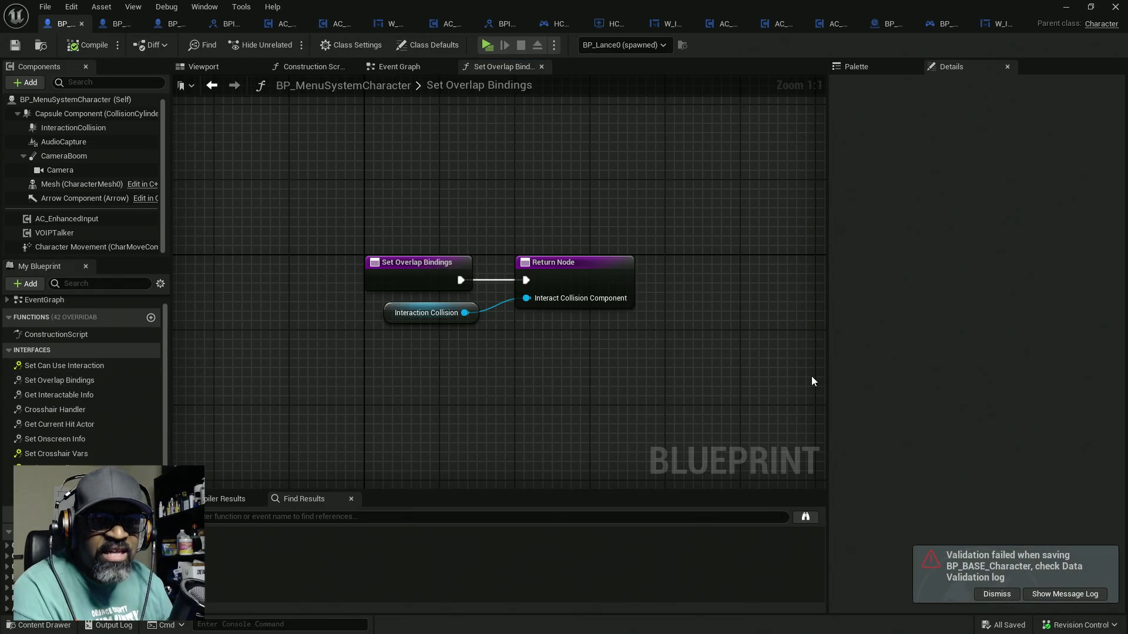
{"action": "left_click", "coordinate": [1034, 594]}
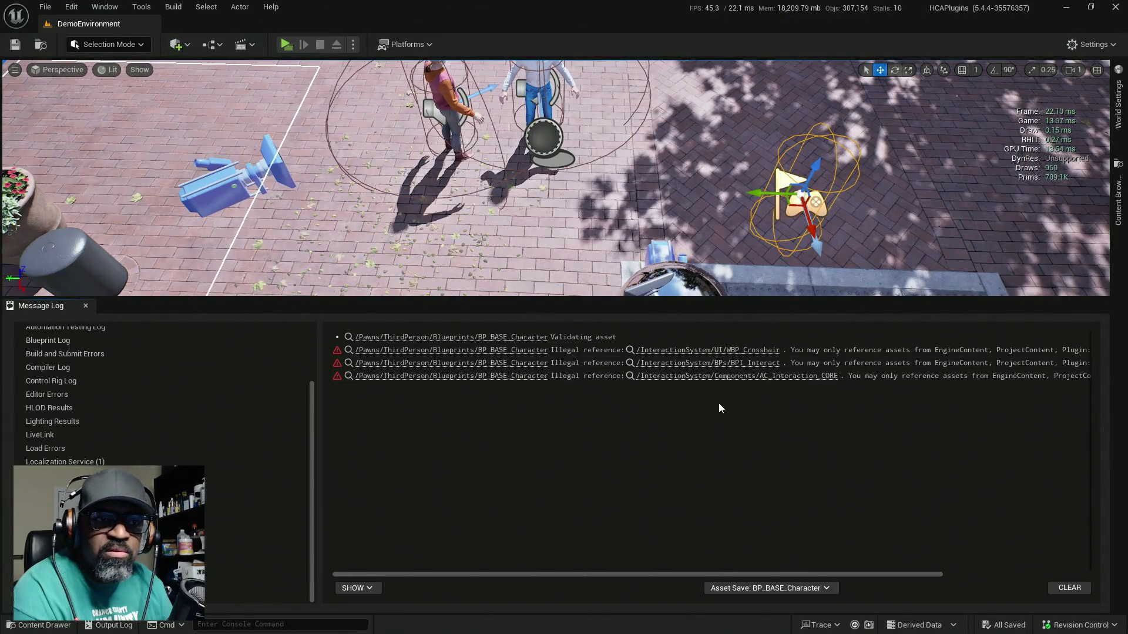
Clear the Message Log, then play-test walking the character to and around the two NPCs
{"action": "left_click", "coordinate": [1069, 588]}
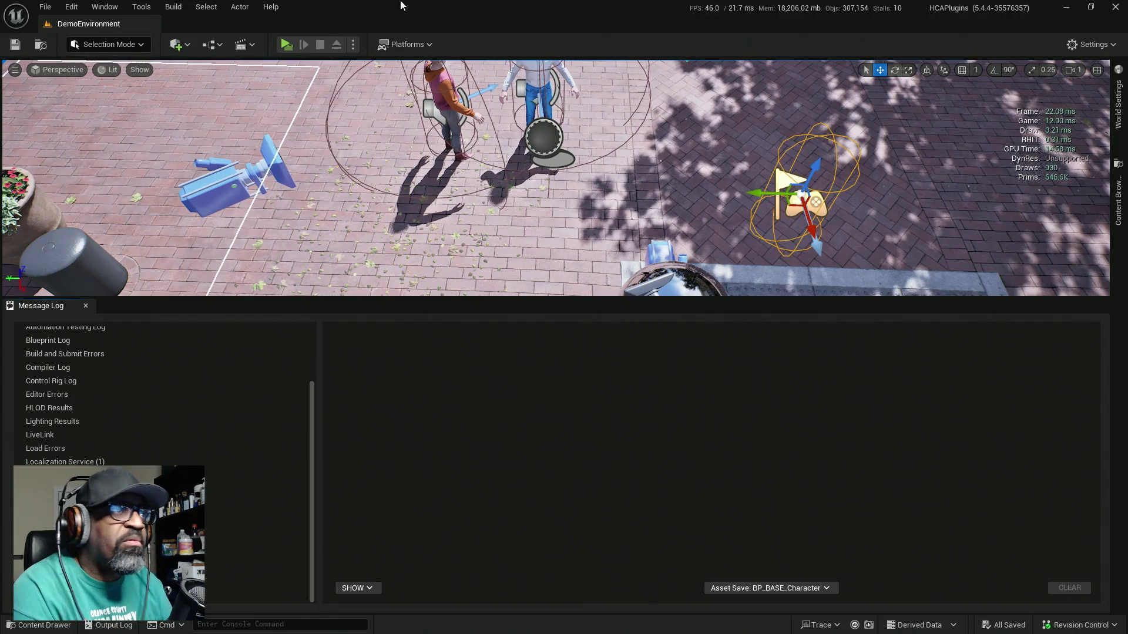
{"action": "left_click", "coordinate": [296, 44]}
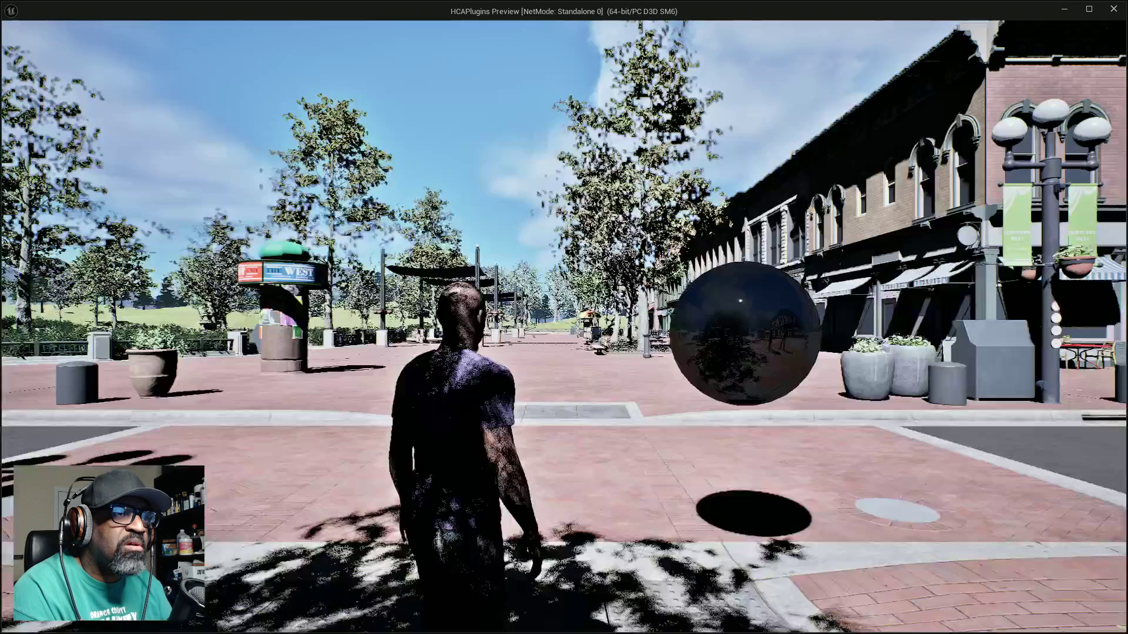
{"action": "key", "text": "w"}
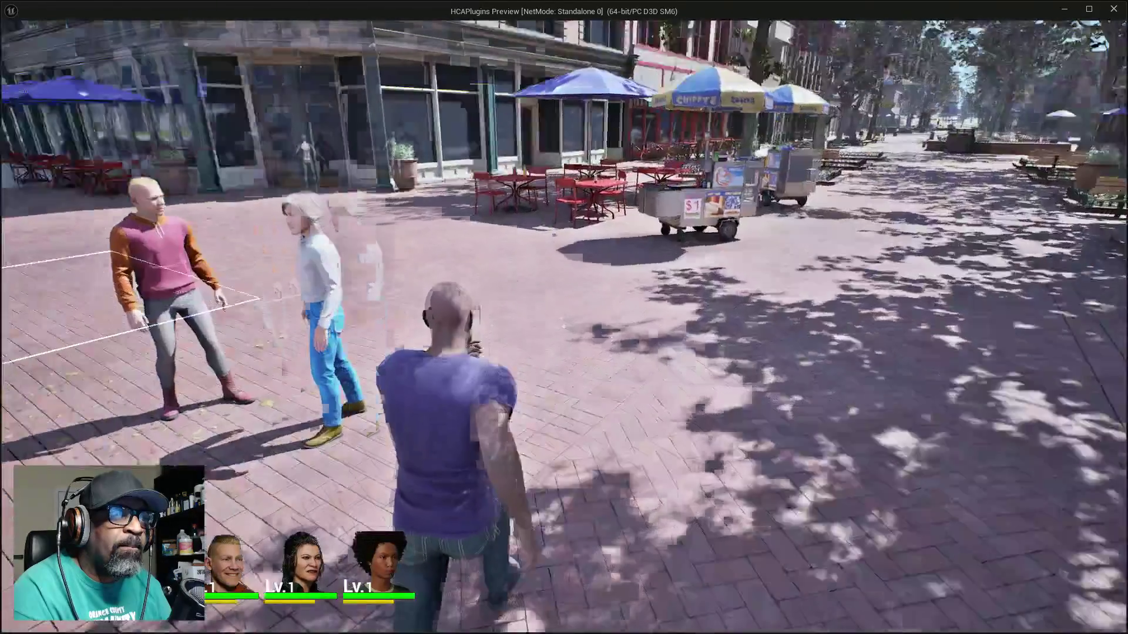
{"action": "key", "text": "s"}
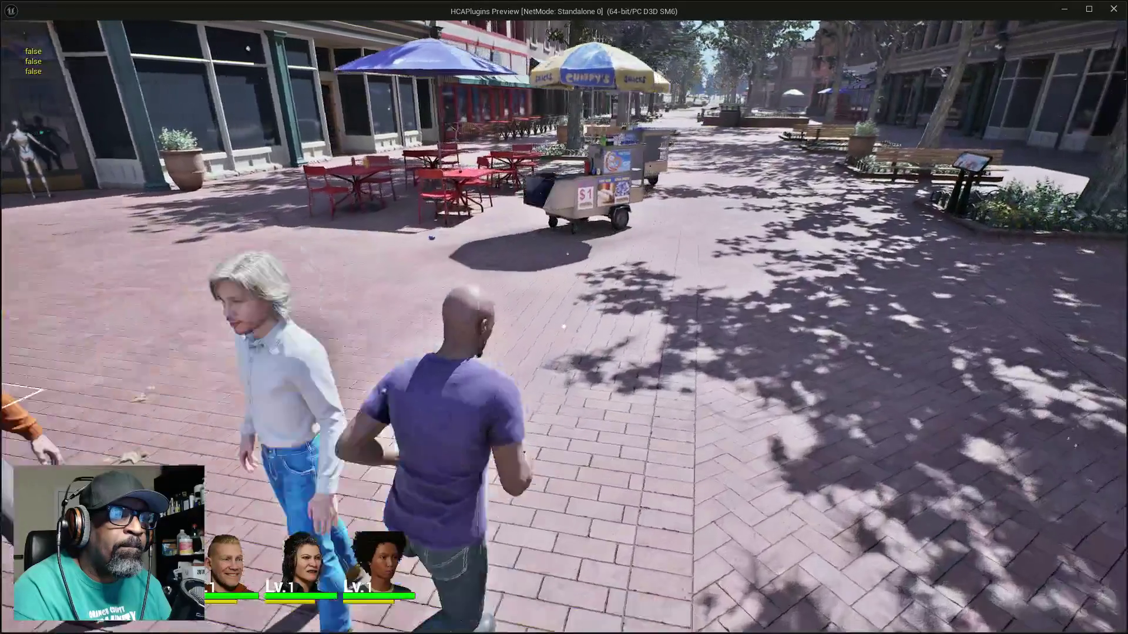
{"action": "key", "text": "w"}
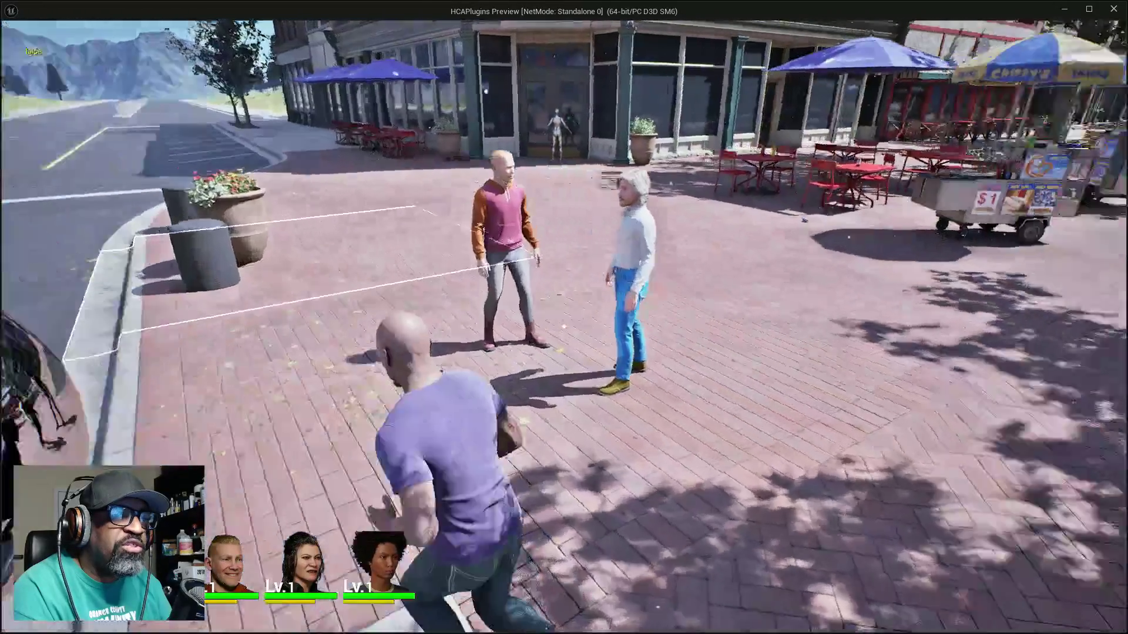
{"action": "key", "text": "w"}
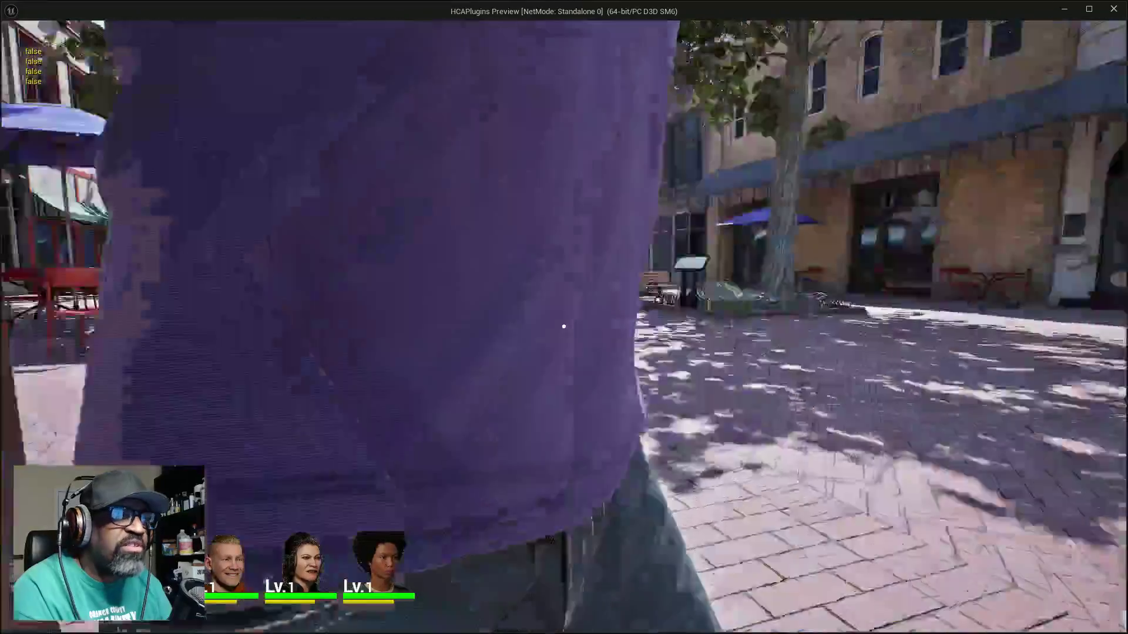
{"action": "key", "text": "Escape"}
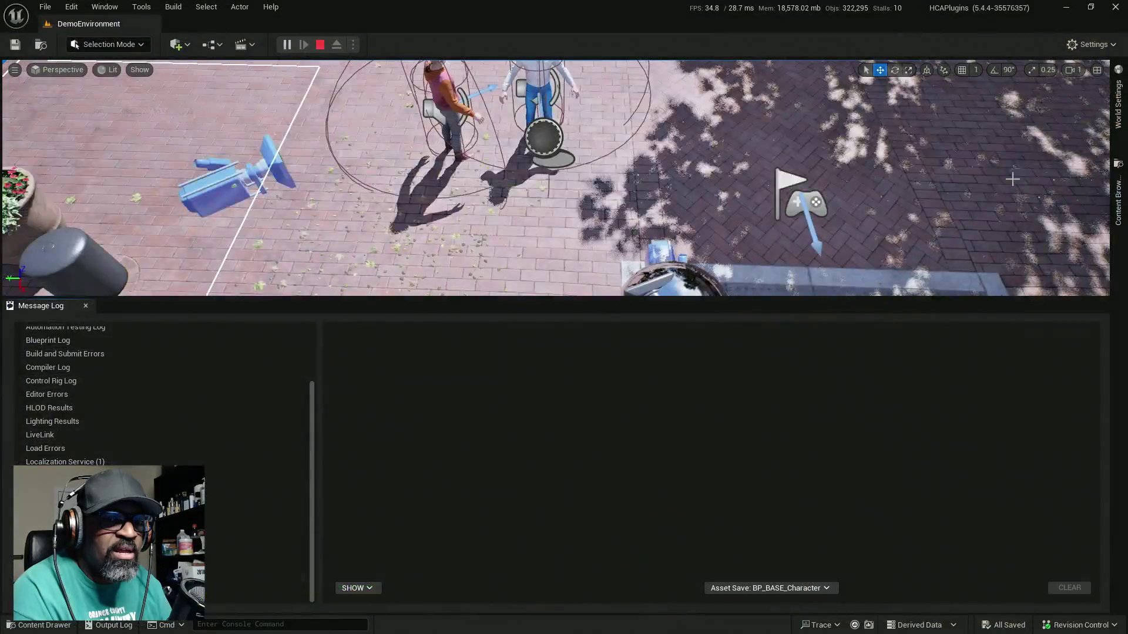
Enlarge the level viewport over the log, maximize the blueprint window and view AC_Interaction_BASE's Event Graph
{"action": "left_click_drag", "start_coordinate": [675, 300], "coordinate": [662, 470]}
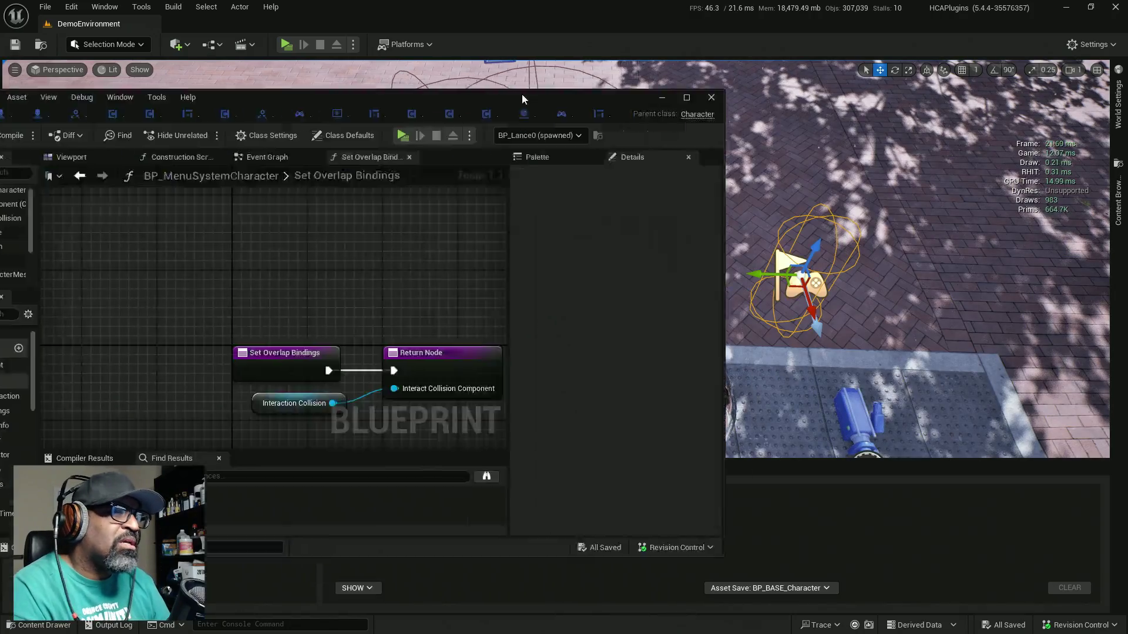
{"action": "double_click", "coordinate": [522, 97]}
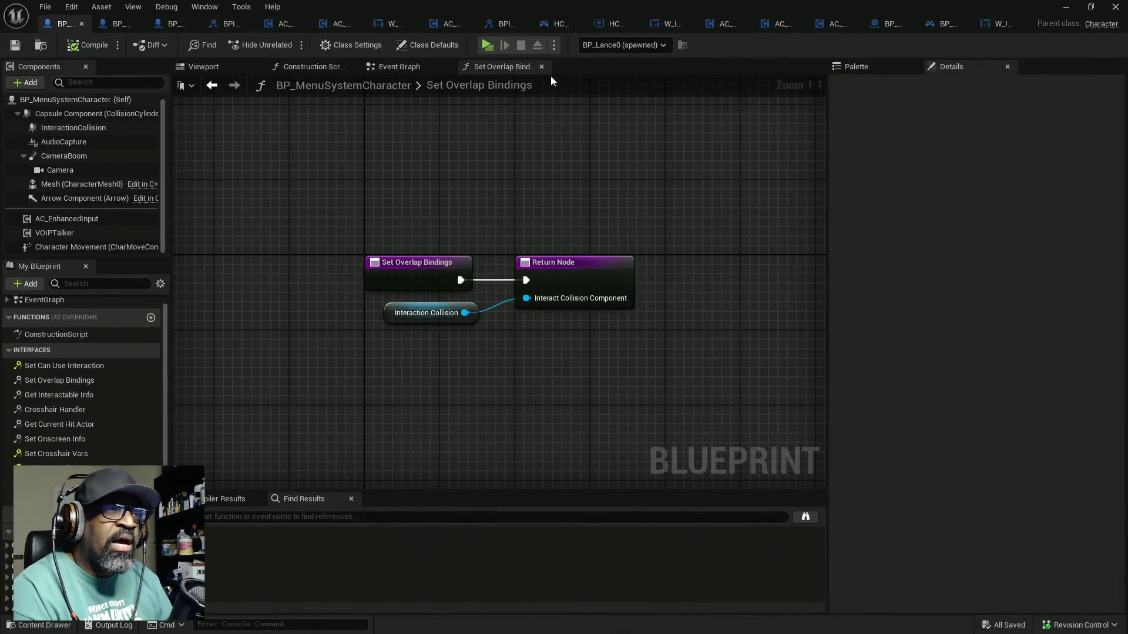
{"action": "left_click", "coordinate": [277, 24]}
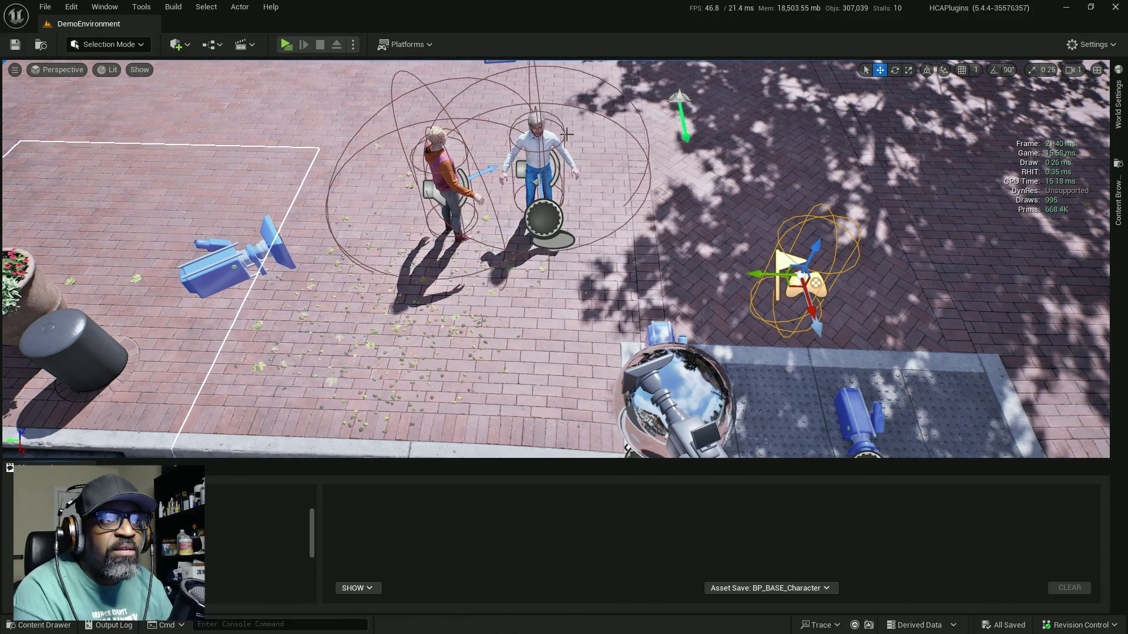
{"action": "scroll", "coordinate": [556, 259], "scroll_direction": "up", "scroll_amount": 1}
{"action": "mouse_move", "coordinate": [541, 177]}
{"action": "left_mouse_down"}
{"action": "mouse_move", "coordinate": [541, 200]}
{"action": "mouse_move", "coordinate": [541, 128]}
{"action": "left_mouse_up"}
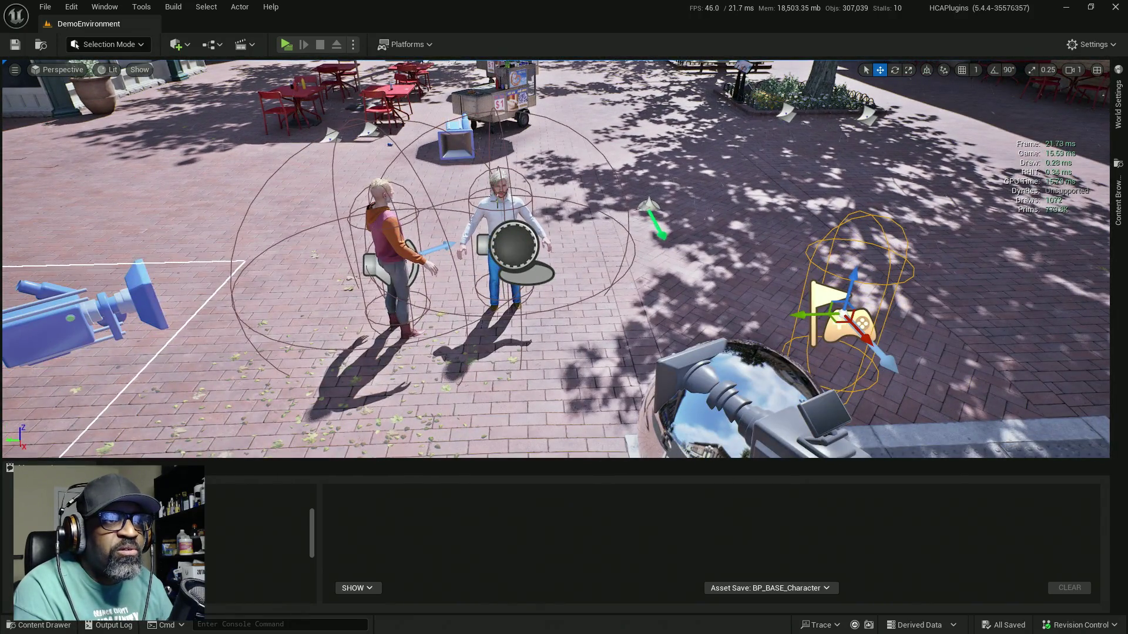
{"action": "left_click", "coordinate": [508, 194]}
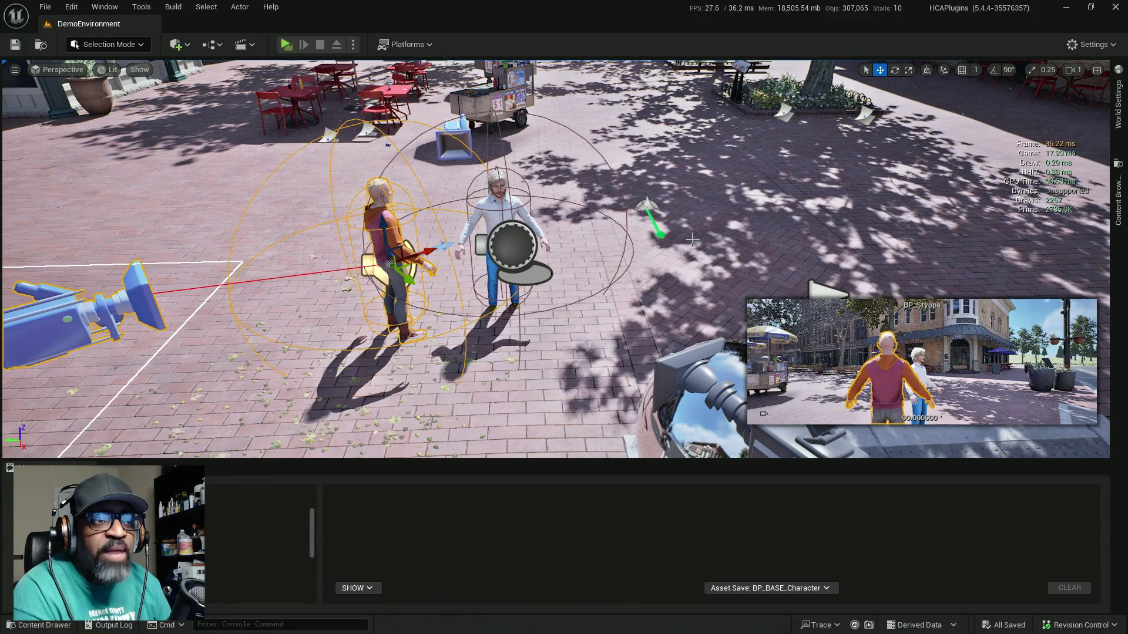
{"action": "left_click_drag", "start_coordinate": [693, 239], "coordinate": [700, 241]}
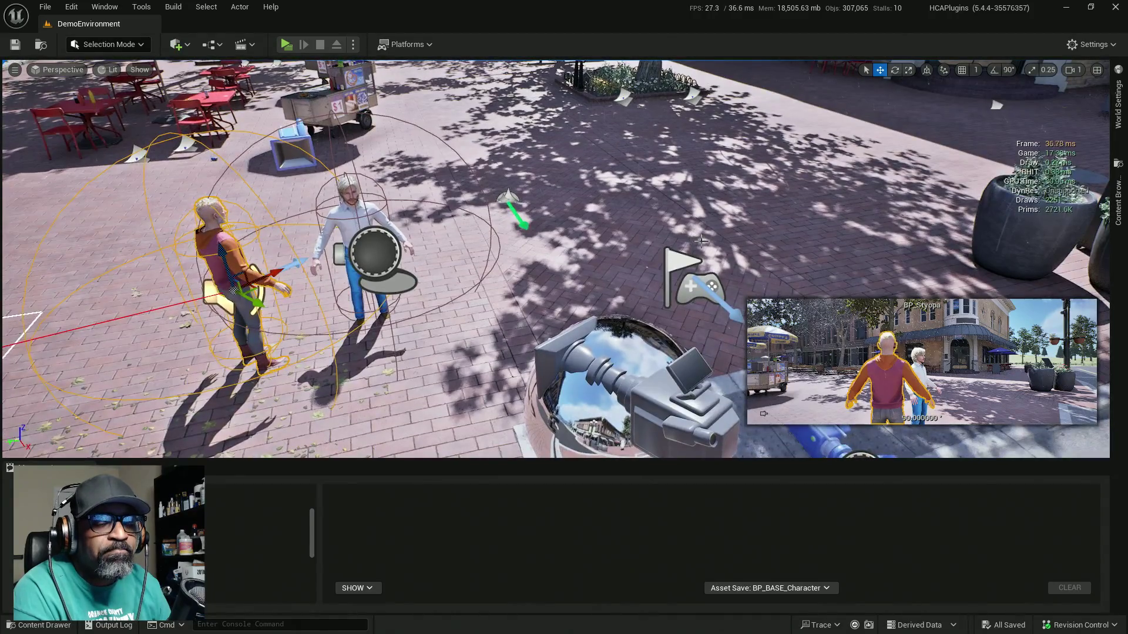
{"action": "left_click", "coordinate": [708, 283]}
{"action": "key", "text": "f"}
{"action": "left_click_drag", "start_coordinate": [723, 308], "coordinate": [696, 310]}
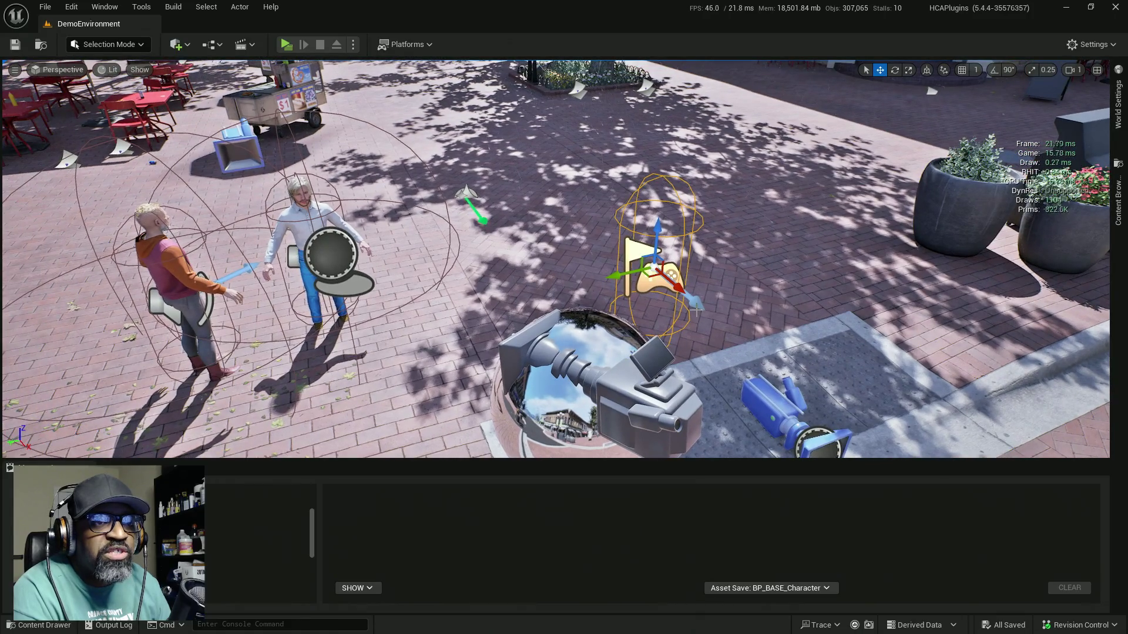
{"action": "left_click_drag", "start_coordinate": [675, 316], "coordinate": [787, 199]}
{"action": "left_click", "coordinate": [797, 191]}
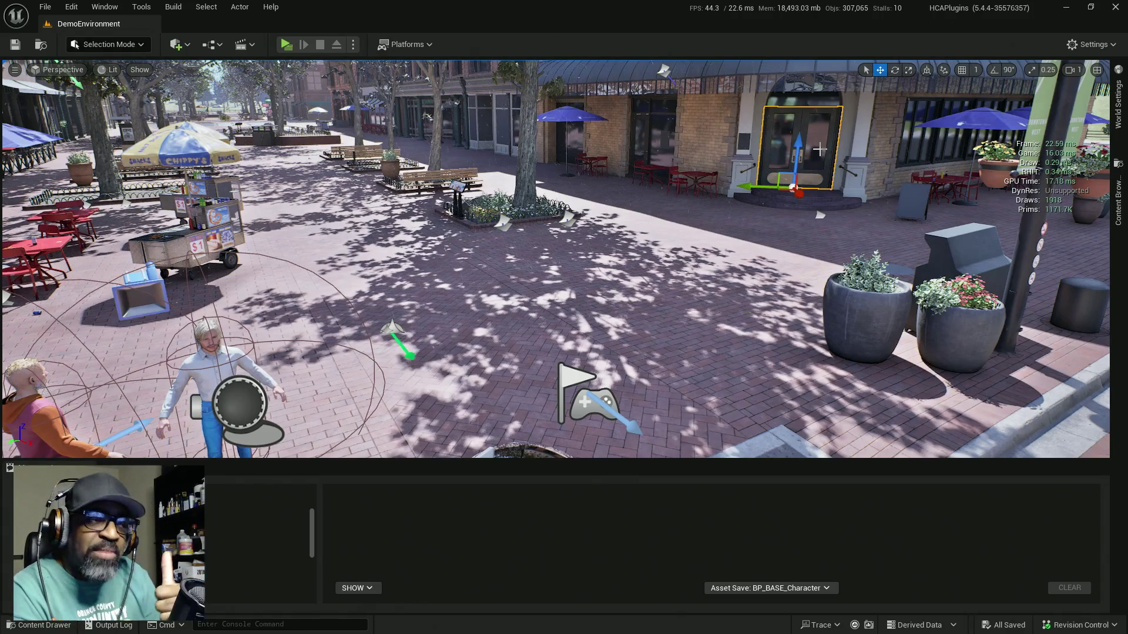
{"action": "left_click_drag", "start_coordinate": [415, 269], "coordinate": [376, 290]}
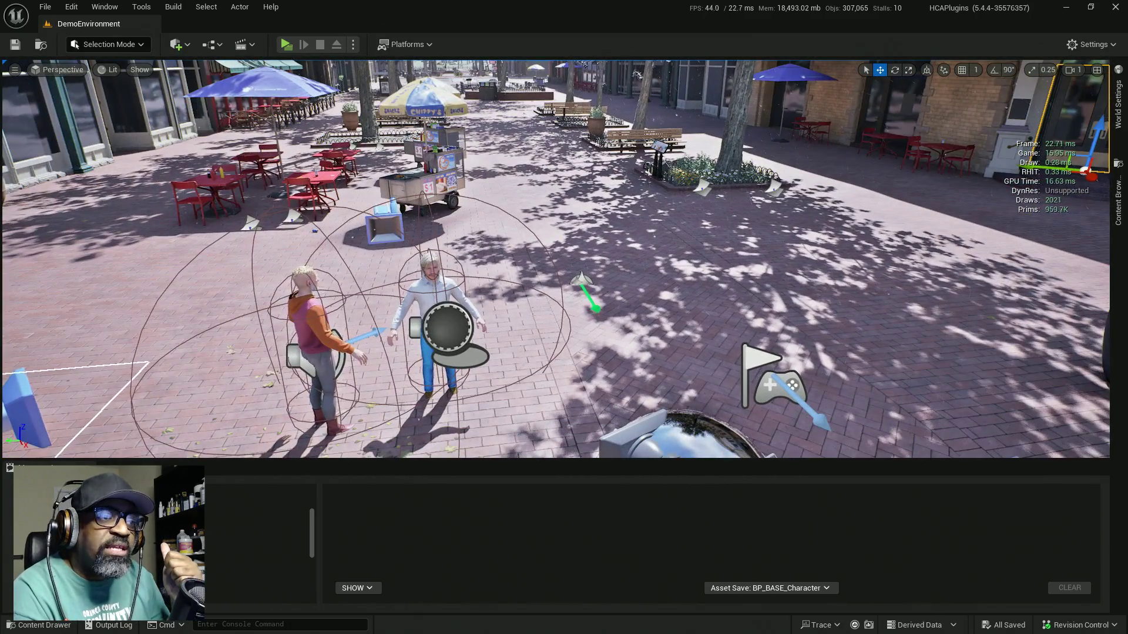
{"action": "left_click", "coordinate": [431, 290]}
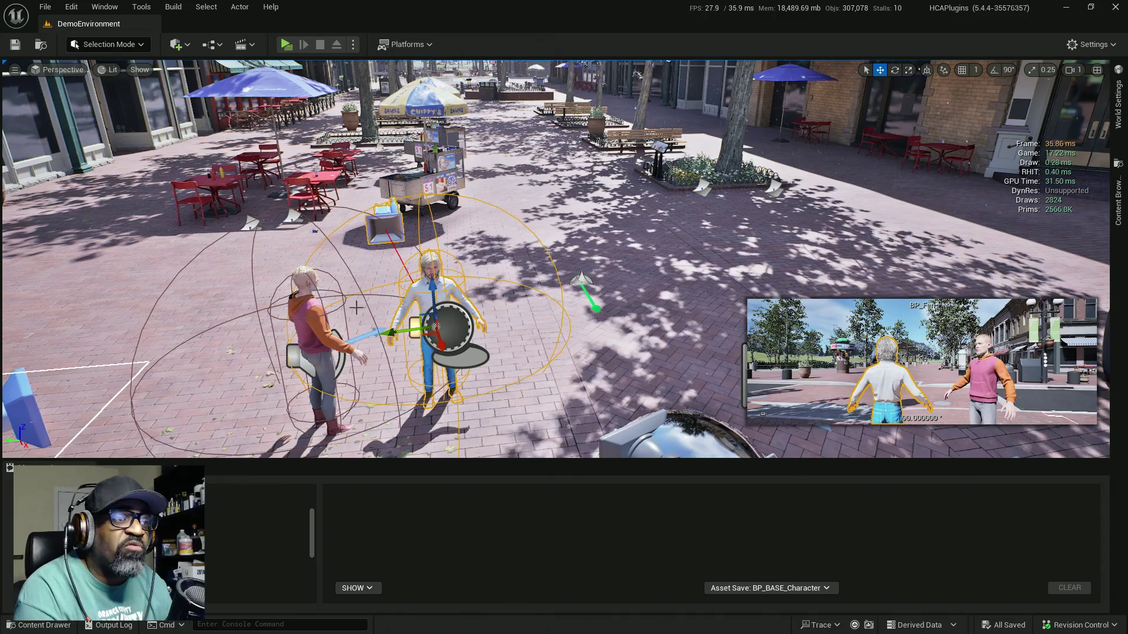
{"action": "left_click_drag", "start_coordinate": [531, 255], "coordinate": [686, 332]}
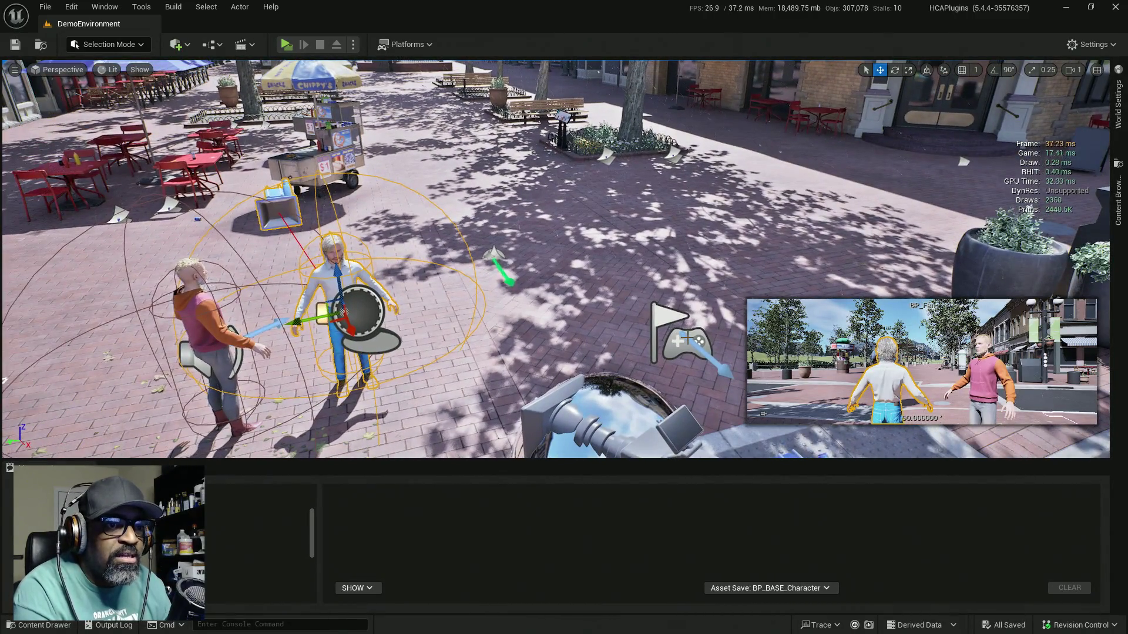
{"action": "left_click", "coordinate": [686, 335]}
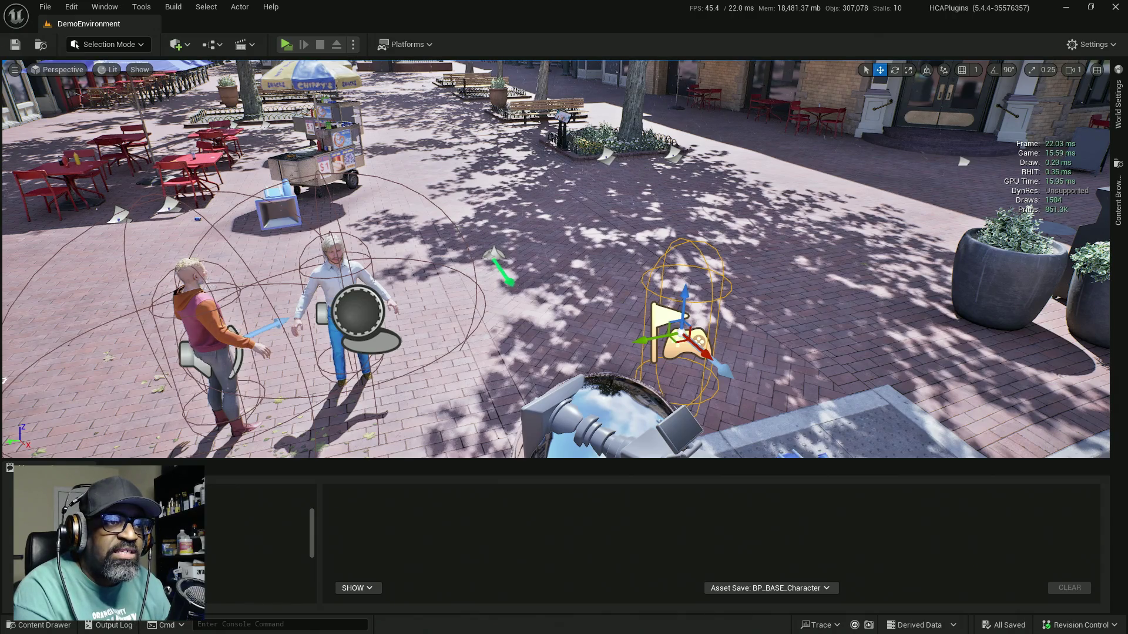
{"action": "left_click", "coordinate": [335, 271]}
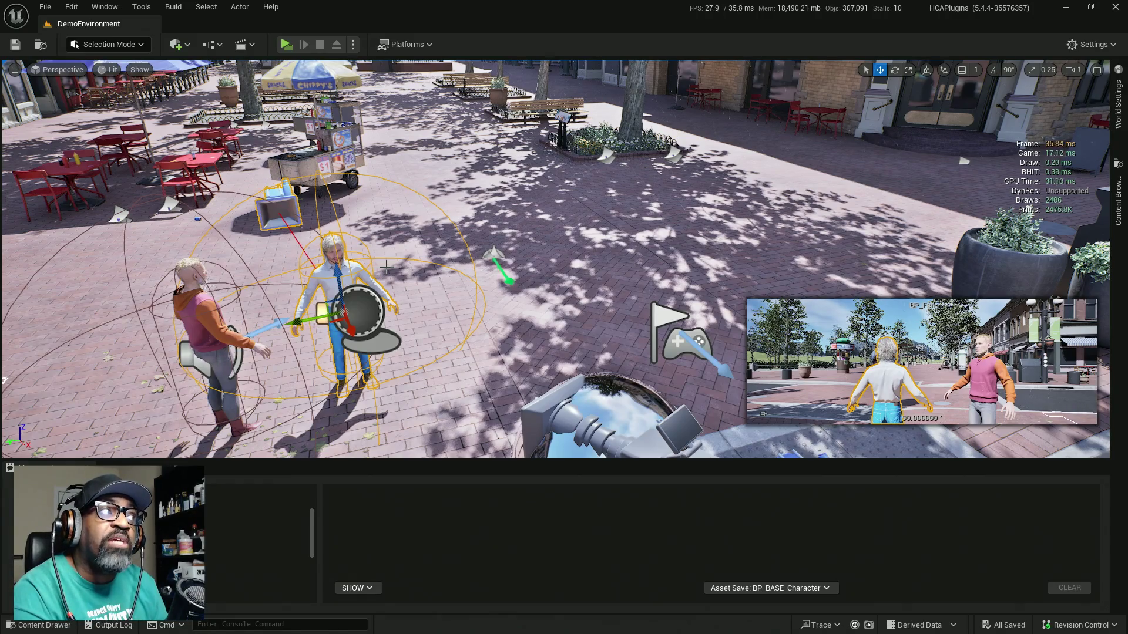
{"action": "left_click_drag", "start_coordinate": [544, 259], "coordinate": [356, 270]}
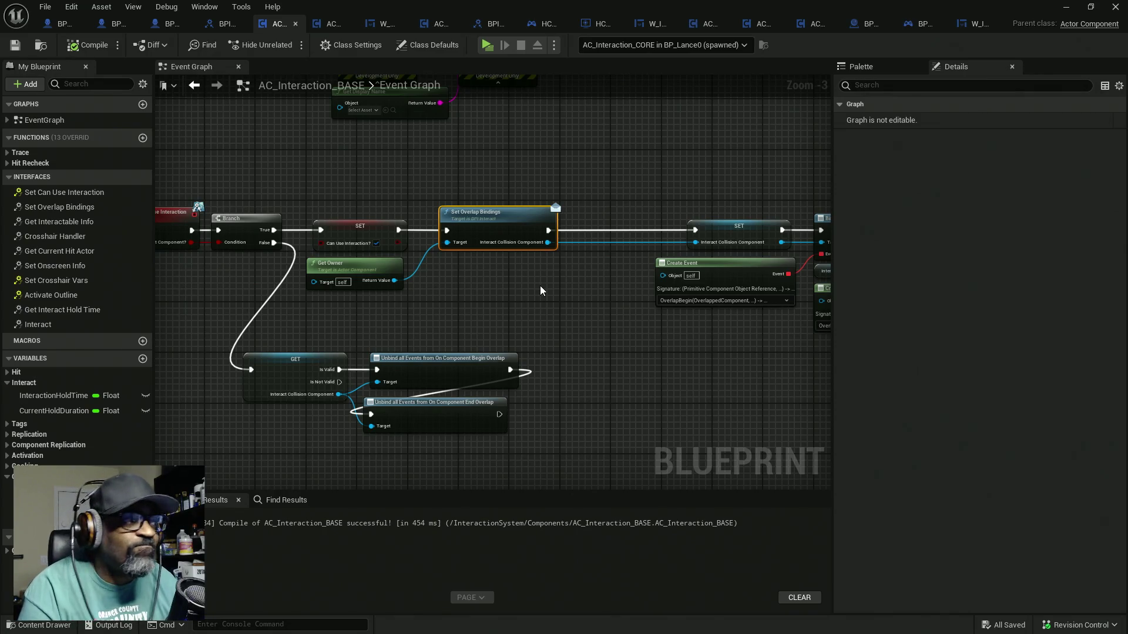
Pan the event graph and marquee-select the Interact Collision Component GET and both Unbind nodes
{"action": "mouse_move", "coordinate": [496, 288]}
{"action": "left_mouse_down"}
{"action": "mouse_move", "coordinate": [546, 289]}
{"action": "mouse_move", "coordinate": [527, 285]}
{"action": "left_mouse_up"}
{"action": "mouse_move", "coordinate": [438, 330]}
{"action": "left_mouse_down"}
{"action": "mouse_move", "coordinate": [499, 370]}
{"action": "mouse_move", "coordinate": [529, 415]}
{"action": "mouse_move", "coordinate": [565, 383]}
{"action": "left_mouse_up"}
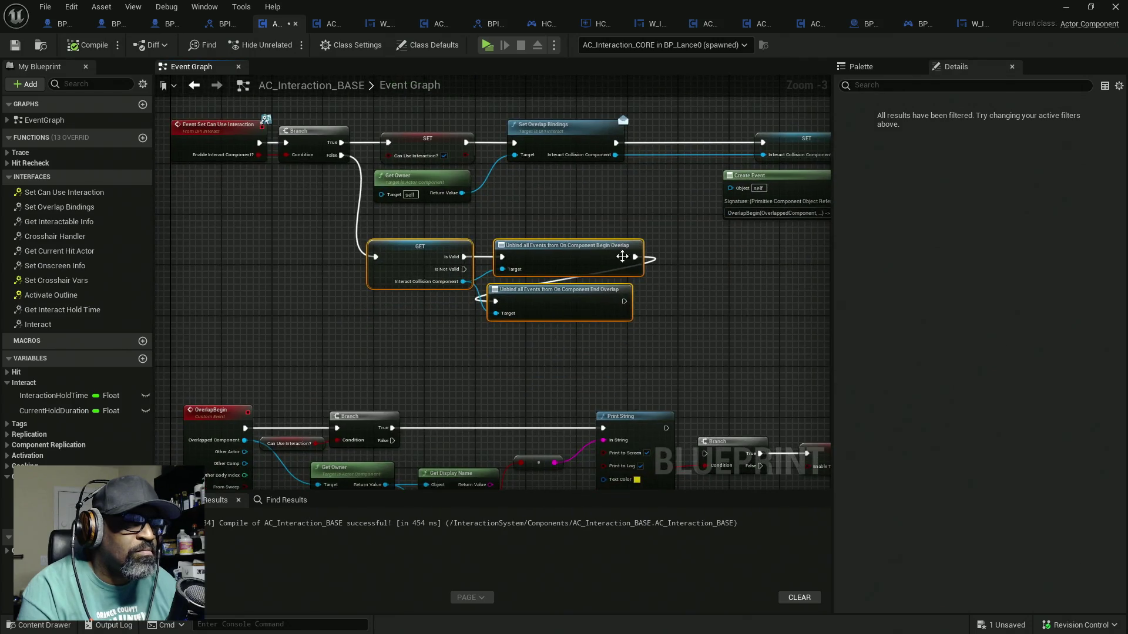
Select the OverlapBegin condition nodes and the OverlapBegin event to inspect them
{"action": "scroll", "coordinate": [534, 348], "scroll_direction": "down", "scroll_amount": 1}
{"action": "scroll", "coordinate": [442, 314], "scroll_direction": "up", "scroll_amount": 3}
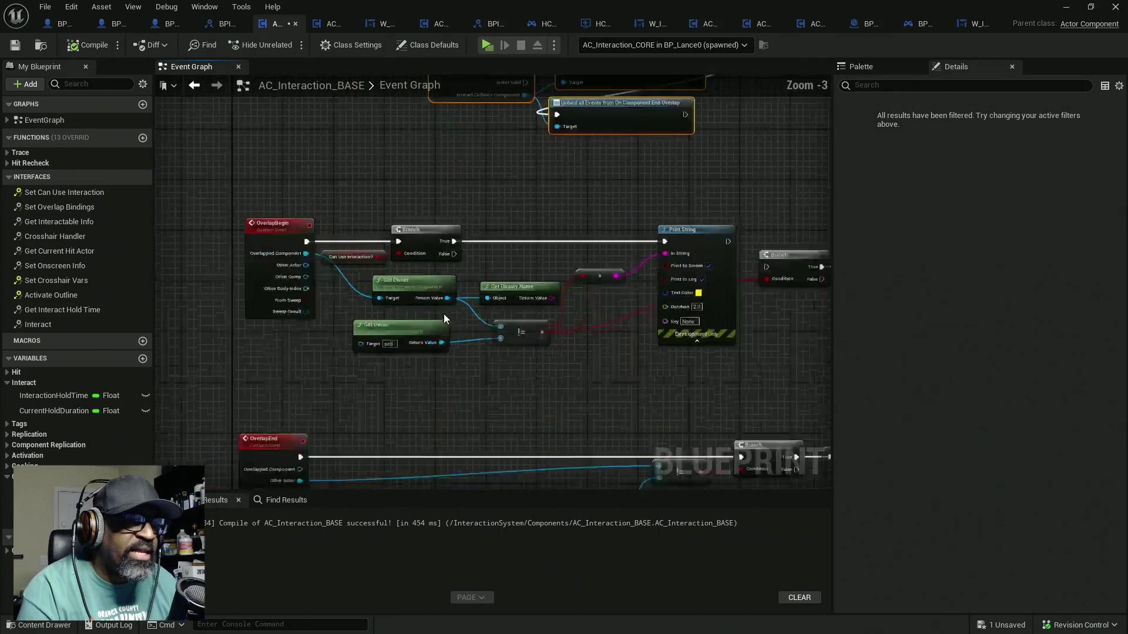
{"action": "left_click_drag", "start_coordinate": [314, 184], "coordinate": [644, 397]}
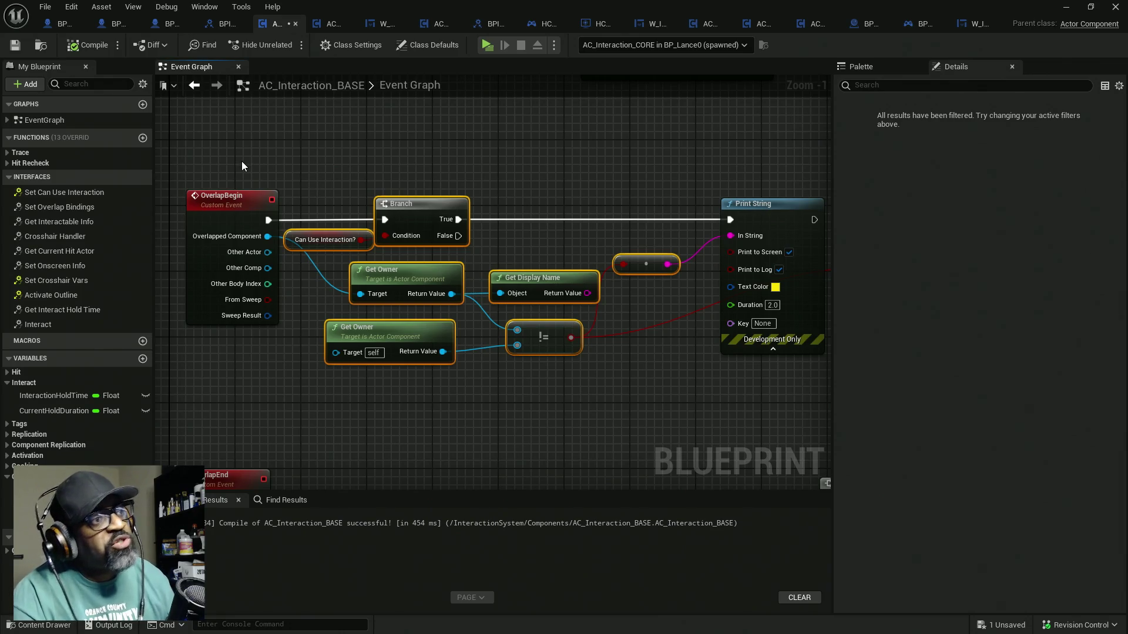
{"action": "left_click_drag", "start_coordinate": [241, 161], "coordinate": [224, 314]}
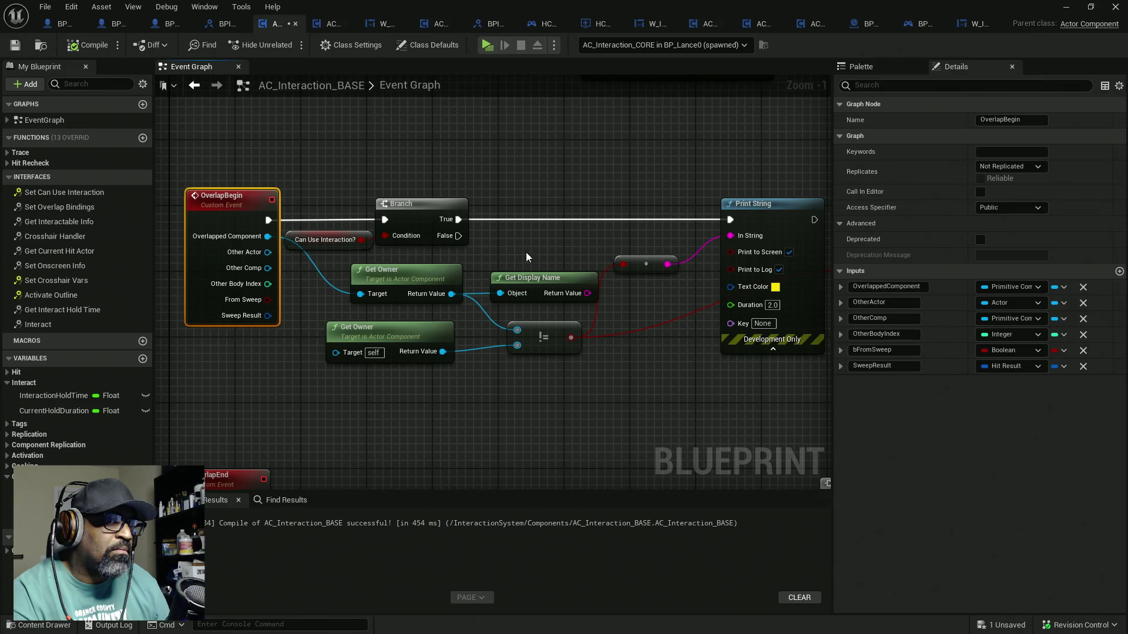
{"action": "mouse_move", "coordinate": [636, 238]}
{"action": "left_mouse_down"}
{"action": "mouse_move", "coordinate": [435, 244]}
{"action": "mouse_move", "coordinate": [614, 232]}
{"action": "left_mouse_up"}
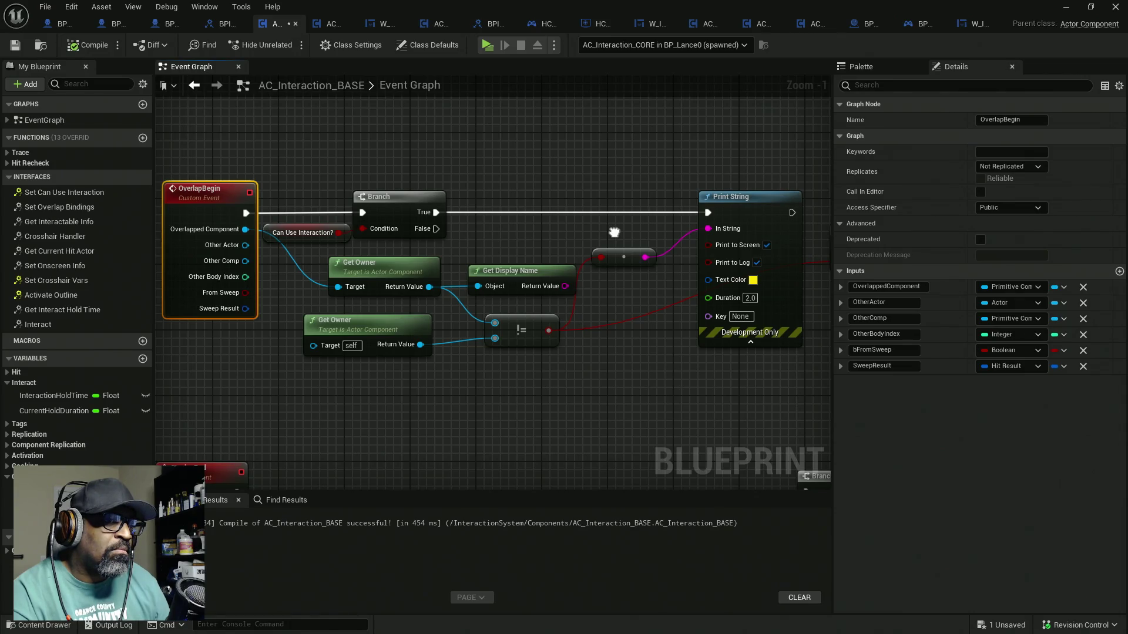
{"action": "left_click_drag", "start_coordinate": [613, 233], "coordinate": [596, 232]}
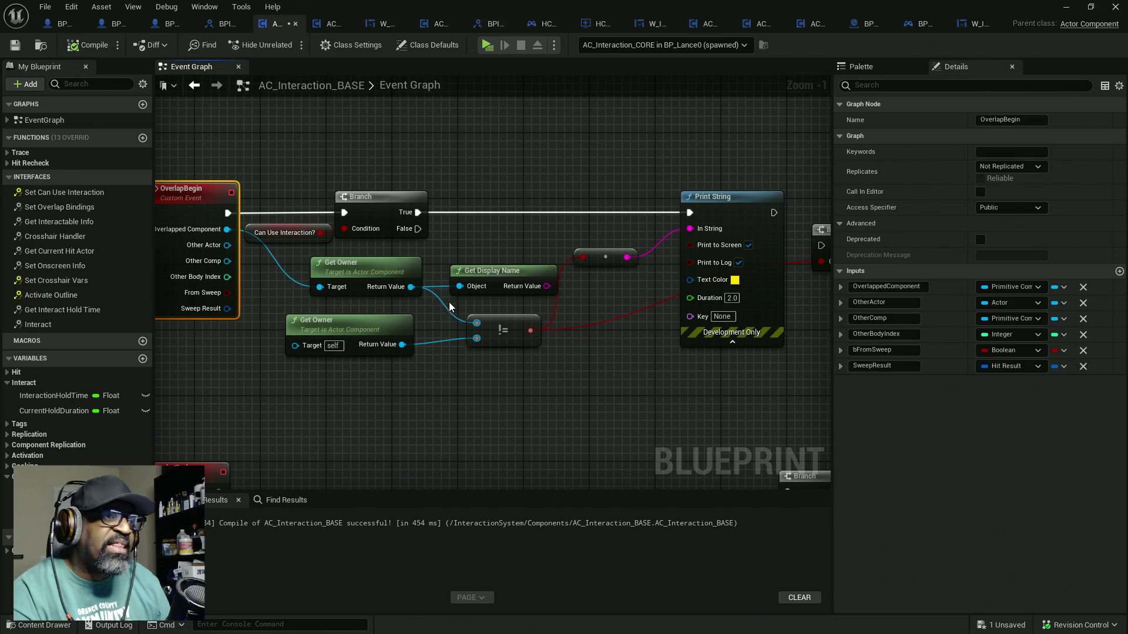
Select both Get Owner nodes and align them with Shift+D
{"action": "left_click_drag", "start_coordinate": [401, 375], "coordinate": [380, 276]}
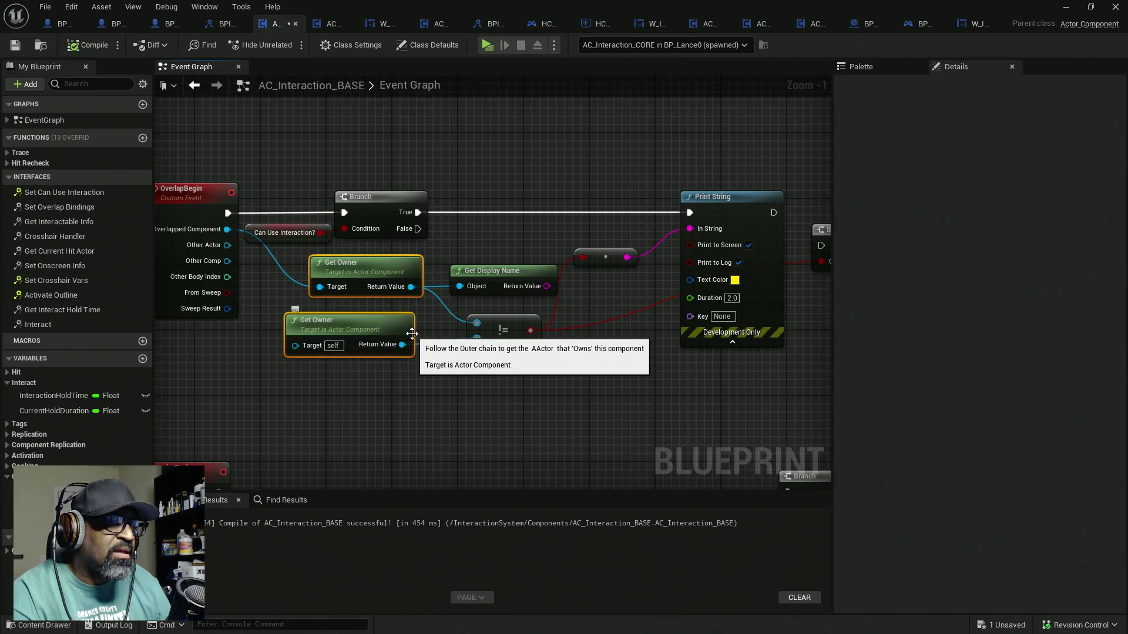
{"action": "left_click_drag", "start_coordinate": [402, 344], "coordinate": [476, 339]}
{"action": "key", "text": "shift+d"}
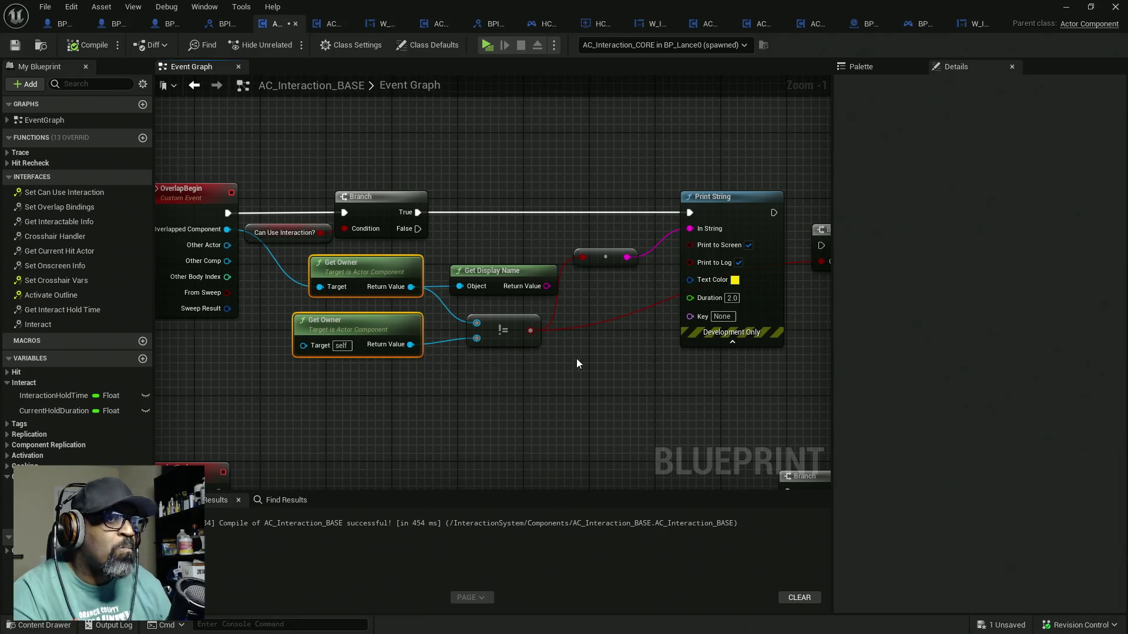
{"action": "mouse_move", "coordinate": [601, 386]}
{"action": "left_mouse_down"}
{"action": "mouse_move", "coordinate": [586, 370]}
{"action": "mouse_move", "coordinate": [517, 370]}
{"action": "mouse_move", "coordinate": [490, 330]}
{"action": "mouse_move", "coordinate": [579, 320]}
{"action": "mouse_move", "coordinate": [534, 323]}
{"action": "left_mouse_up"}
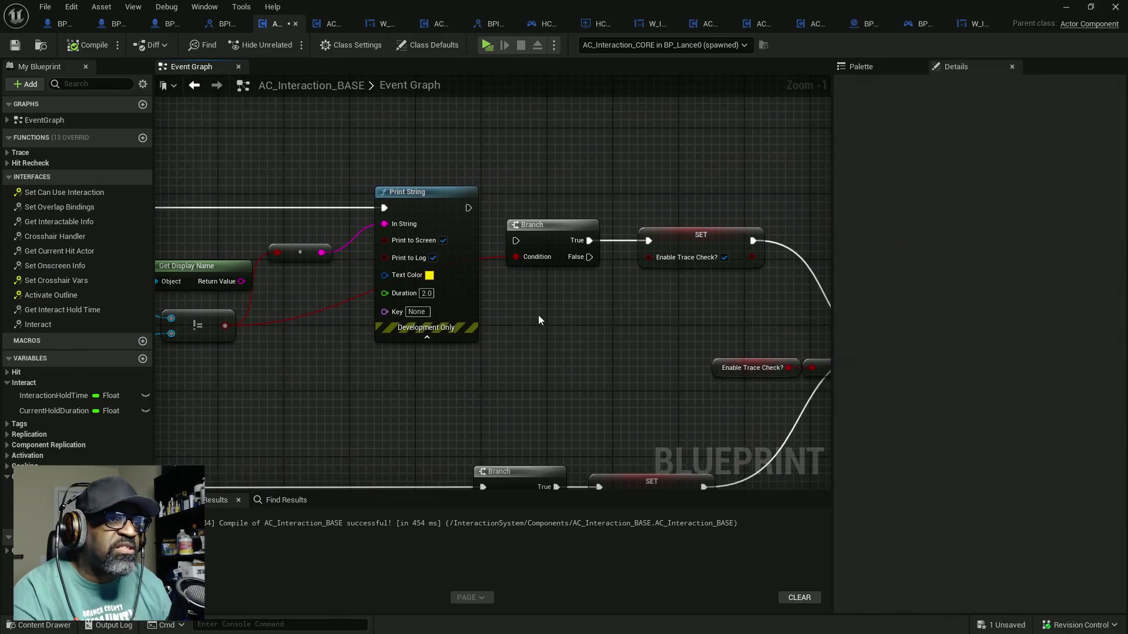
{"action": "scroll", "coordinate": [593, 292], "scroll_direction": "down", "scroll_amount": 1}
{"action": "left_click_drag", "start_coordinate": [421, 299], "coordinate": [555, 297]}
Move the second Branch before Print String and wire the first Branch's True into it
{"action": "left_click", "coordinate": [676, 247]}
{"action": "left_click_drag", "start_coordinate": [671, 252], "coordinate": [453, 223]}
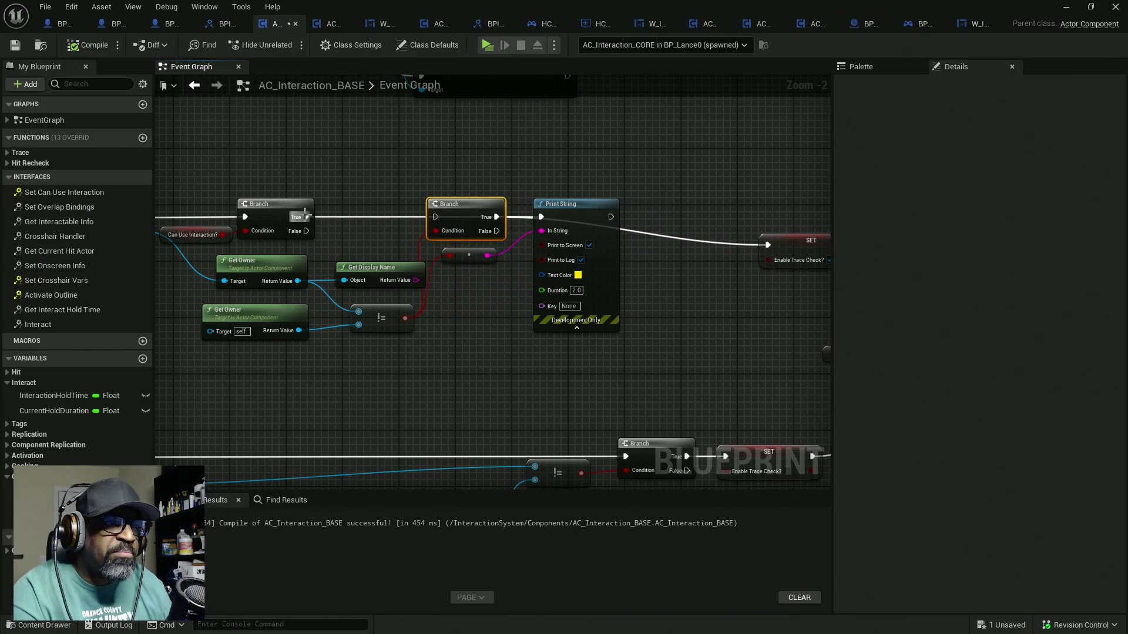
{"action": "left_click_drag", "start_coordinate": [305, 216], "coordinate": [435, 219]}
{"action": "right_click", "coordinate": [362, 171]}
{"action": "left_click", "coordinate": [337, 244]}
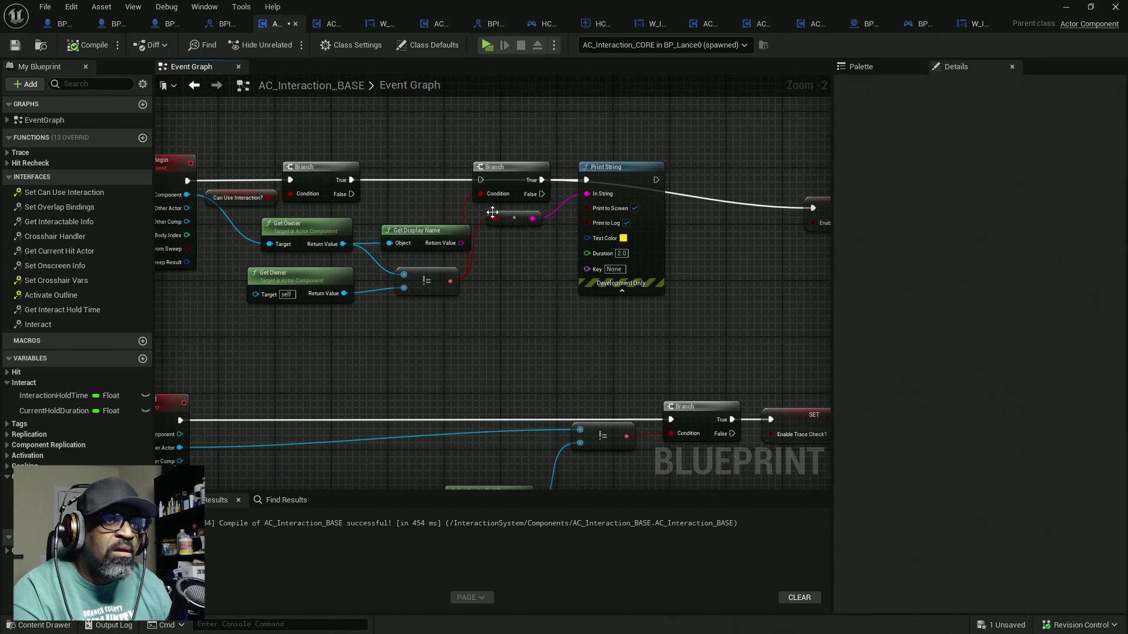
{"action": "mouse_move", "coordinate": [502, 180]}
{"action": "left_mouse_down"}
{"action": "mouse_move", "coordinate": [693, 244]}
{"action": "mouse_move", "coordinate": [721, 265]}
{"action": "left_mouse_up"}
{"action": "mouse_move", "coordinate": [383, 136]}
{"action": "left_mouse_down"}
{"action": "mouse_move", "coordinate": [464, 171]}
{"action": "mouse_move", "coordinate": [539, 140]}
{"action": "mouse_move", "coordinate": [590, 139]}
{"action": "left_mouse_up"}
Delete Get Display Name and arrange Can Use Interaction?, both Get Owner nodes and the not-equal node
{"action": "left_click", "coordinate": [498, 165]}
{"action": "left_click_drag", "start_coordinate": [498, 164], "coordinate": [410, 164]}
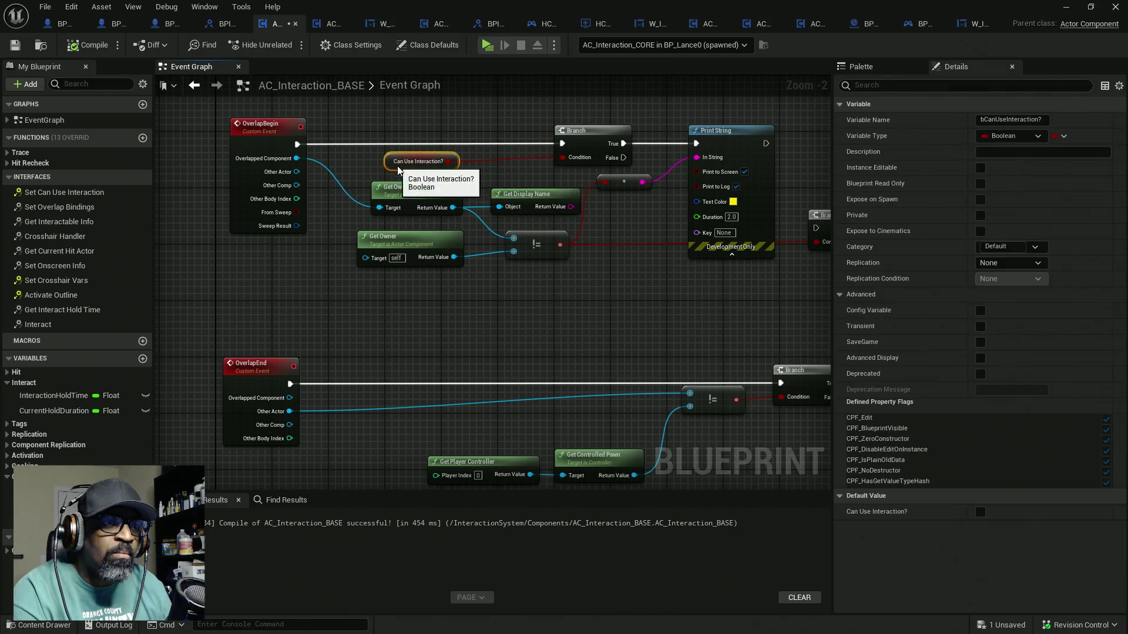
{"action": "left_click", "coordinate": [527, 202]}
{"action": "key", "text": "Delete"}
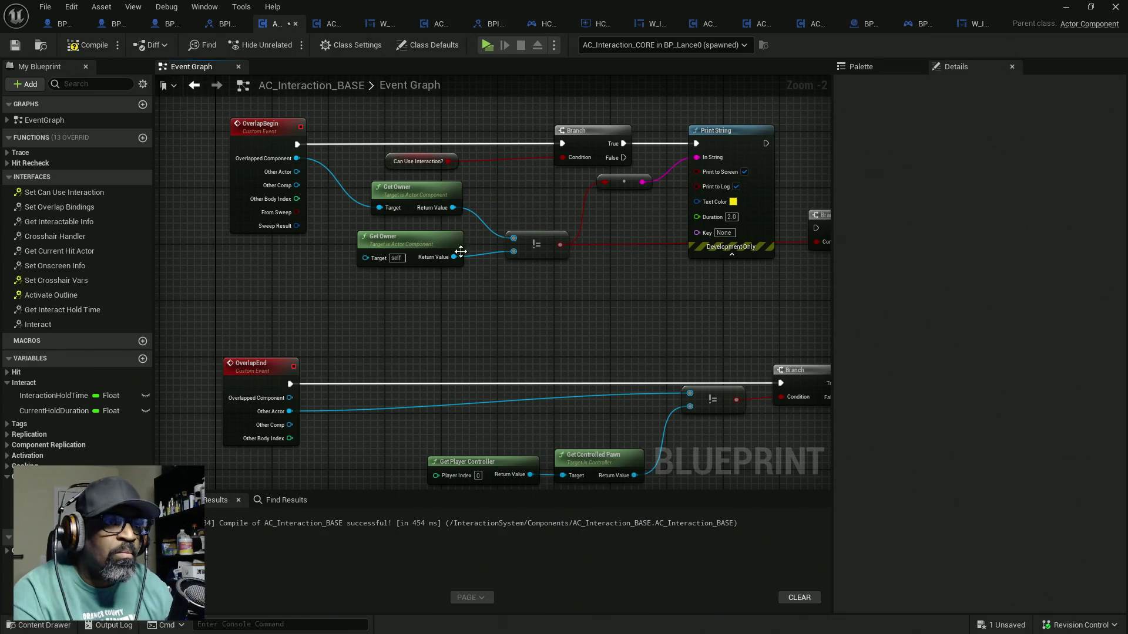
{"action": "mouse_move", "coordinate": [449, 289]}
{"action": "left_mouse_down"}
{"action": "mouse_move", "coordinate": [364, 177]}
{"action": "mouse_move", "coordinate": [379, 193]}
{"action": "mouse_move", "coordinate": [365, 194]}
{"action": "left_mouse_up"}
{"action": "left_click", "coordinate": [402, 276]}
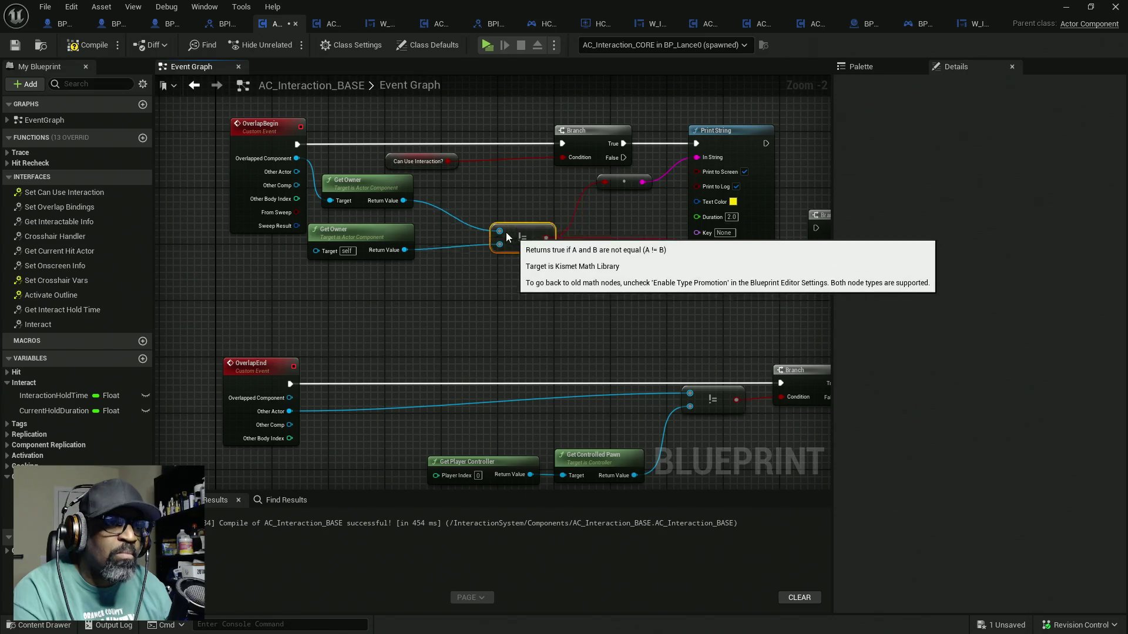
{"action": "left_click_drag", "start_coordinate": [510, 234], "coordinate": [424, 204]}
{"action": "left_click_drag", "start_coordinate": [401, 161], "coordinate": [435, 161]}
Feed the Branch Condition with an AND of Can Use Interaction? and the not-equal result
{"action": "left_click_drag", "start_coordinate": [511, 170], "coordinate": [488, 199]}
{"action": "type", "text": "not"}
{"action": "left_click", "coordinate": [527, 259]}
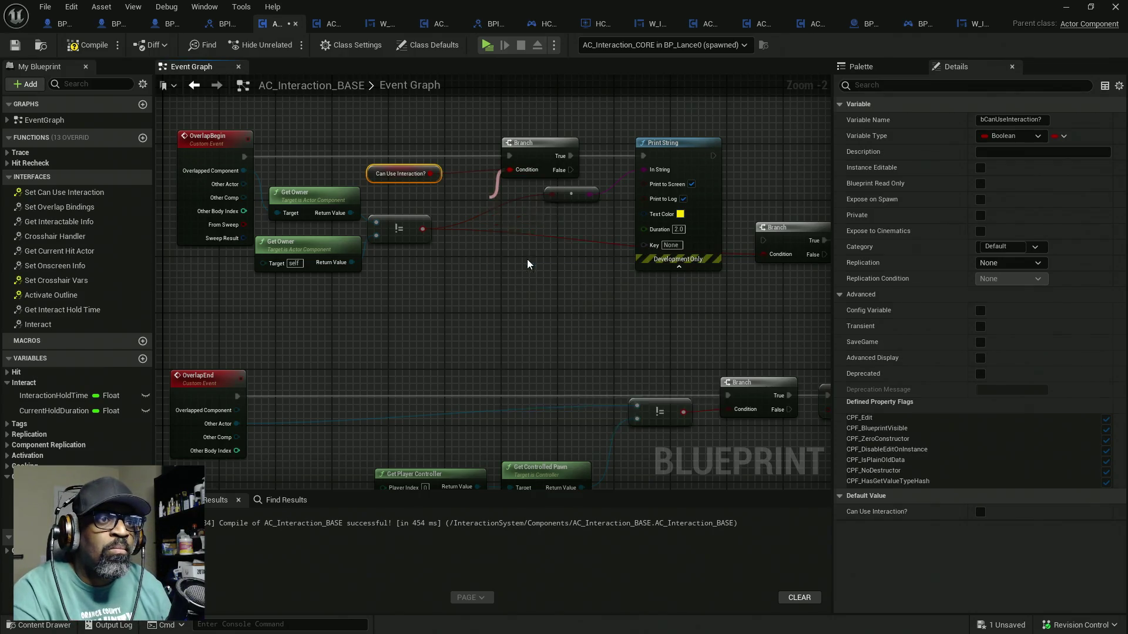
{"action": "left_click_drag", "start_coordinate": [452, 198], "coordinate": [430, 173]}
{"action": "left_click_drag", "start_coordinate": [483, 214], "coordinate": [423, 229]}
{"action": "left_click_drag", "start_coordinate": [519, 208], "coordinate": [490, 201]}
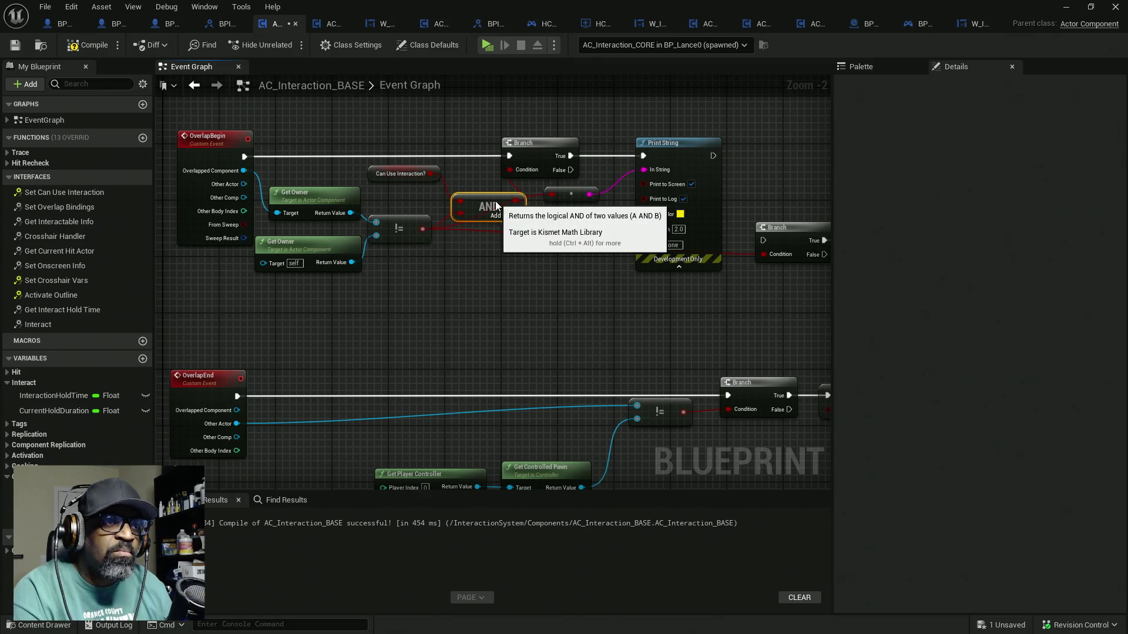
Delete the leftover append node and second Branch, wiring Print String straight into SET Enable Trace Check
{"action": "left_click_drag", "start_coordinate": [538, 155], "coordinate": [559, 154]}
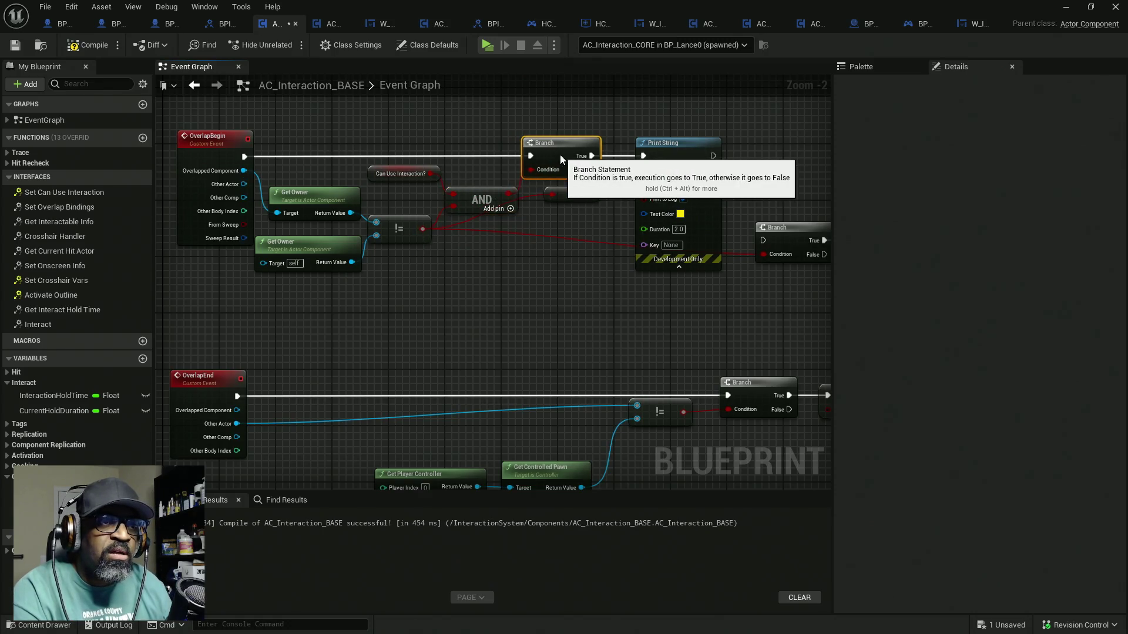
{"action": "mouse_move", "coordinate": [571, 194]}
{"action": "left_mouse_down"}
{"action": "mouse_move", "coordinate": [585, 229]}
{"action": "mouse_move", "coordinate": [526, 253]}
{"action": "mouse_move", "coordinate": [340, 254]}
{"action": "left_mouse_up"}
{"action": "key", "text": "Delete"}
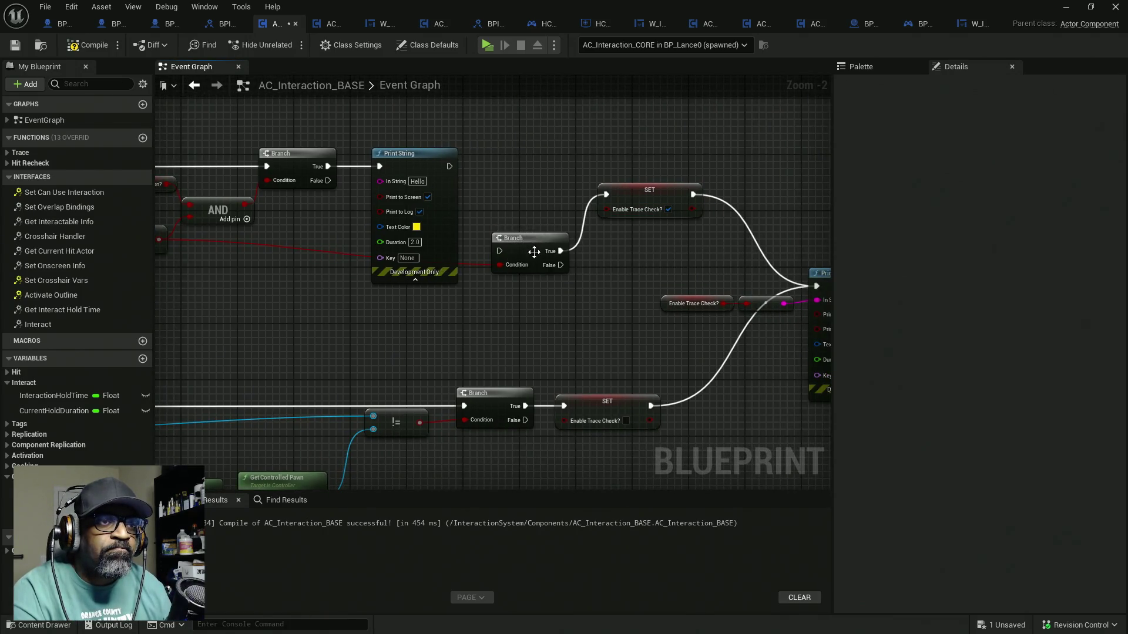
{"action": "left_click_drag", "start_coordinate": [505, 249], "coordinate": [612, 259]}
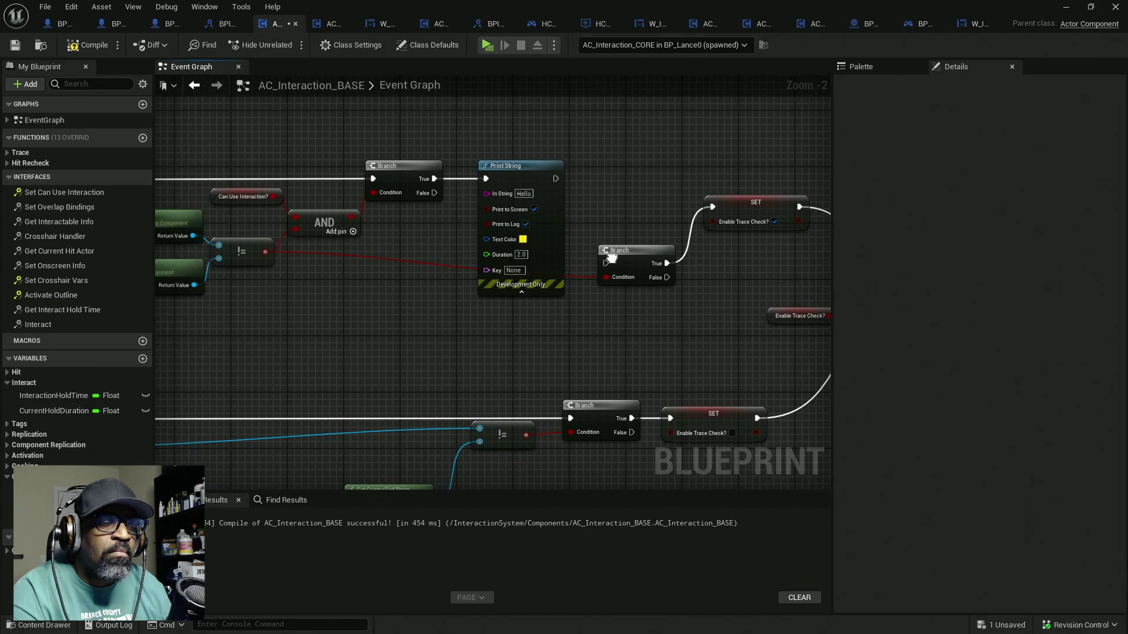
{"action": "left_click_drag", "start_coordinate": [629, 213], "coordinate": [633, 284]}
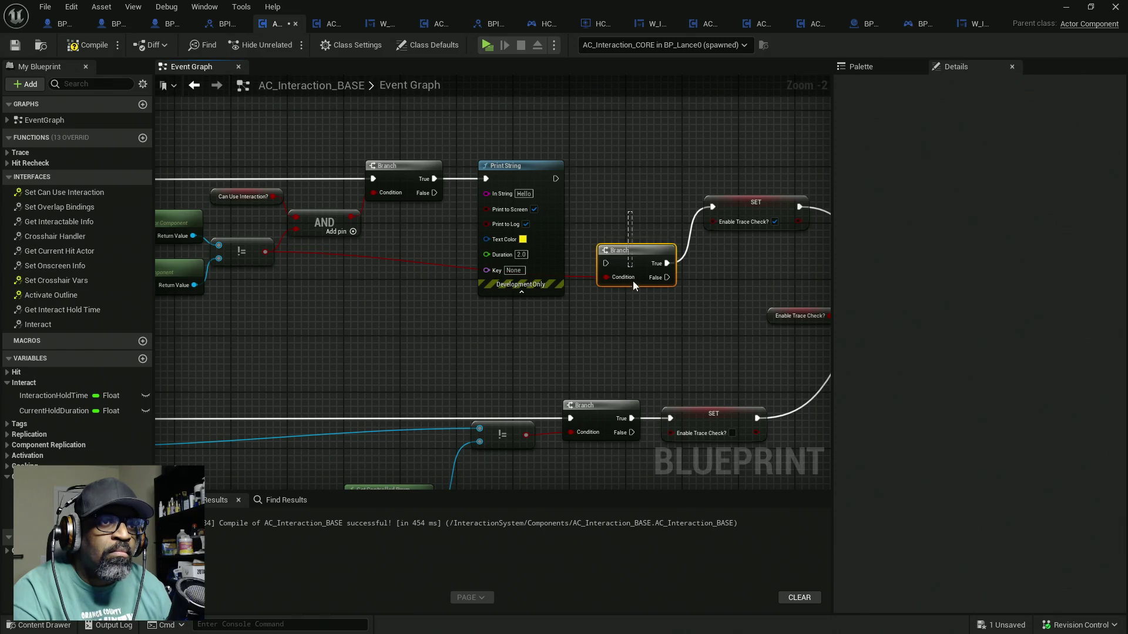
{"action": "key", "text": "Delete"}
{"action": "left_click_drag", "start_coordinate": [711, 207], "coordinate": [556, 178]}
{"action": "left_click", "coordinate": [708, 203]}
{"action": "left_click_drag", "start_coordinate": [708, 204], "coordinate": [601, 175]}
{"action": "left_click_drag", "start_coordinate": [663, 207], "coordinate": [492, 188]}
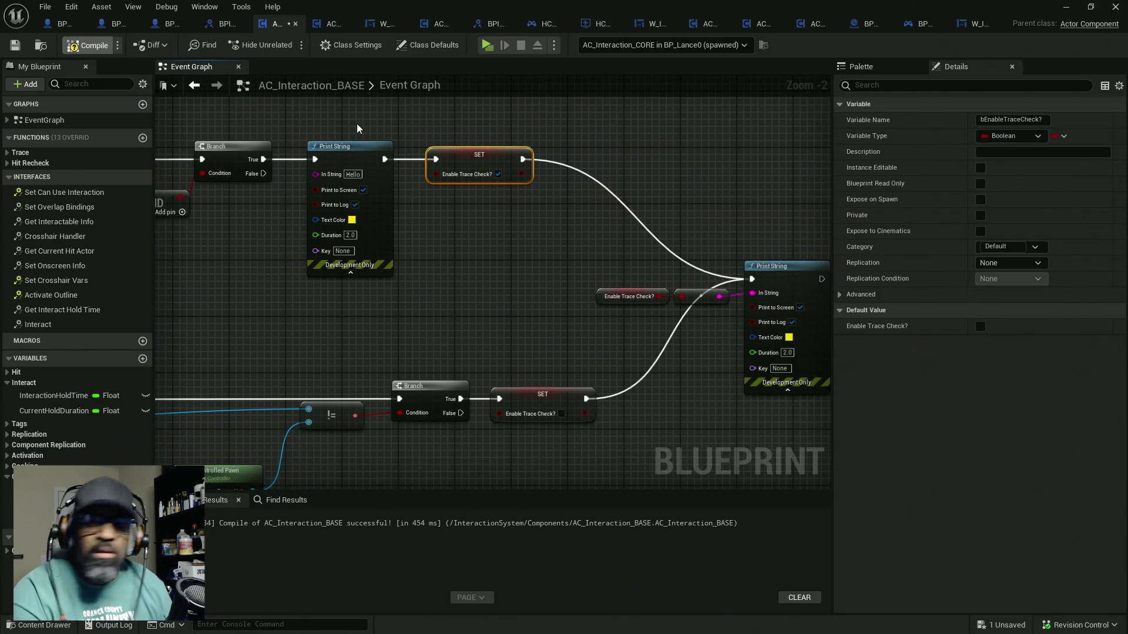
Compile and save, then tick Enable Trace Check? on the upper SET node and save again
{"action": "key", "text": "F7"}
{"action": "key", "text": "ctrl+s"}
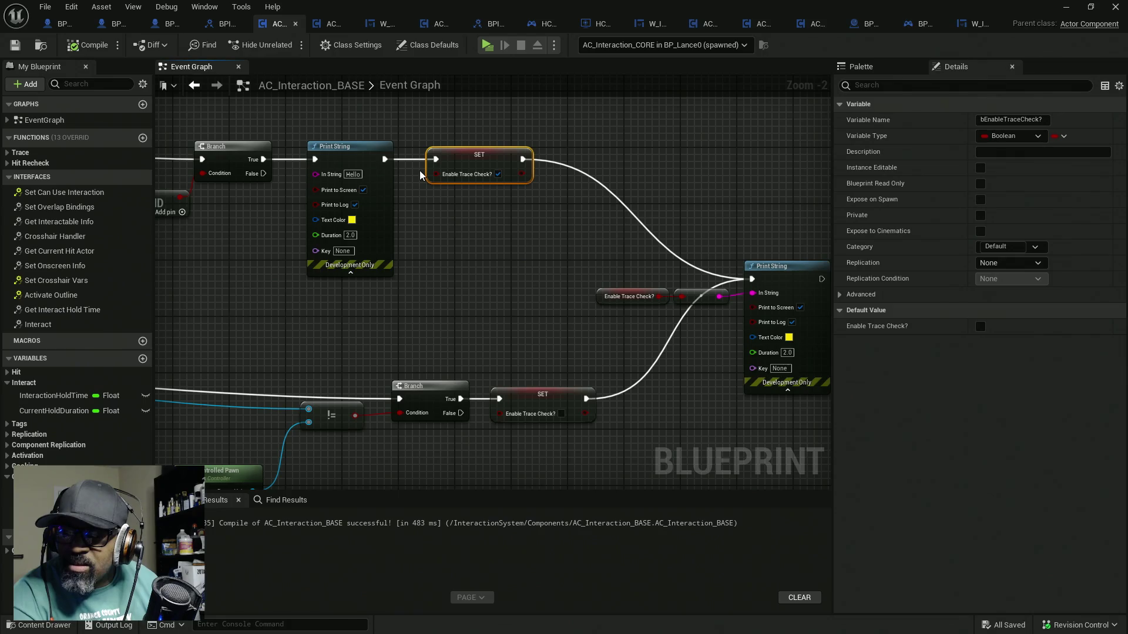
{"action": "left_click_drag", "start_coordinate": [461, 164], "coordinate": [514, 170]}
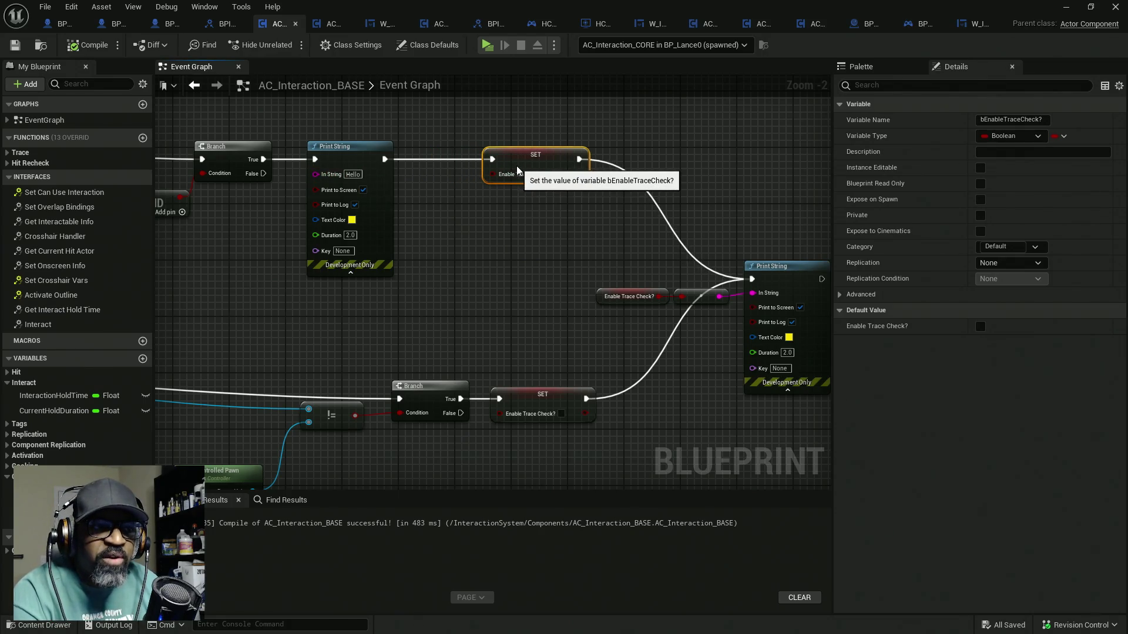
{"action": "left_click", "coordinate": [554, 174]}
{"action": "left_click_drag", "start_coordinate": [648, 262], "coordinate": [523, 259]}
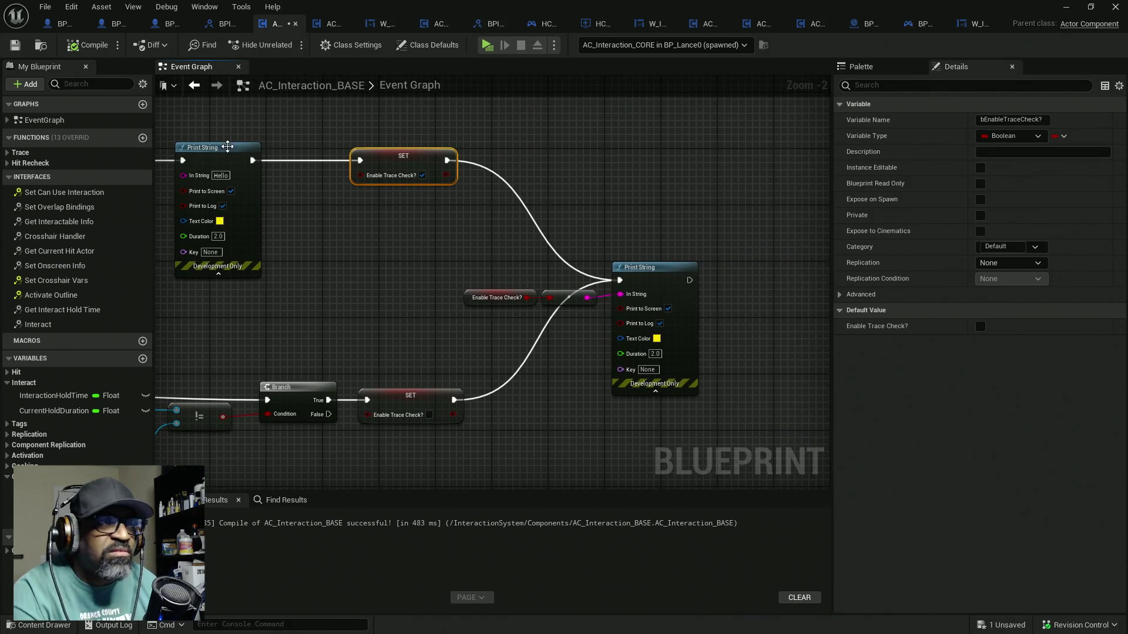
{"action": "key", "text": "ctrl+s"}
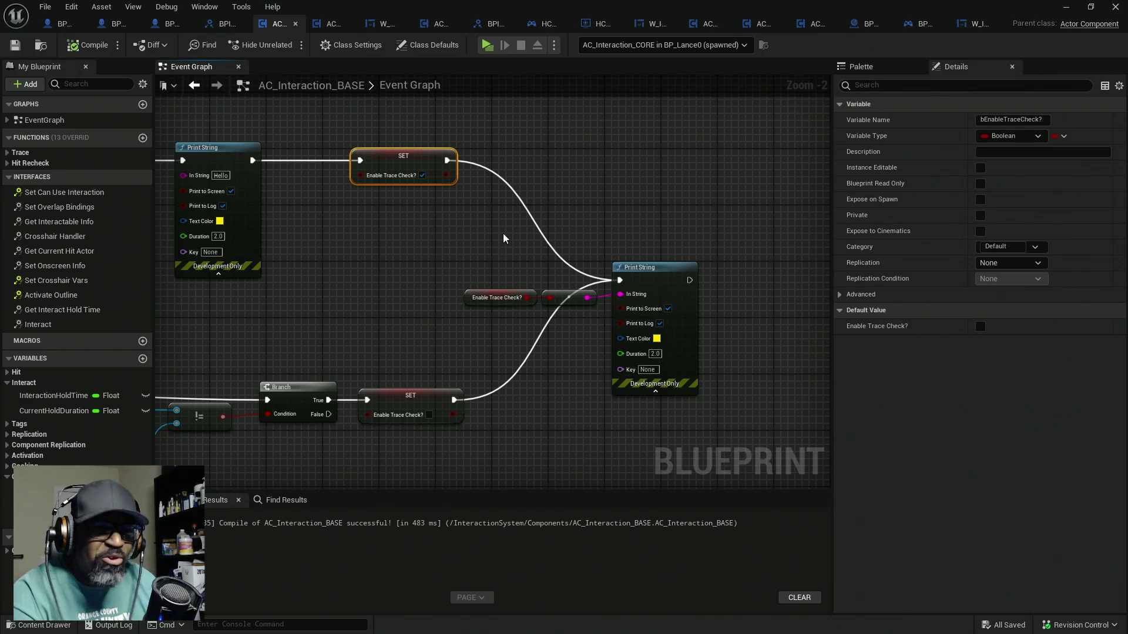
{"action": "left_click", "coordinate": [592, 155]}
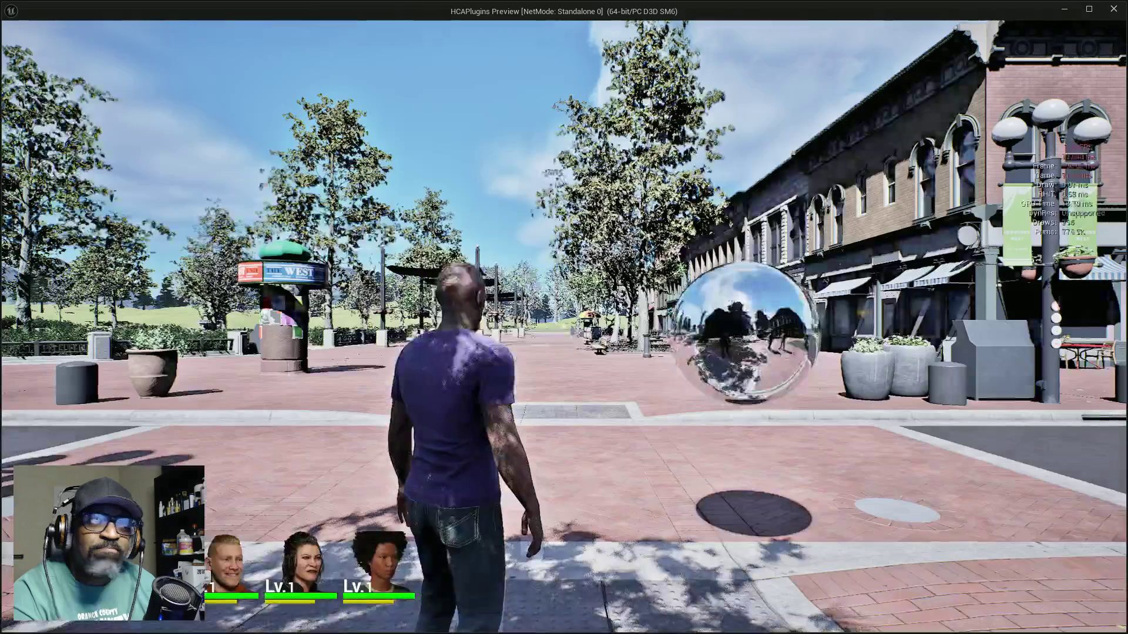
Play-test walking the character to the two NPCs, the snack cart and around, then stop
{"action": "key", "text": "w"}
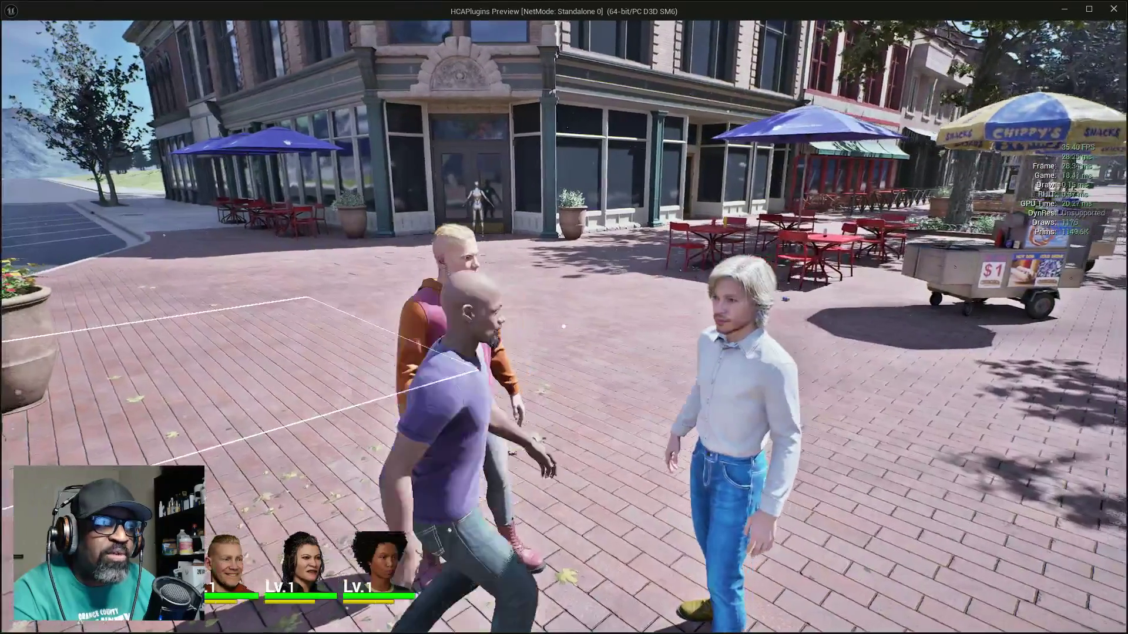
{"action": "key", "text": "w"}
{"action": "key", "text": "w"}
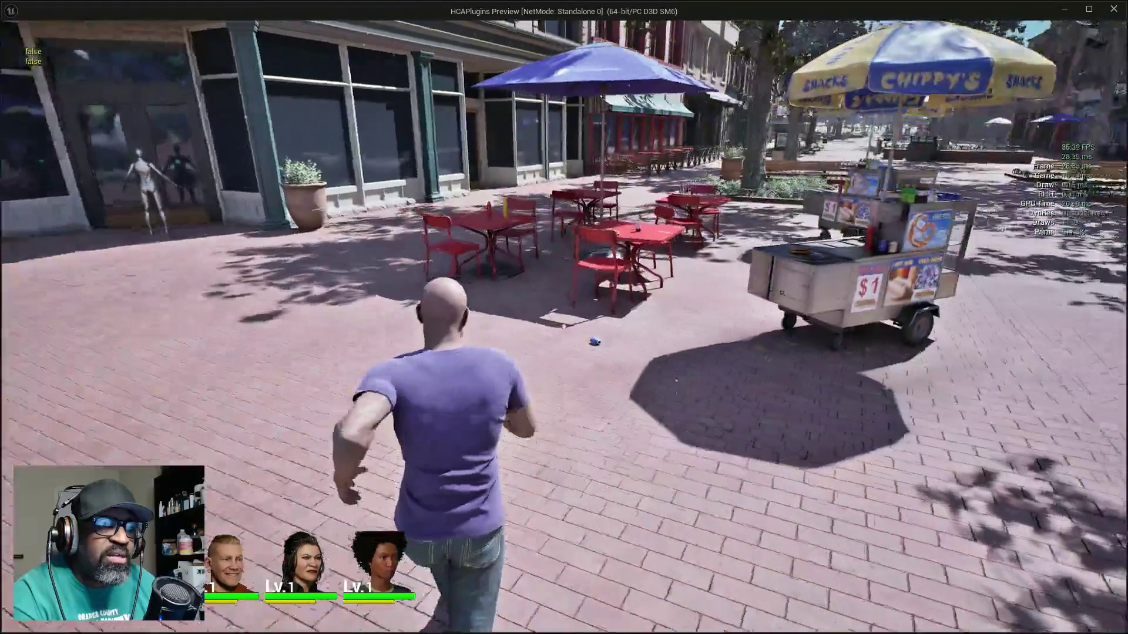
{"action": "key", "text": "w"}
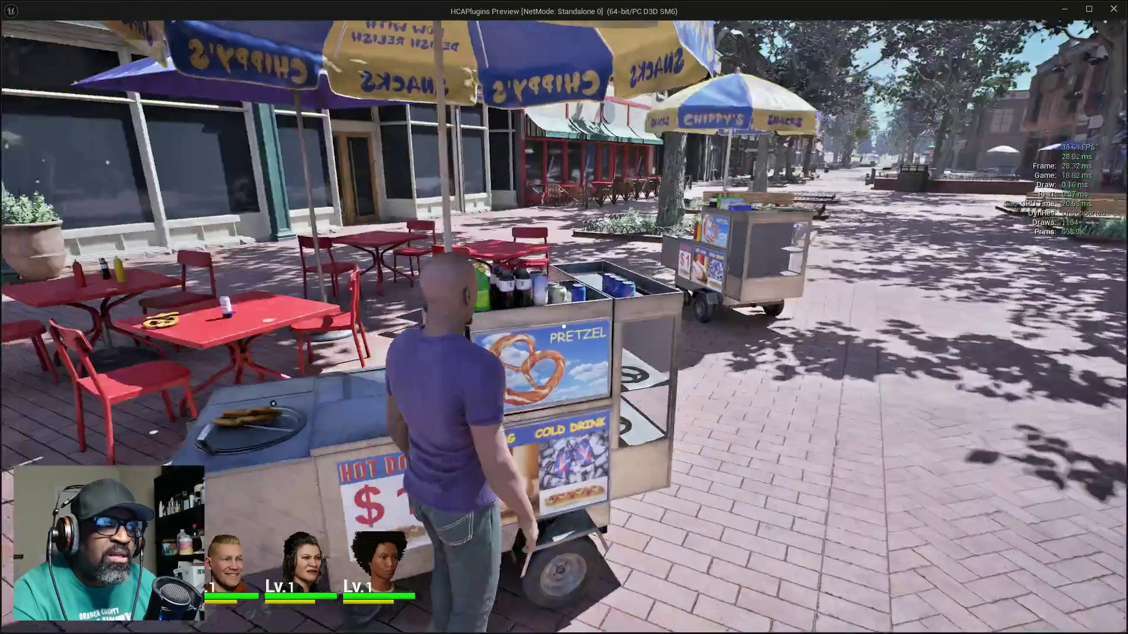
{"action": "key", "text": "w"}
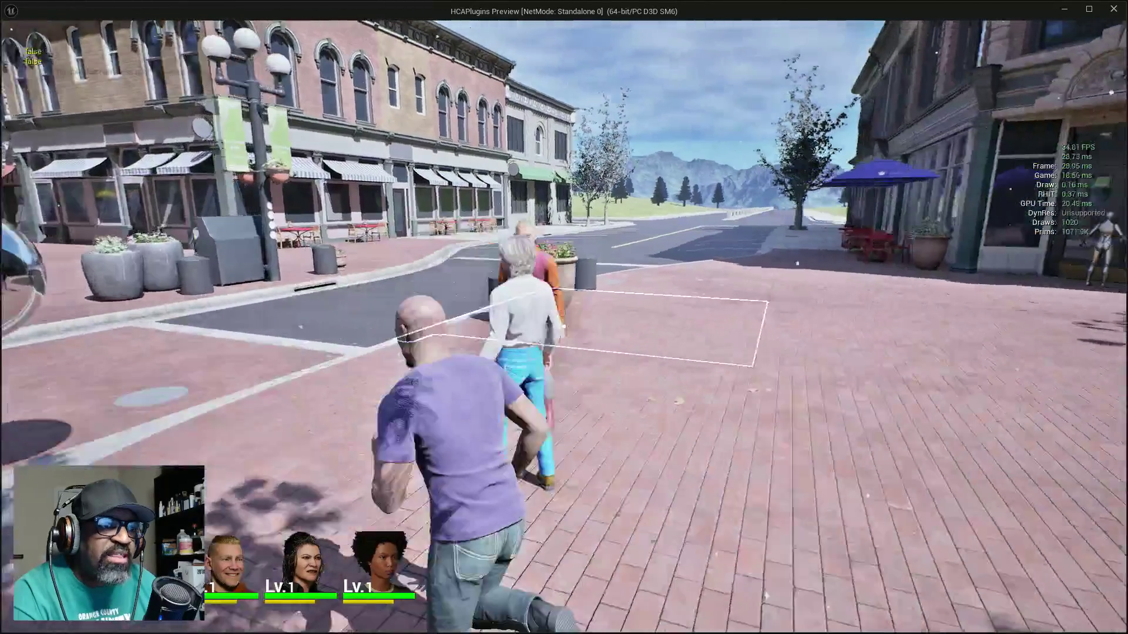
{"action": "key", "text": "w"}
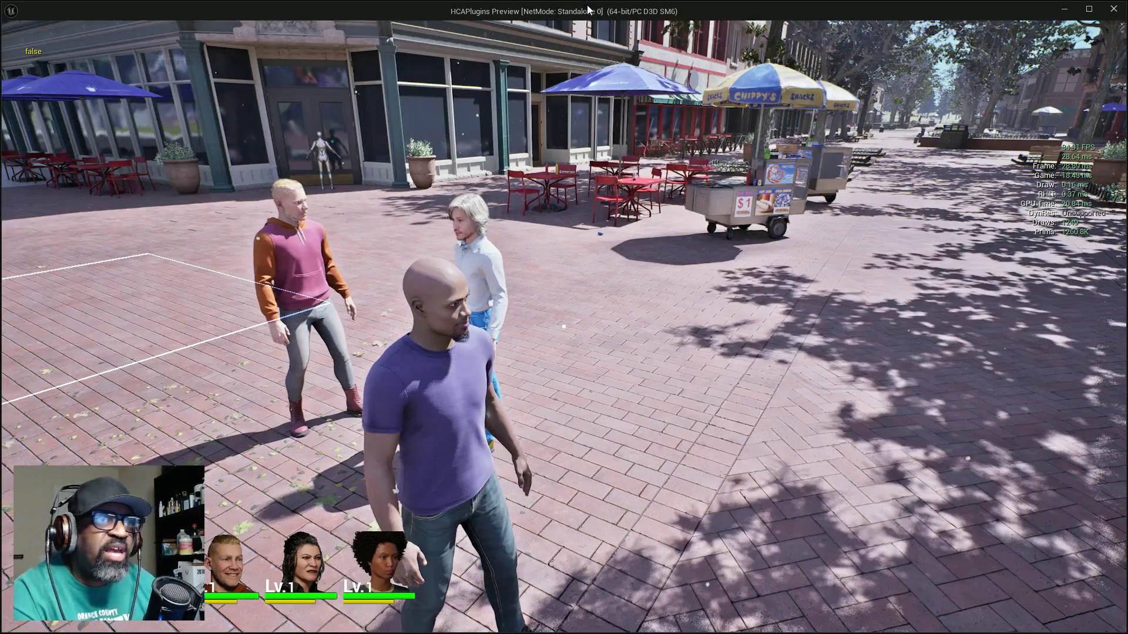
{"action": "key", "text": "Escape"}
Pan back to the OverlapBegin and OverlapEnd events and select both Get Owner nodes
{"action": "scroll", "coordinate": [377, 232], "scroll_direction": "up", "scroll_amount": 2}
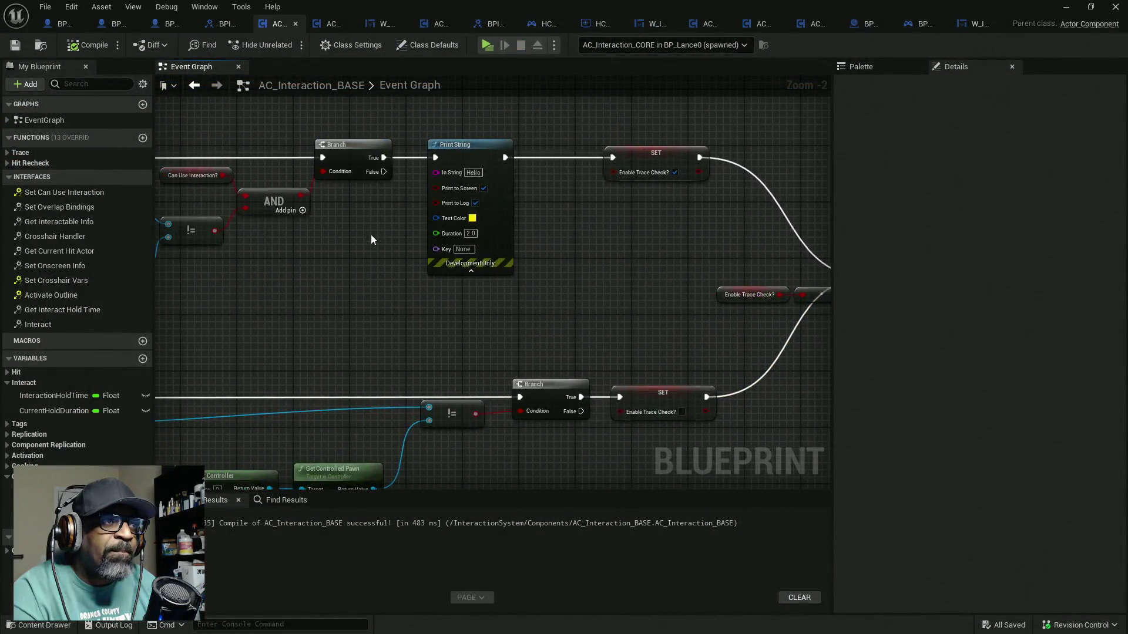
{"action": "left_click_drag", "start_coordinate": [377, 231], "coordinate": [568, 242]}
{"action": "mouse_move", "coordinate": [300, 131]}
{"action": "left_mouse_down"}
{"action": "mouse_move", "coordinate": [328, 284]}
{"action": "mouse_move", "coordinate": [354, 287]}
{"action": "mouse_move", "coordinate": [358, 219]}
{"action": "mouse_move", "coordinate": [363, 239]}
{"action": "left_mouse_up"}
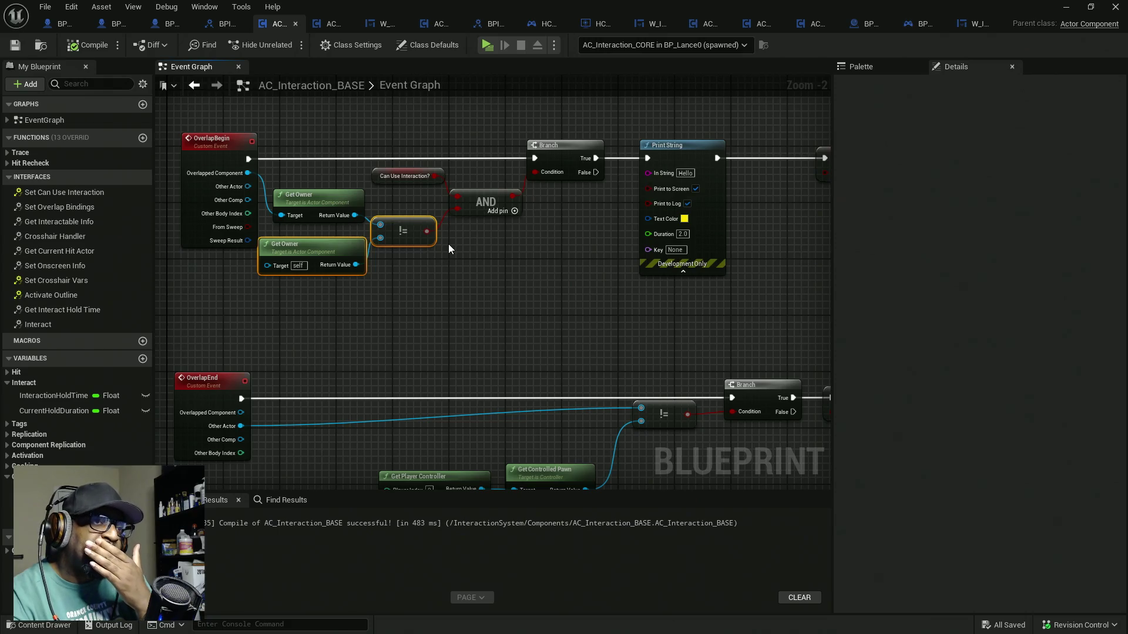
Print the Can Use Interaction? value via a bool-to-string node, running Print String directly from OverlapBegin
{"action": "left_click_drag", "start_coordinate": [554, 201], "coordinate": [580, 212]}
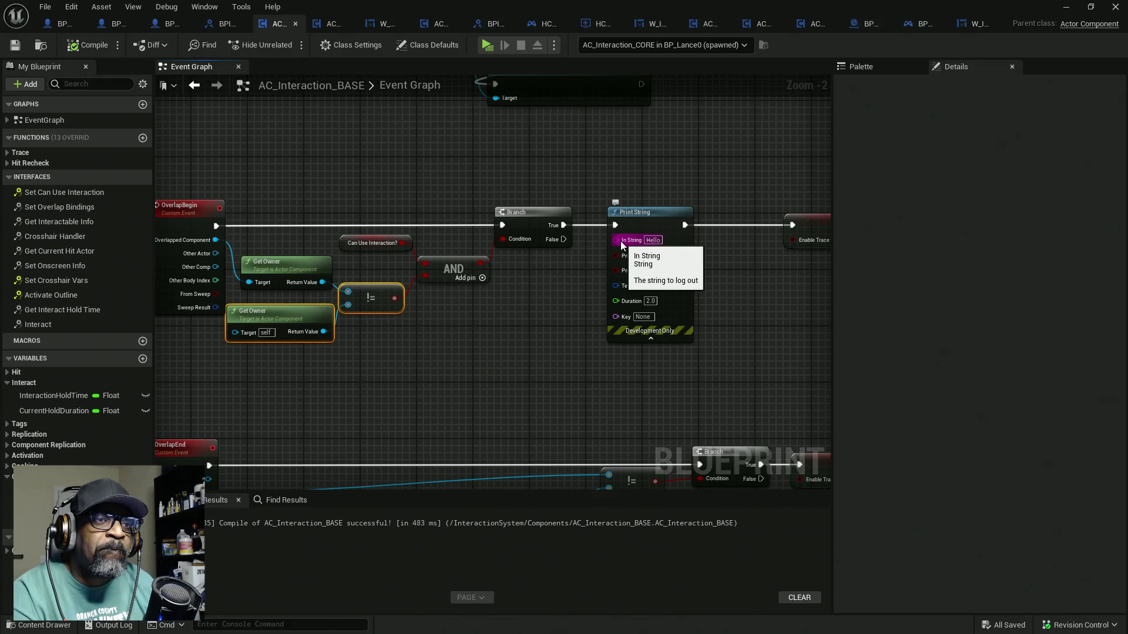
{"action": "left_click_drag", "start_coordinate": [622, 244], "coordinate": [401, 242]}
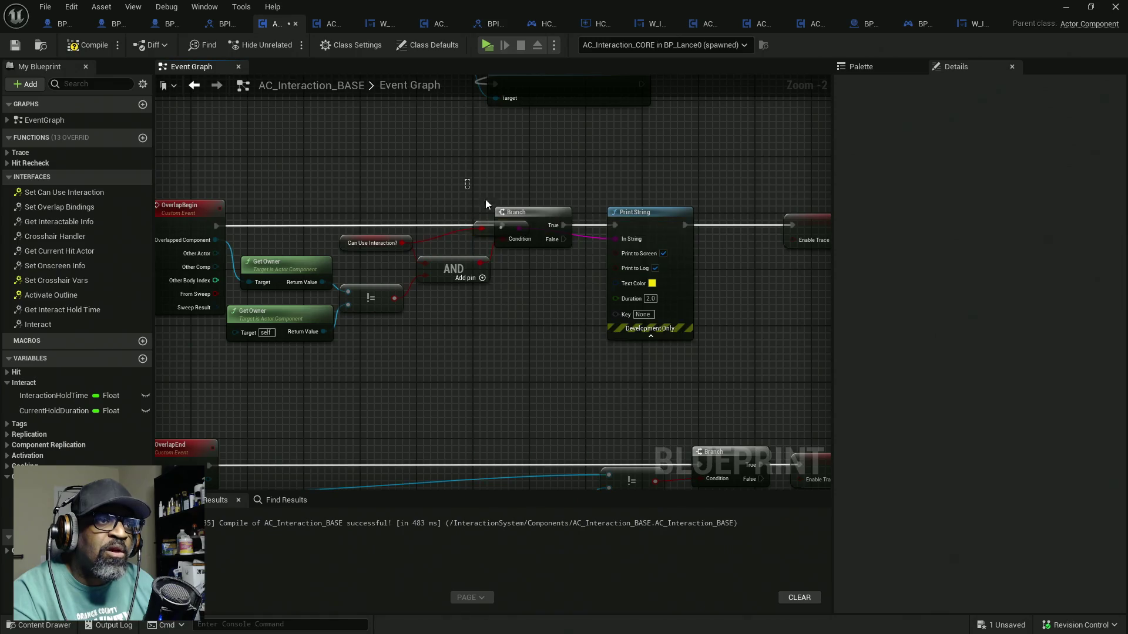
{"action": "mouse_move", "coordinate": [495, 249]}
{"action": "left_mouse_down"}
{"action": "mouse_move", "coordinate": [503, 229]}
{"action": "mouse_move", "coordinate": [438, 222]}
{"action": "left_mouse_up"}
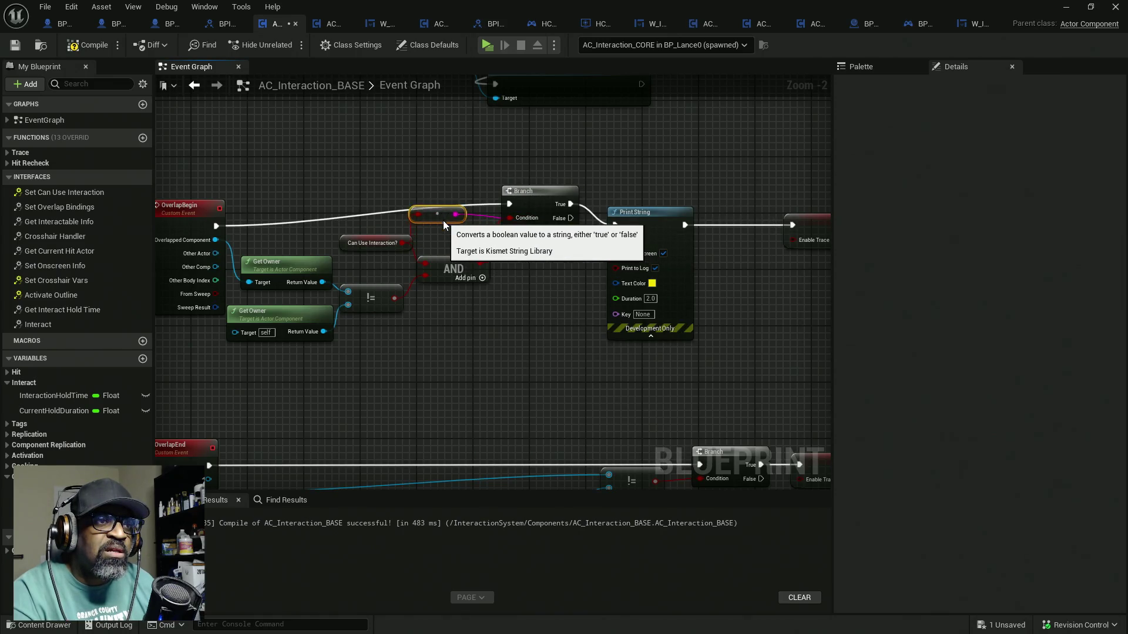
{"action": "mouse_move", "coordinate": [532, 203]}
{"action": "left_mouse_down"}
{"action": "mouse_move", "coordinate": [532, 230]}
{"action": "mouse_move", "coordinate": [532, 219]}
{"action": "left_mouse_up"}
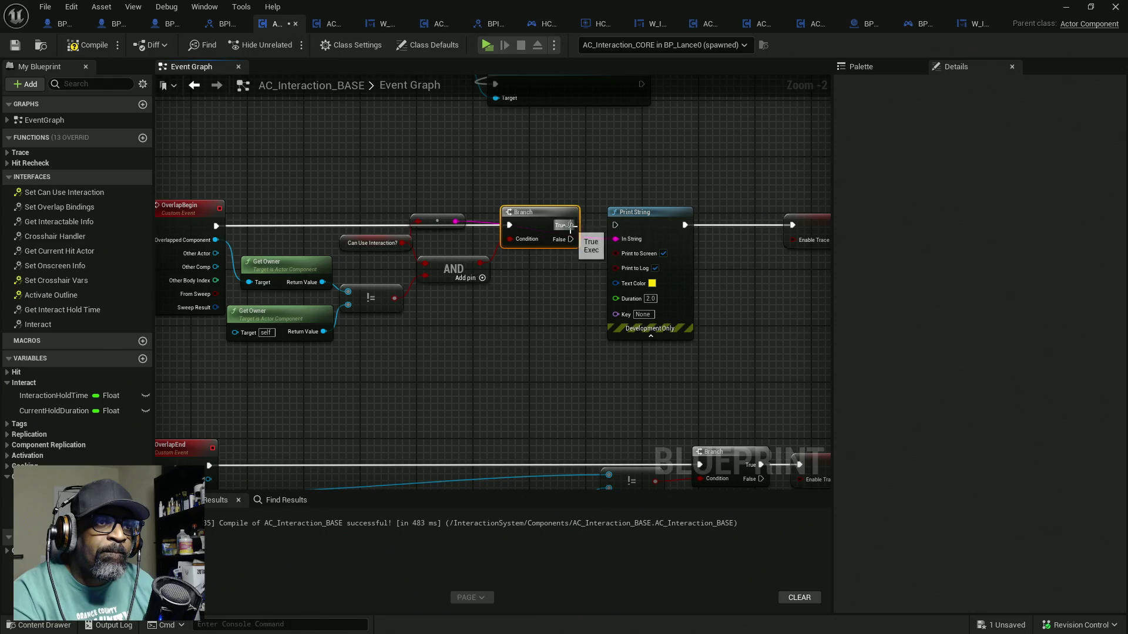
{"action": "mouse_move", "coordinate": [644, 226]}
{"action": "left_mouse_down"}
{"action": "mouse_move", "coordinate": [474, 132]}
{"action": "mouse_move", "coordinate": [488, 133]}
{"action": "left_mouse_up"}
{"action": "left_click_drag", "start_coordinate": [438, 222], "coordinate": [417, 214]}
{"action": "mouse_move", "coordinate": [460, 135]}
{"action": "left_mouse_down"}
{"action": "mouse_move", "coordinate": [277, 189]}
{"action": "mouse_move", "coordinate": [216, 226]}
{"action": "left_mouse_up"}
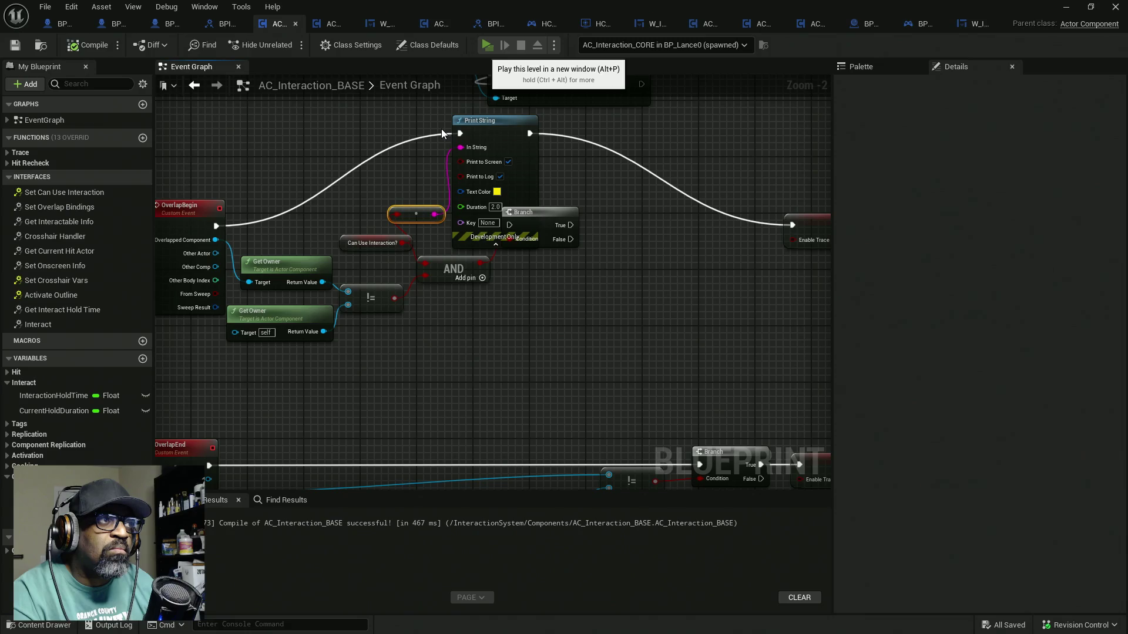
Play-test the printed value with Alt+P, then move the Branch down out of the way
{"action": "key", "text": "alt+p"}
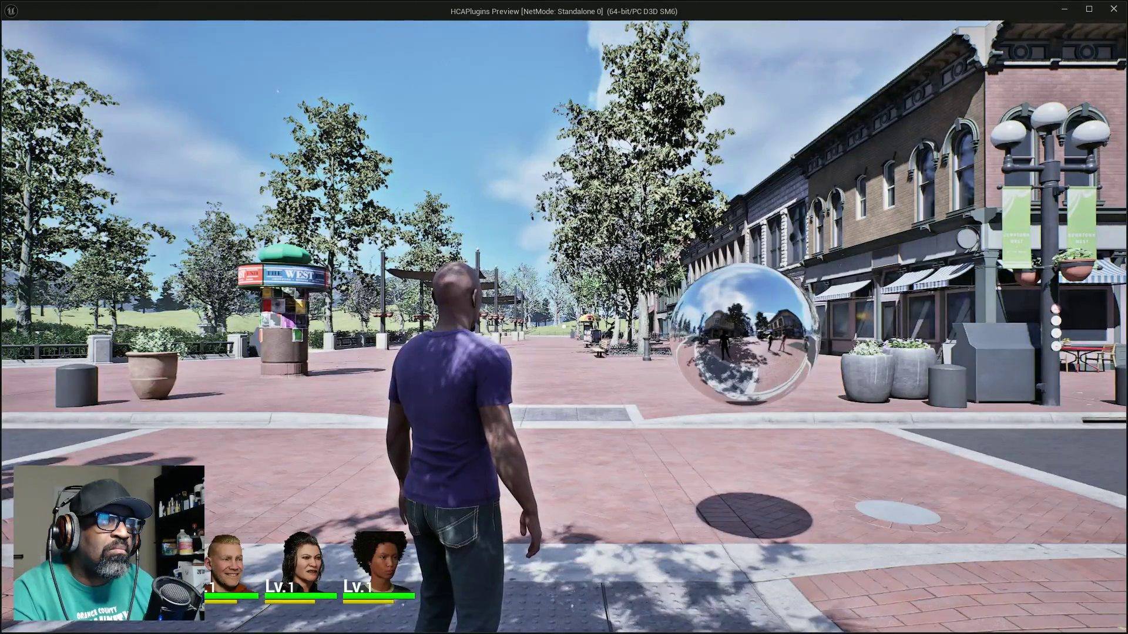
{"action": "key", "text": "Escape"}
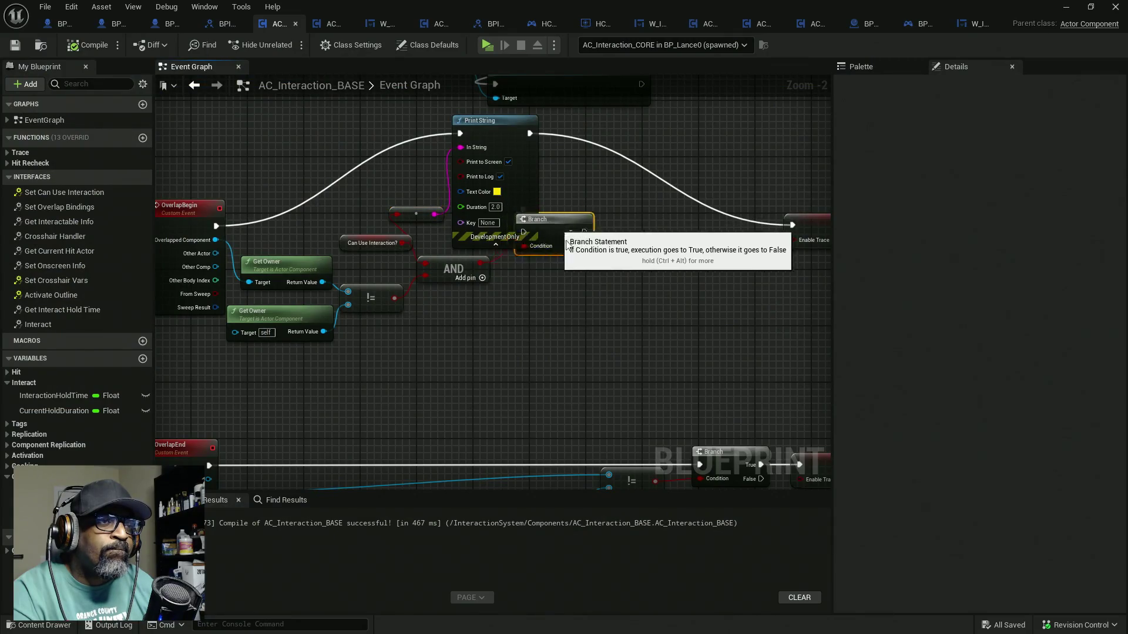
{"action": "left_click_drag", "start_coordinate": [553, 221], "coordinate": [509, 333]}
{"action": "mouse_move", "coordinate": [523, 217]}
{"action": "left_mouse_down"}
{"action": "mouse_move", "coordinate": [650, 260]}
{"action": "mouse_move", "coordinate": [660, 294]}
{"action": "left_mouse_up"}
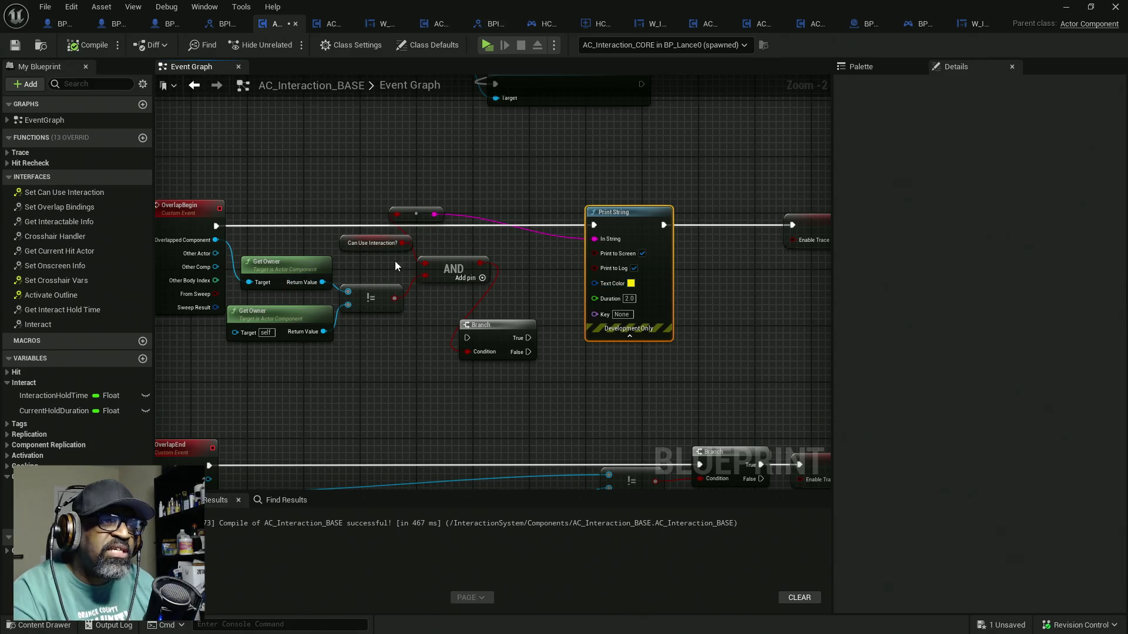
Replace the bool-to-string node with Get Owner's display name and unhook Print String from the setter
{"action": "left_click_drag", "start_coordinate": [416, 216], "coordinate": [466, 243]}
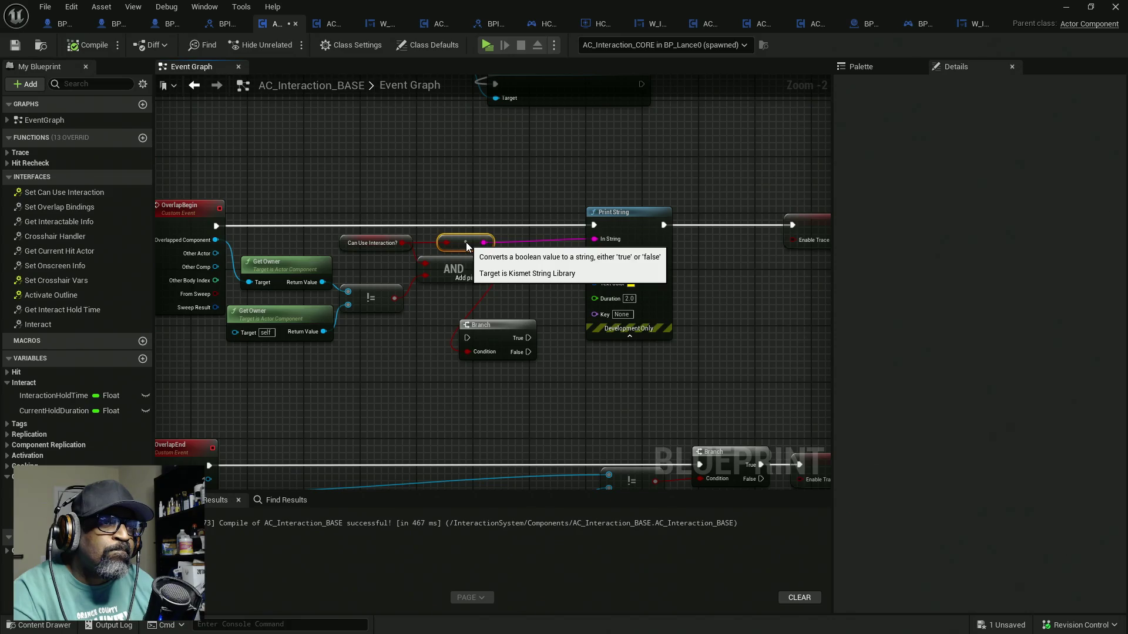
{"action": "key", "text": "Delete"}
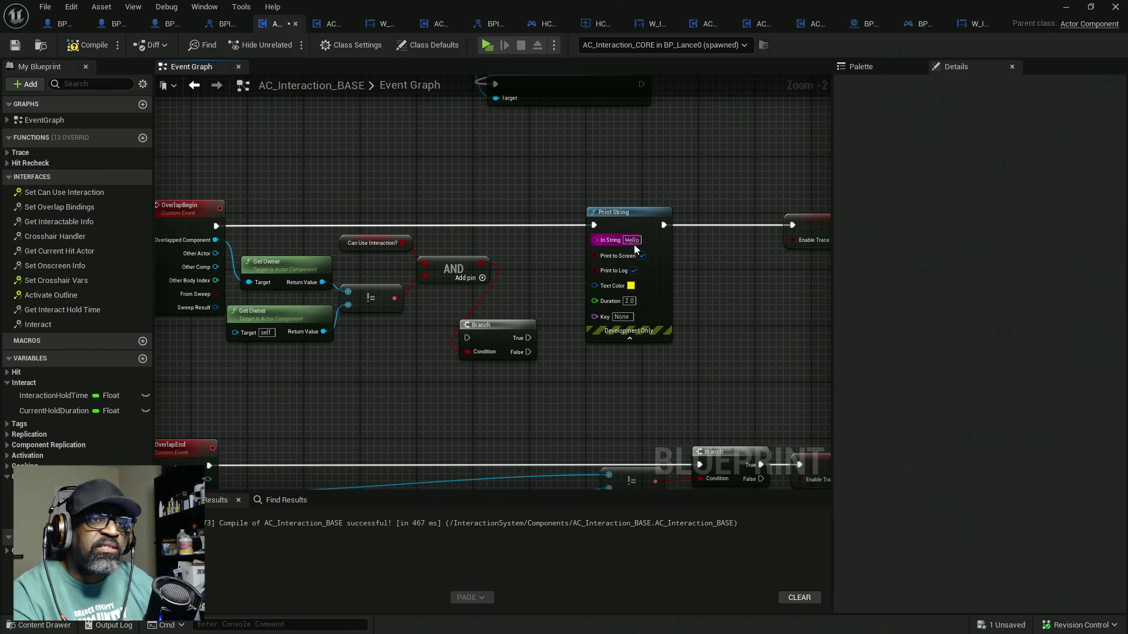
{"action": "left_click", "coordinate": [659, 231]}
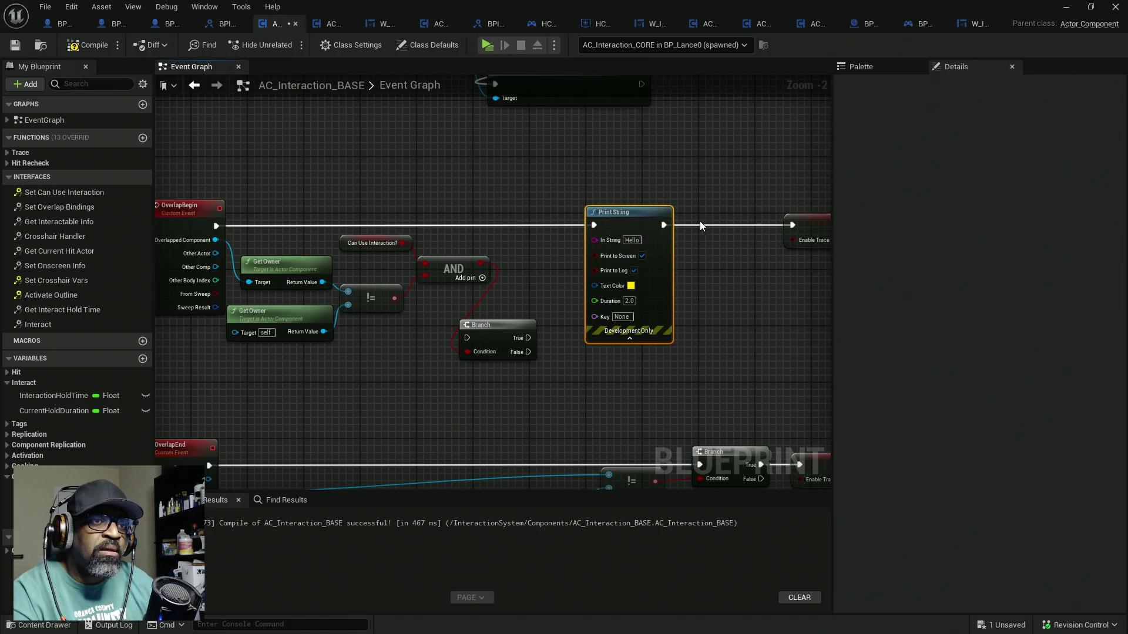
{"action": "left_click", "coordinate": [664, 225], "text": "alt"}
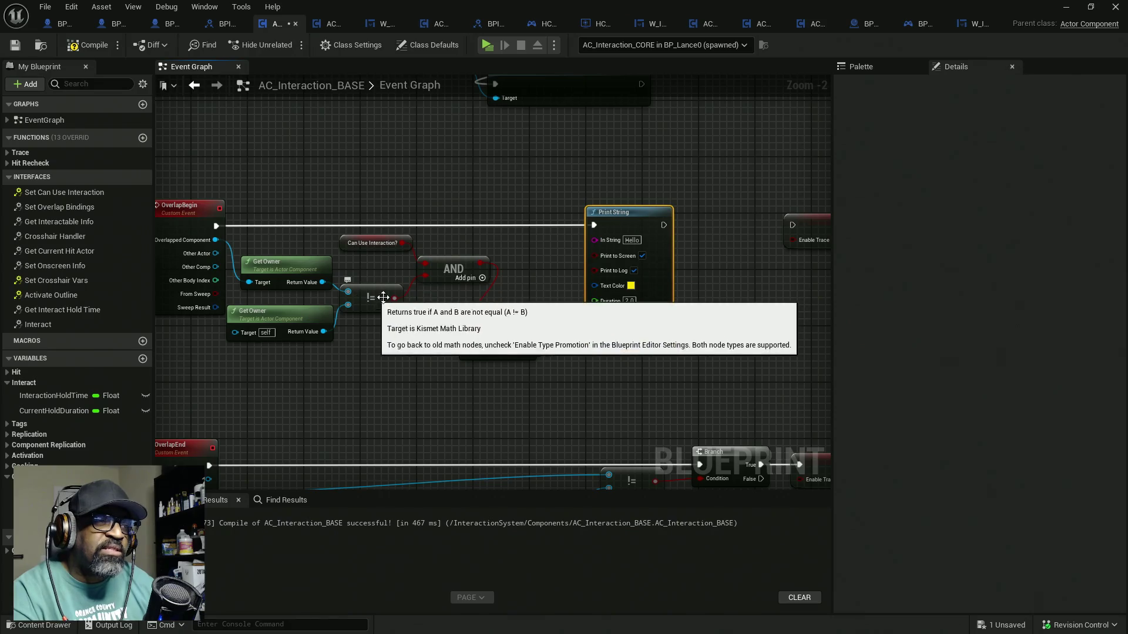
{"action": "left_click_drag", "start_coordinate": [322, 283], "coordinate": [595, 239]}
{"action": "left_click_drag", "start_coordinate": [464, 230], "coordinate": [521, 198]}
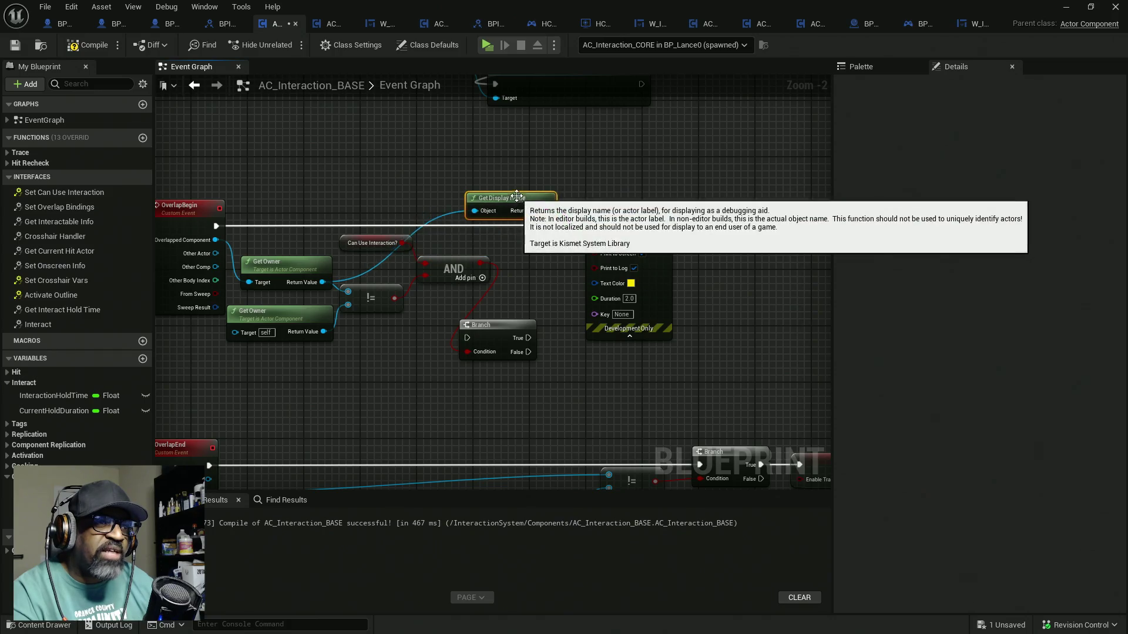
Compile and play-test, then feed the lower Get Owner into Get Display Name and recompile
{"action": "left_click", "coordinate": [97, 51]}
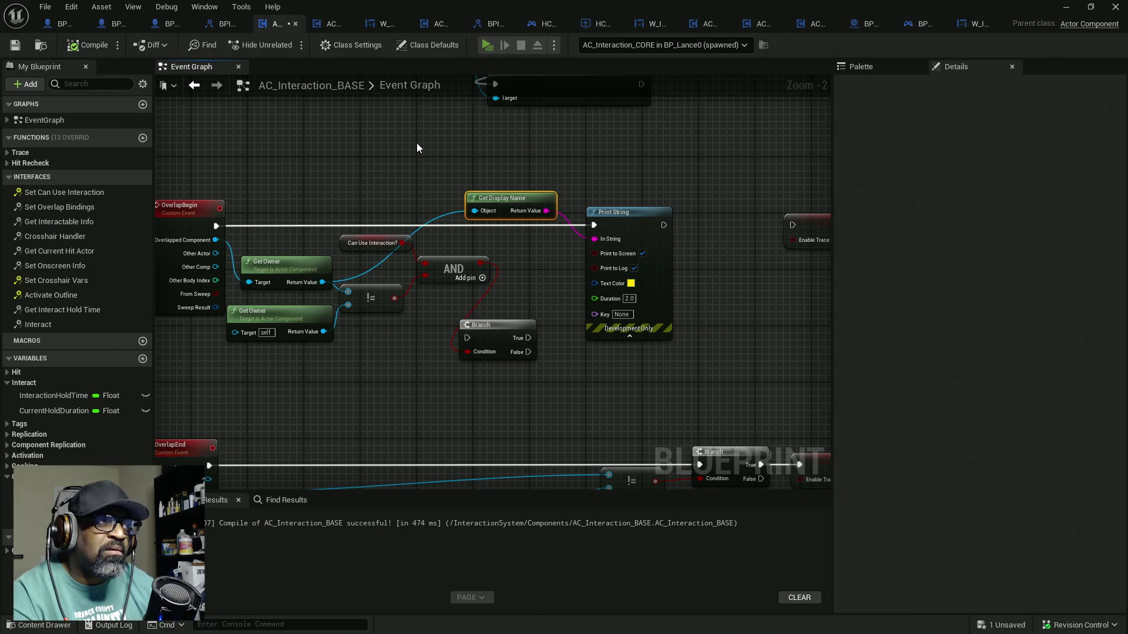
{"action": "key", "text": "alt+p"}
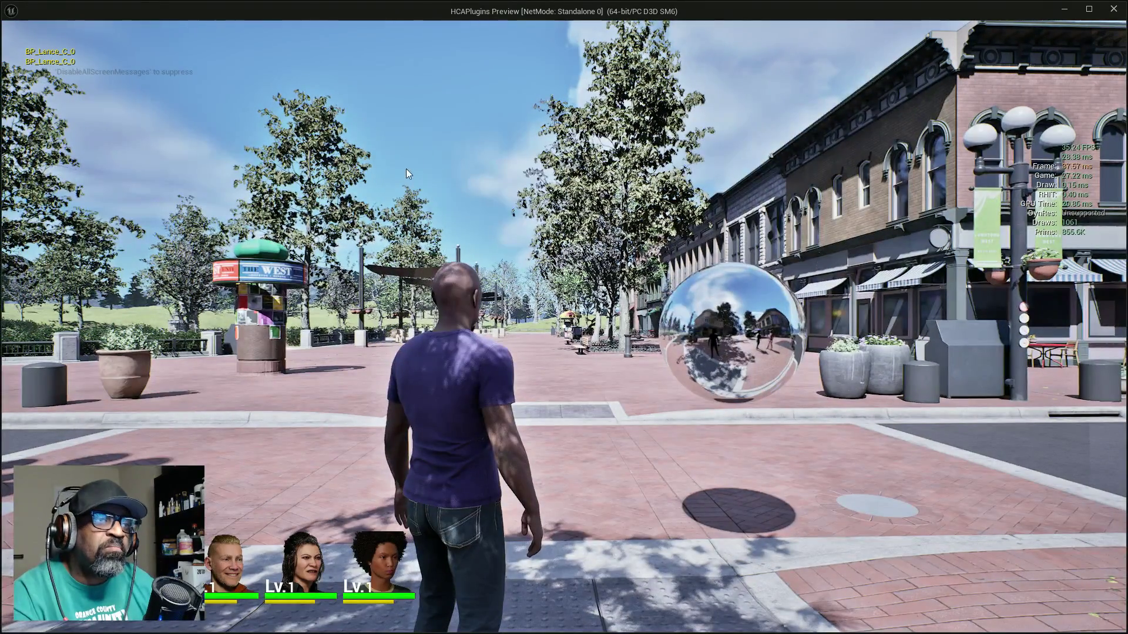
{"action": "key", "text": "Escape"}
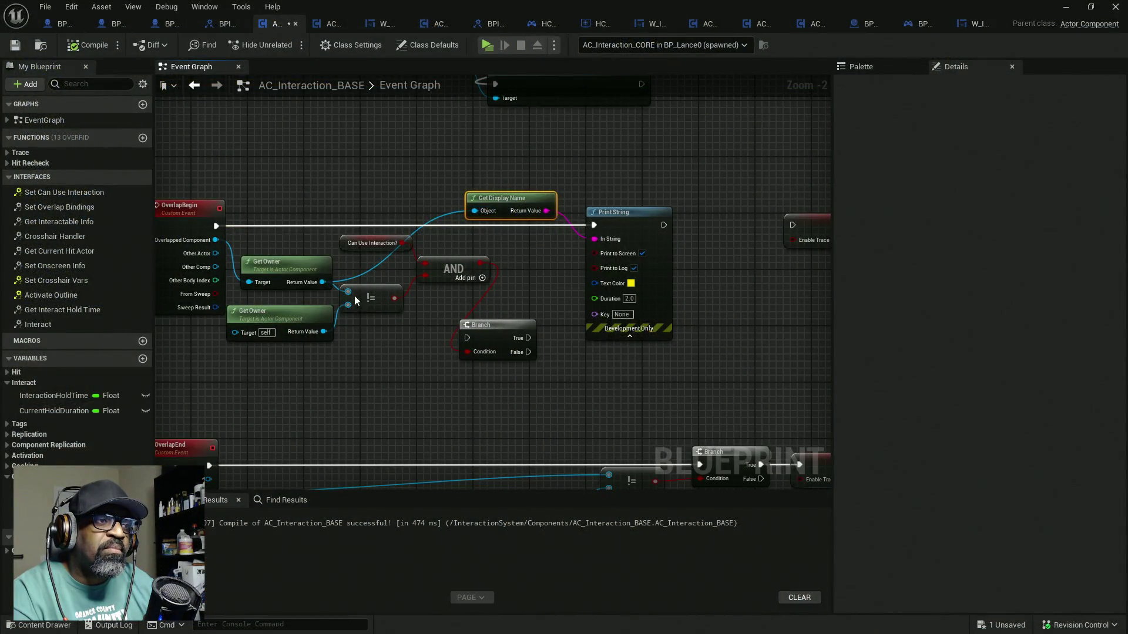
{"action": "left_click_drag", "start_coordinate": [324, 332], "coordinate": [498, 217]}
{"action": "left_click", "coordinate": [88, 44]}
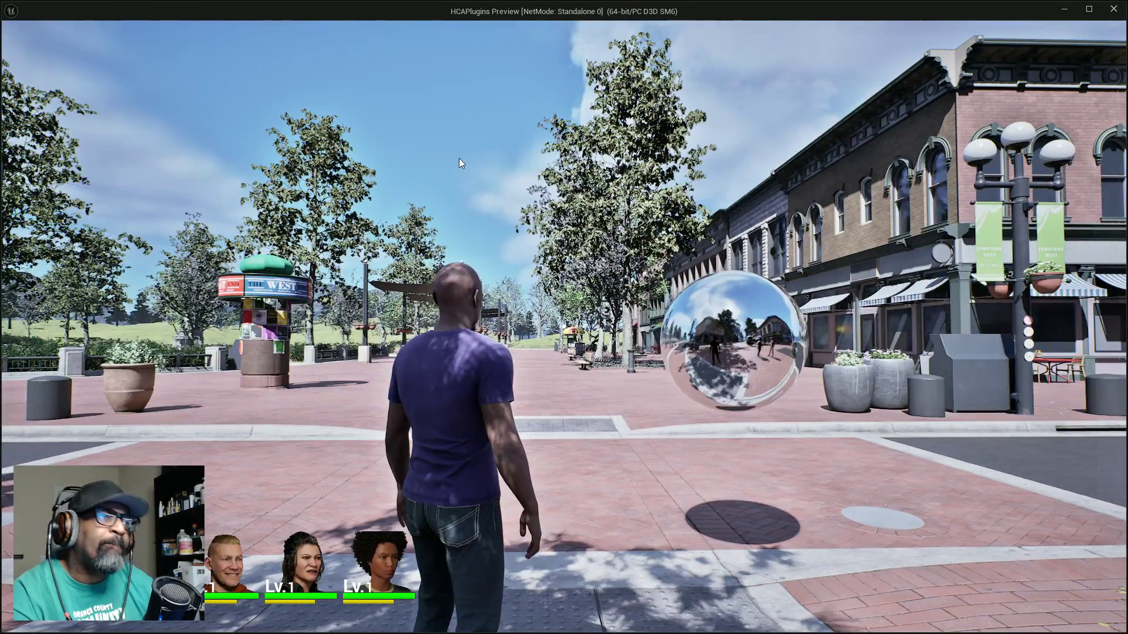
{"action": "key", "text": "Escape"}
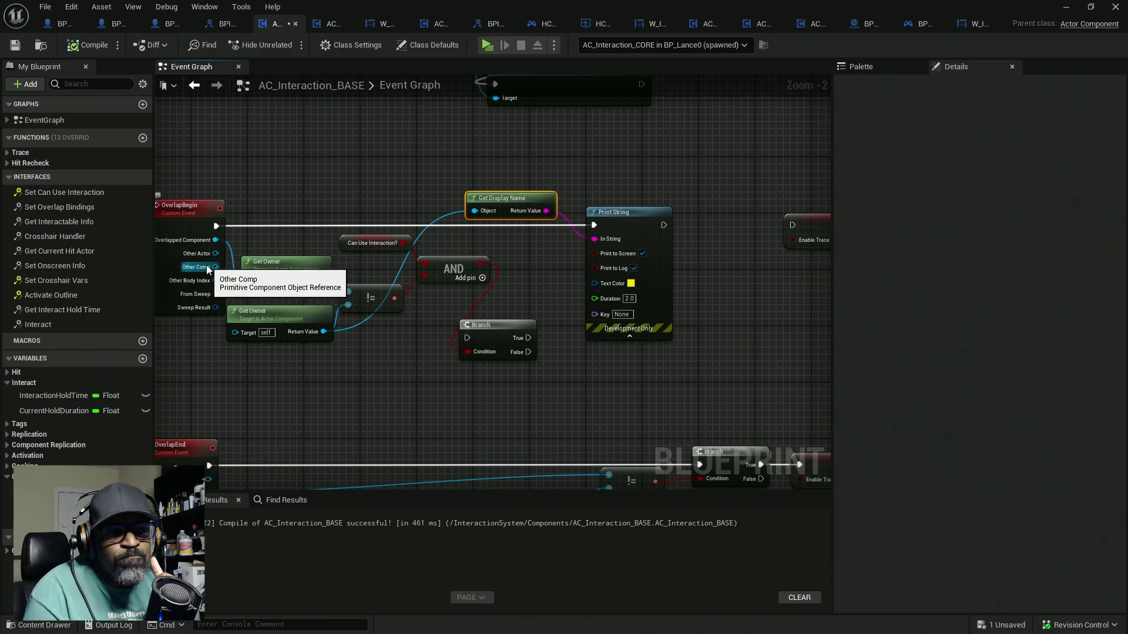
{"action": "left_click_drag", "start_coordinate": [233, 254], "coordinate": [289, 243]}
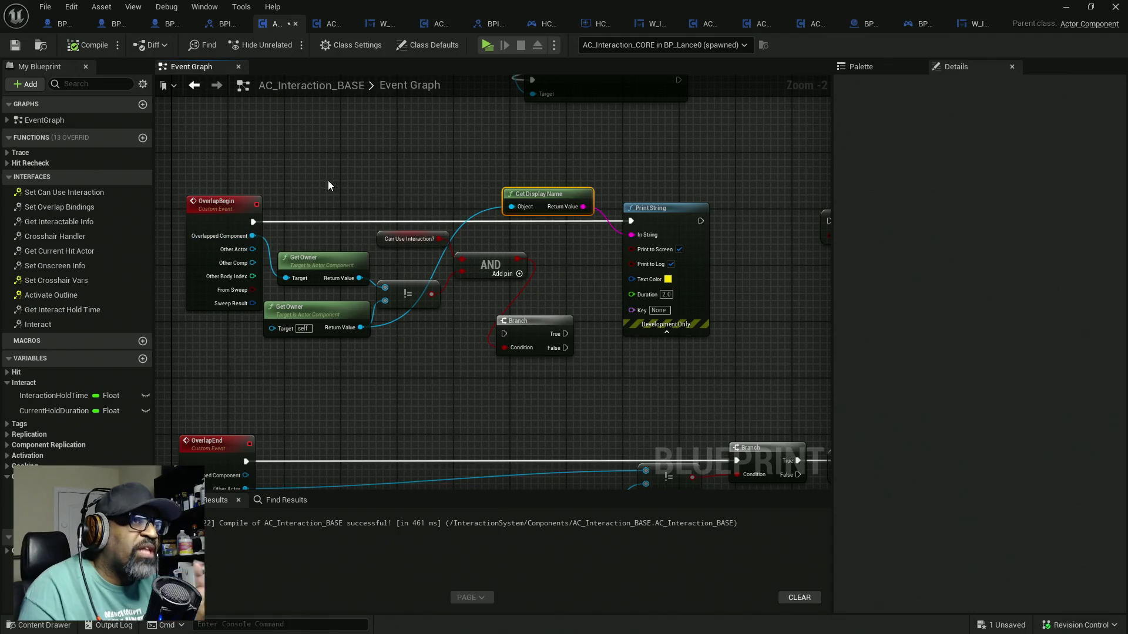
{"action": "left_click", "coordinate": [61, 25]}
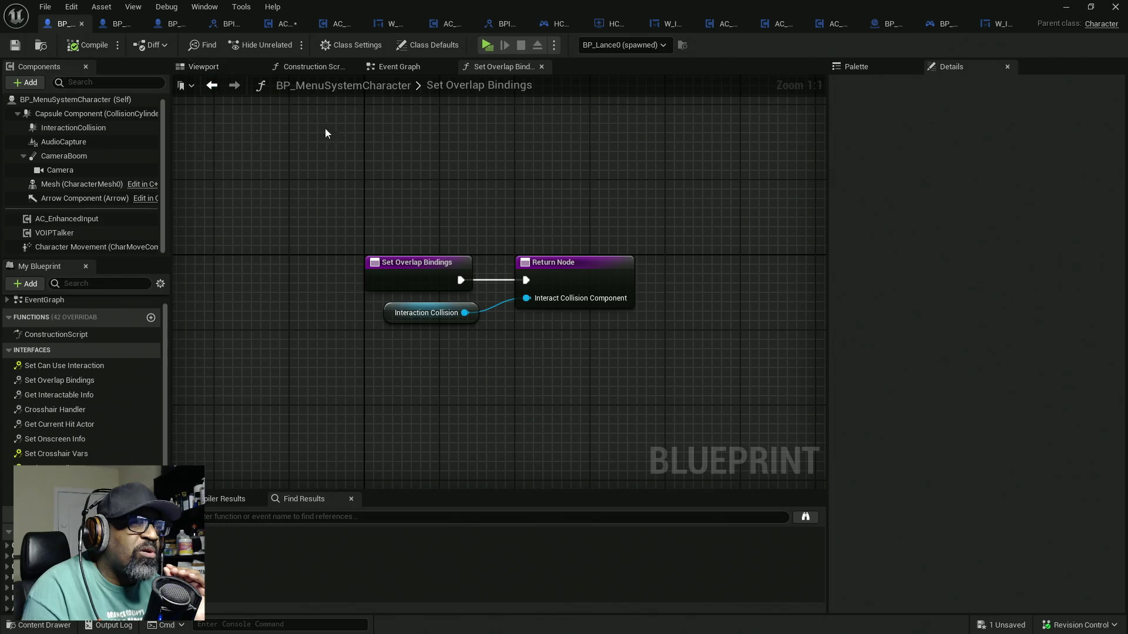
{"action": "left_click", "coordinate": [385, 69]}
{"action": "scroll", "coordinate": [404, 258], "scroll_direction": "down", "scroll_amount": 12}
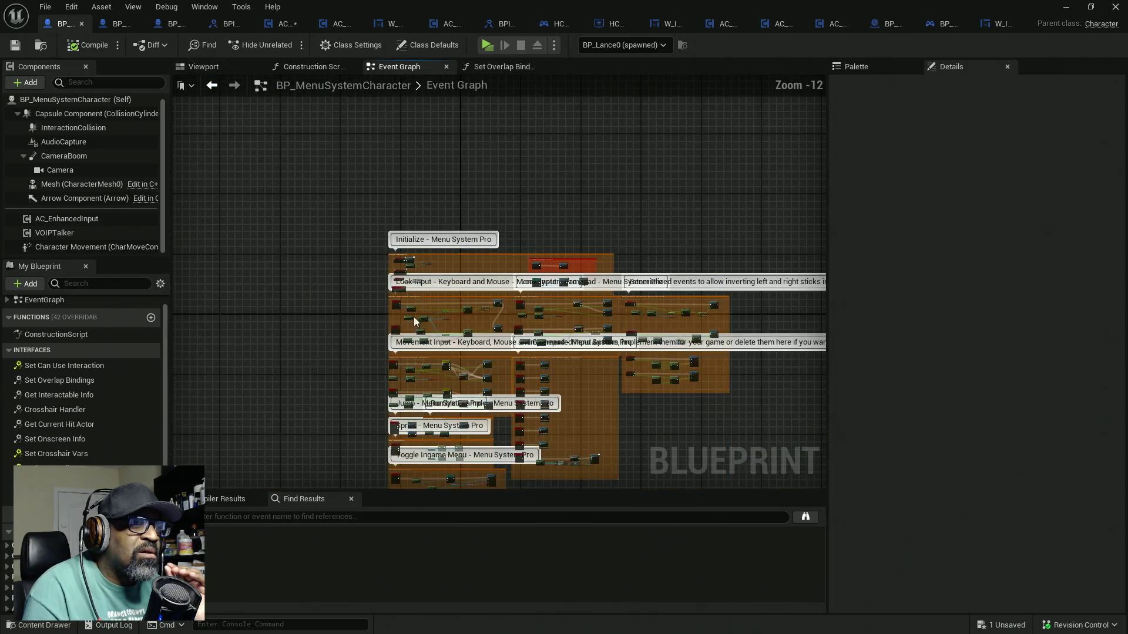
{"action": "left_click_drag", "start_coordinate": [370, 331], "coordinate": [343, 196]}
{"action": "left_click", "coordinate": [167, 24]}
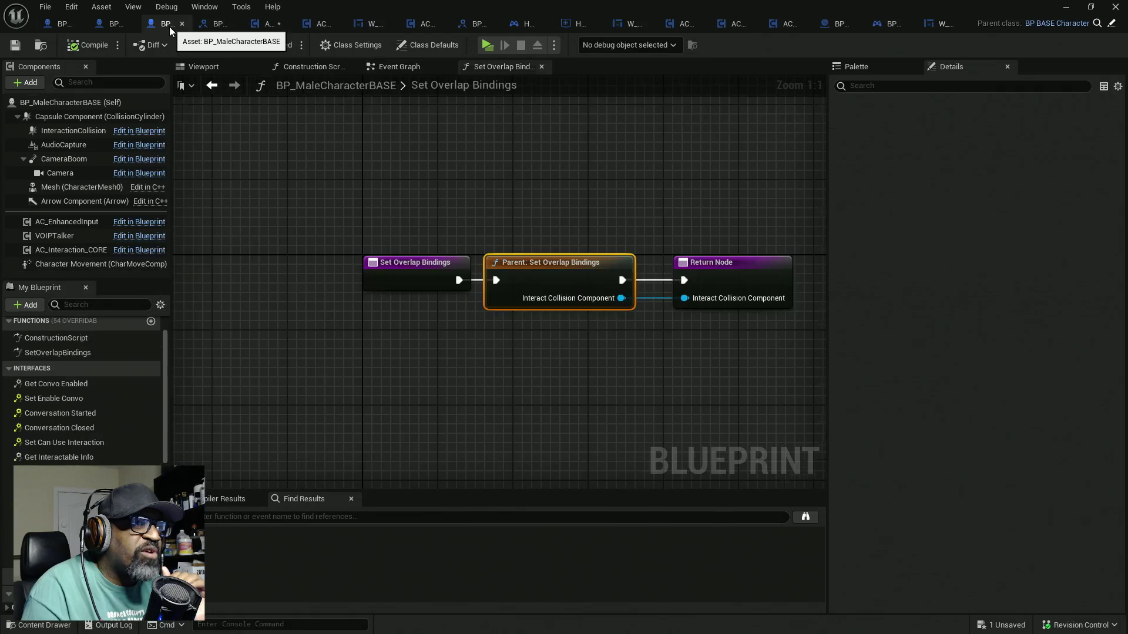
{"action": "scroll", "coordinate": [411, 202], "scroll_direction": "down", "scroll_amount": 12}
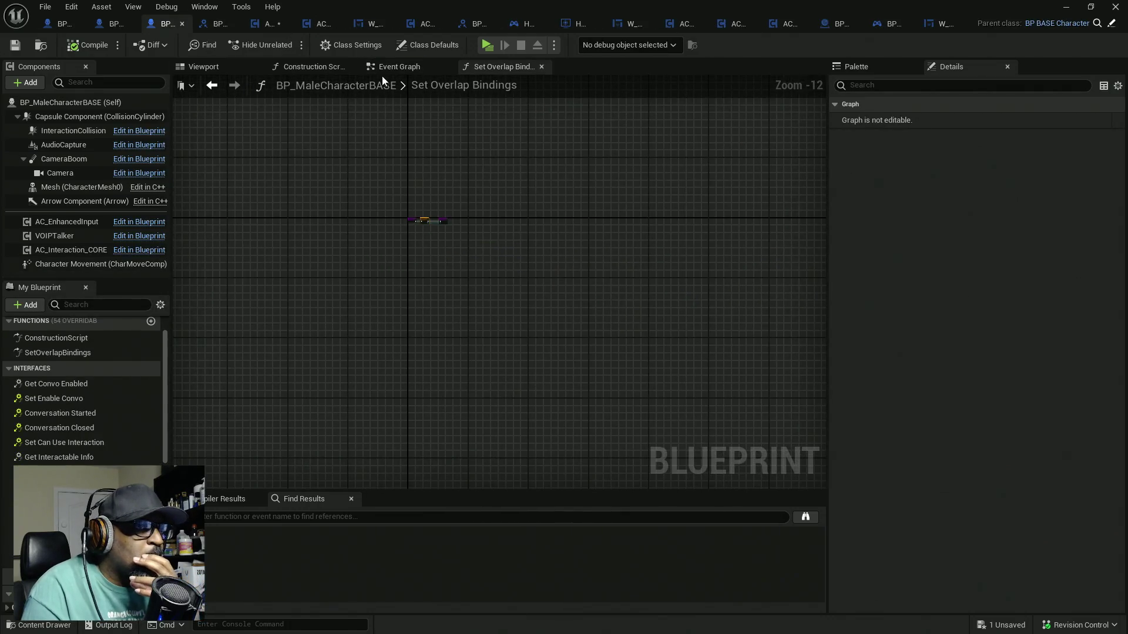
{"action": "left_click", "coordinate": [398, 69]}
{"action": "scroll", "coordinate": [397, 266], "scroll_direction": "down", "scroll_amount": 5}
{"action": "scroll", "coordinate": [390, 243], "scroll_direction": "up", "scroll_amount": 9}
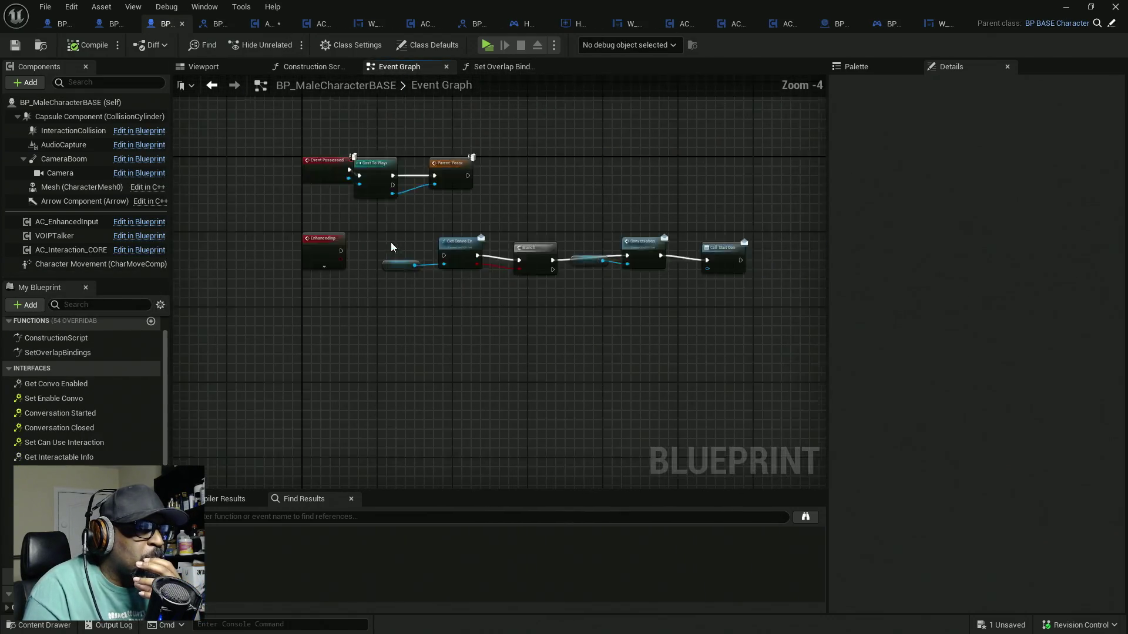
{"action": "left_click", "coordinate": [264, 26]}
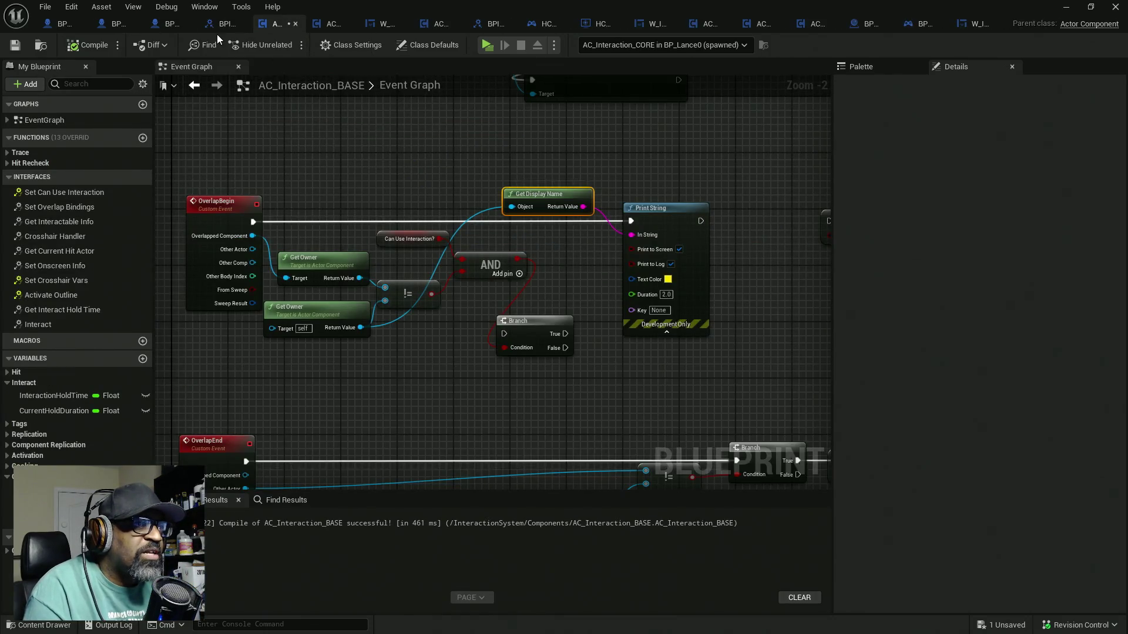
{"action": "scroll", "coordinate": [320, 227], "scroll_direction": "down", "scroll_amount": 5}
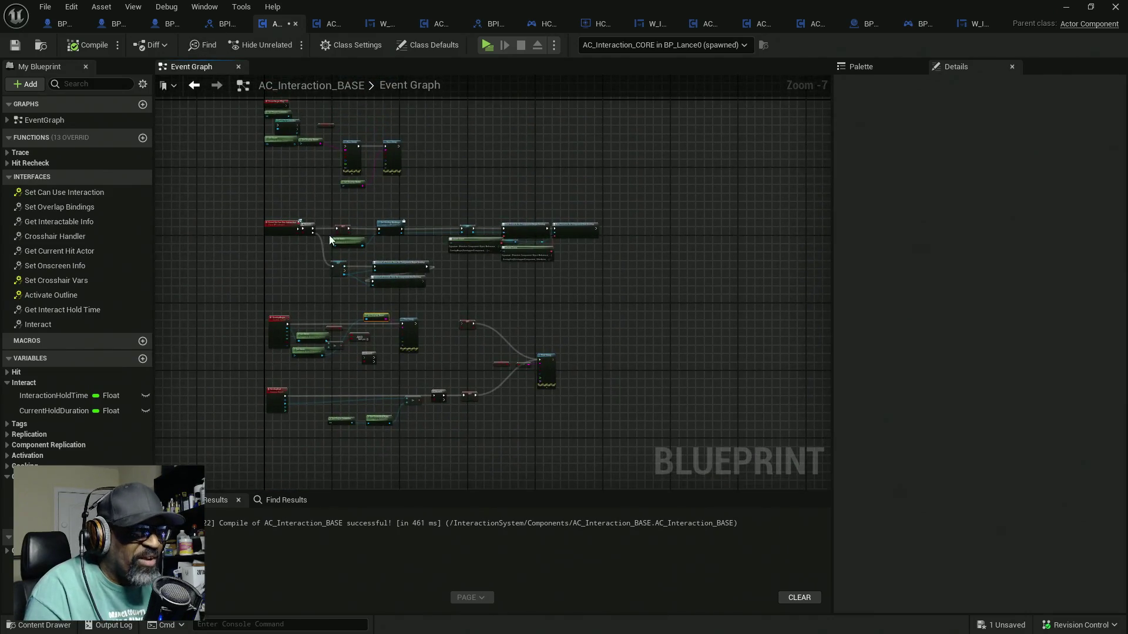
{"action": "scroll", "coordinate": [328, 325], "scroll_direction": "up", "scroll_amount": 5}
{"action": "mouse_move", "coordinate": [349, 297]}
{"action": "left_mouse_down"}
{"action": "mouse_move", "coordinate": [432, 352]}
{"action": "mouse_move", "coordinate": [440, 390]}
{"action": "mouse_move", "coordinate": [445, 254]}
{"action": "mouse_move", "coordinate": [375, 251]}
{"action": "left_mouse_up"}
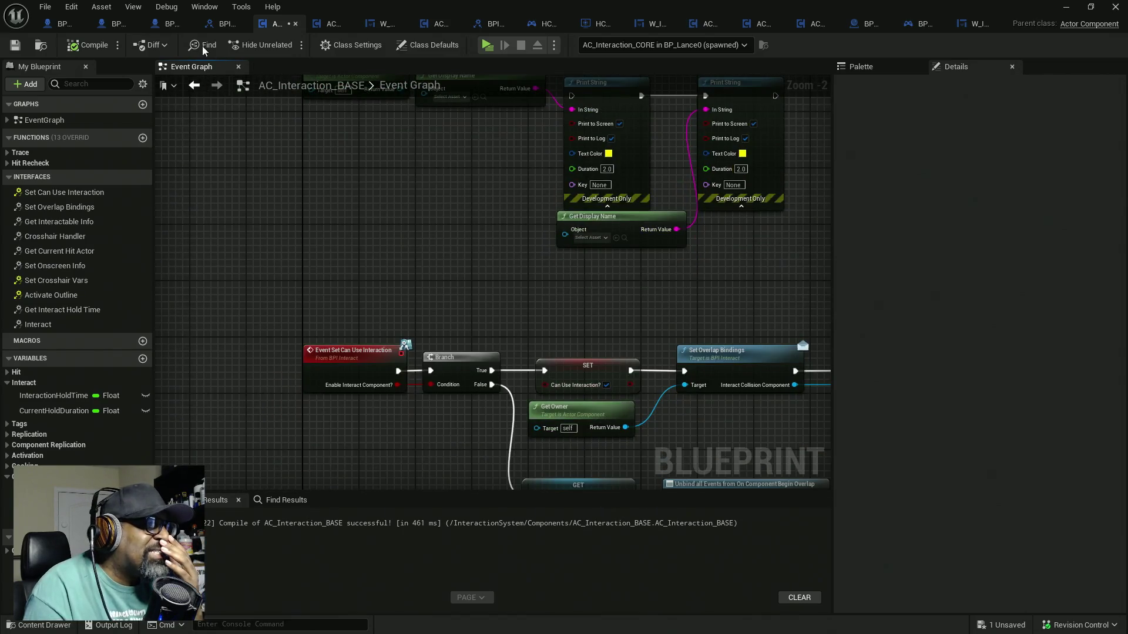
{"action": "left_click", "coordinate": [169, 24]}
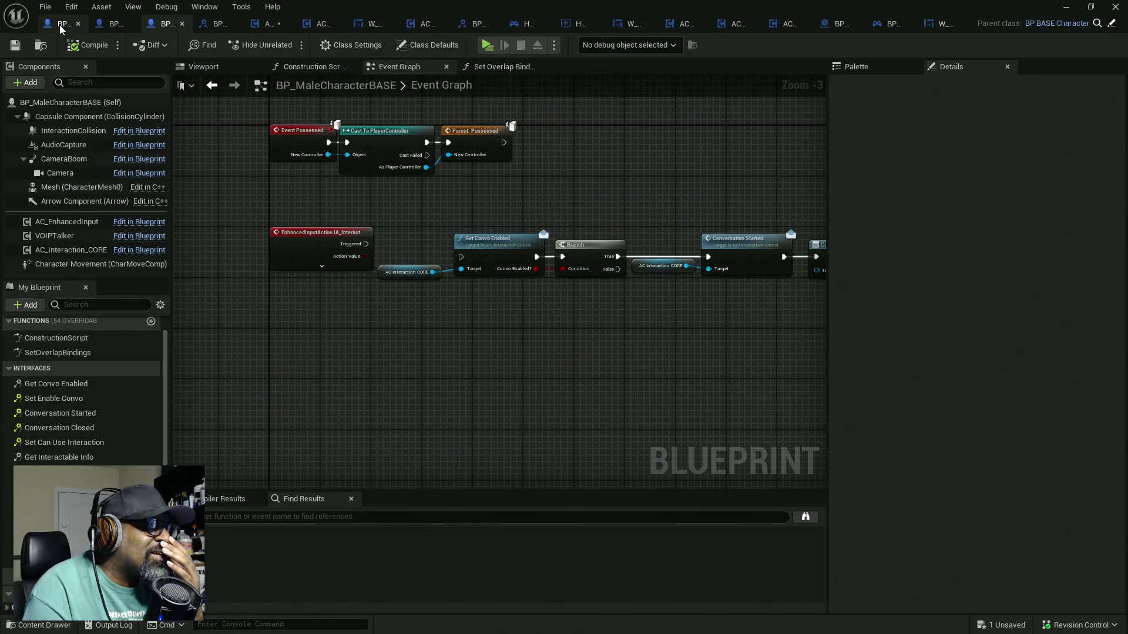
{"action": "left_click", "coordinate": [61, 26]}
{"action": "left_click_drag", "start_coordinate": [277, 261], "coordinate": [295, 186]}
{"action": "scroll", "coordinate": [376, 255], "scroll_direction": "up", "scroll_amount": 10}
{"action": "left_click_drag", "start_coordinate": [385, 254], "coordinate": [386, 148]}
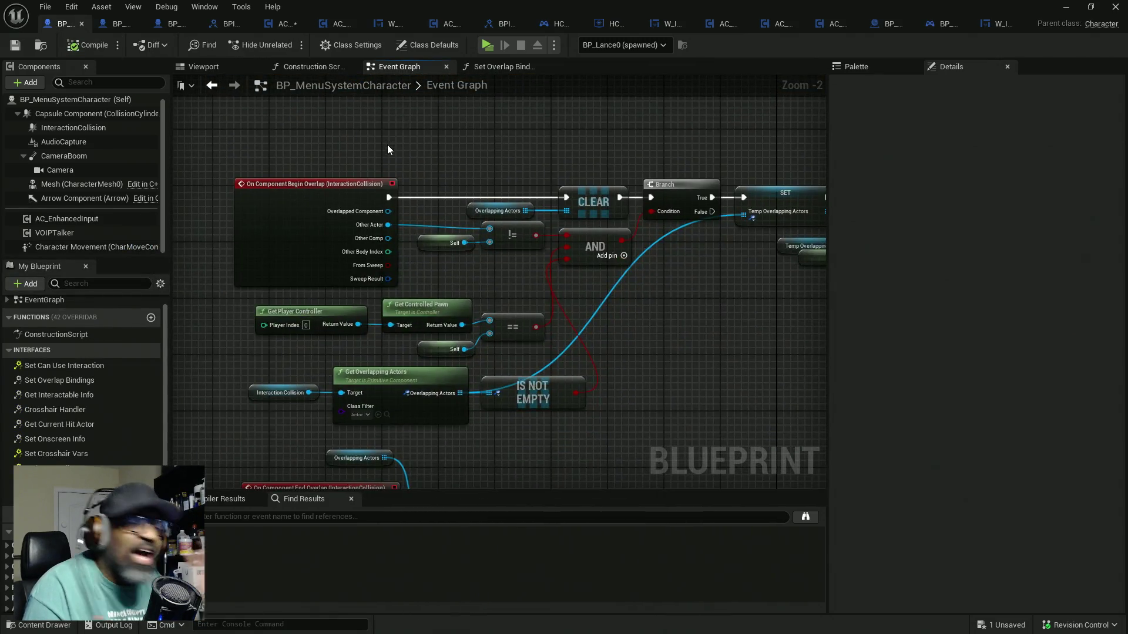
{"action": "scroll", "coordinate": [548, 276], "scroll_direction": "down", "scroll_amount": 2}
{"action": "left_click_drag", "start_coordinate": [549, 277], "coordinate": [504, 184]}
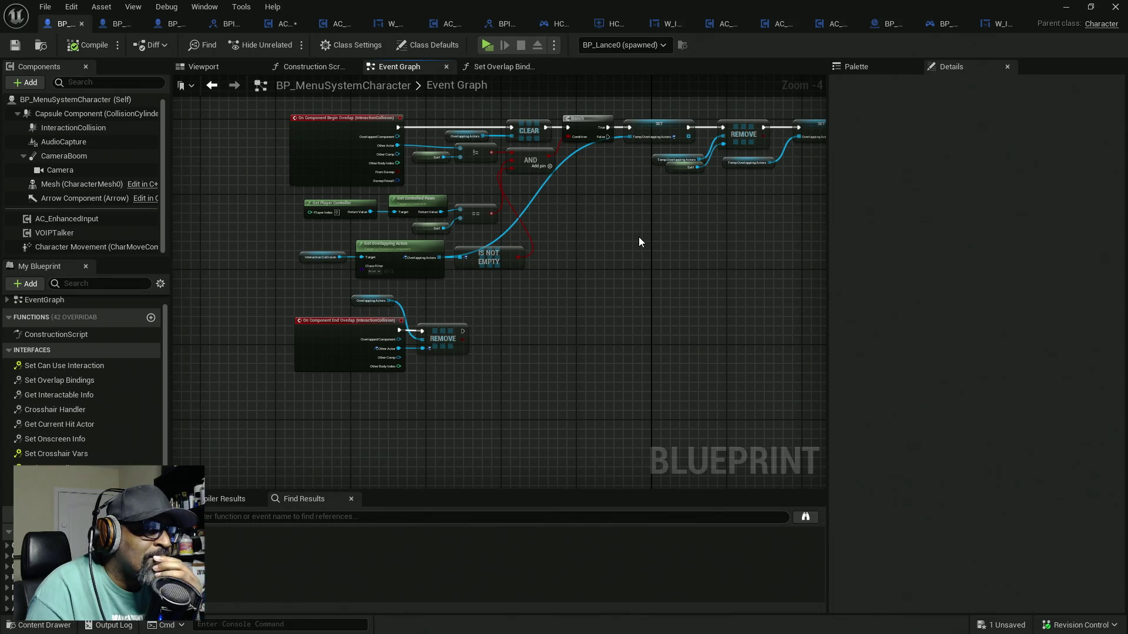
{"action": "mouse_move", "coordinate": [639, 242]}
{"action": "left_mouse_down"}
{"action": "mouse_move", "coordinate": [531, 252]}
{"action": "mouse_move", "coordinate": [545, 251]}
{"action": "left_mouse_up"}
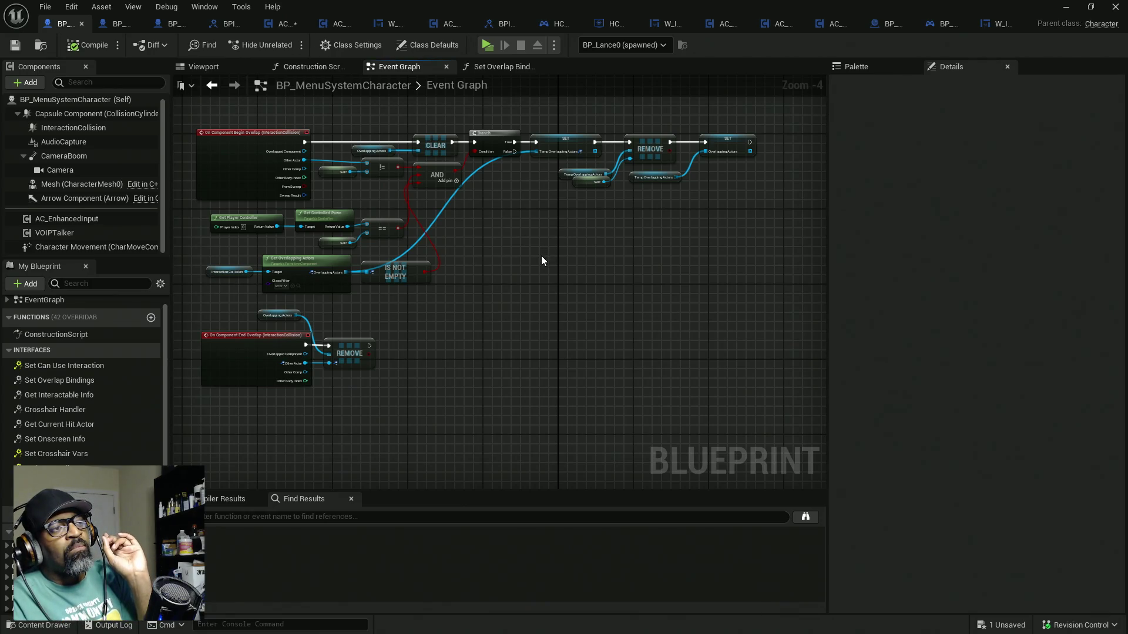
{"action": "left_click", "coordinate": [281, 27]}
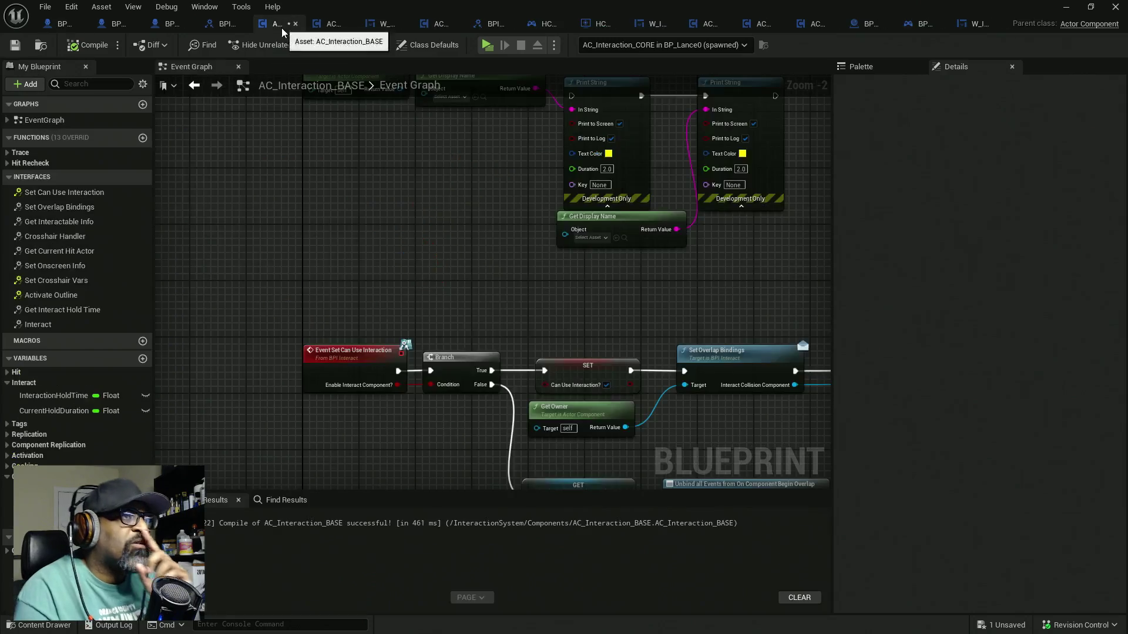
Delete the old AND and overlap-check nodes, move Print String beside OverlapBegin, and compile
{"action": "scroll", "coordinate": [478, 239], "scroll_direction": "down", "scroll_amount": 4}
{"action": "scroll", "coordinate": [432, 285], "scroll_direction": "up", "scroll_amount": 1}
{"action": "left_click_drag", "start_coordinate": [432, 285], "coordinate": [432, 153]}
{"action": "mouse_move", "coordinate": [579, 259]}
{"action": "left_mouse_down"}
{"action": "mouse_move", "coordinate": [576, 214]}
{"action": "mouse_move", "coordinate": [559, 207]}
{"action": "mouse_move", "coordinate": [376, 291]}
{"action": "left_mouse_up"}
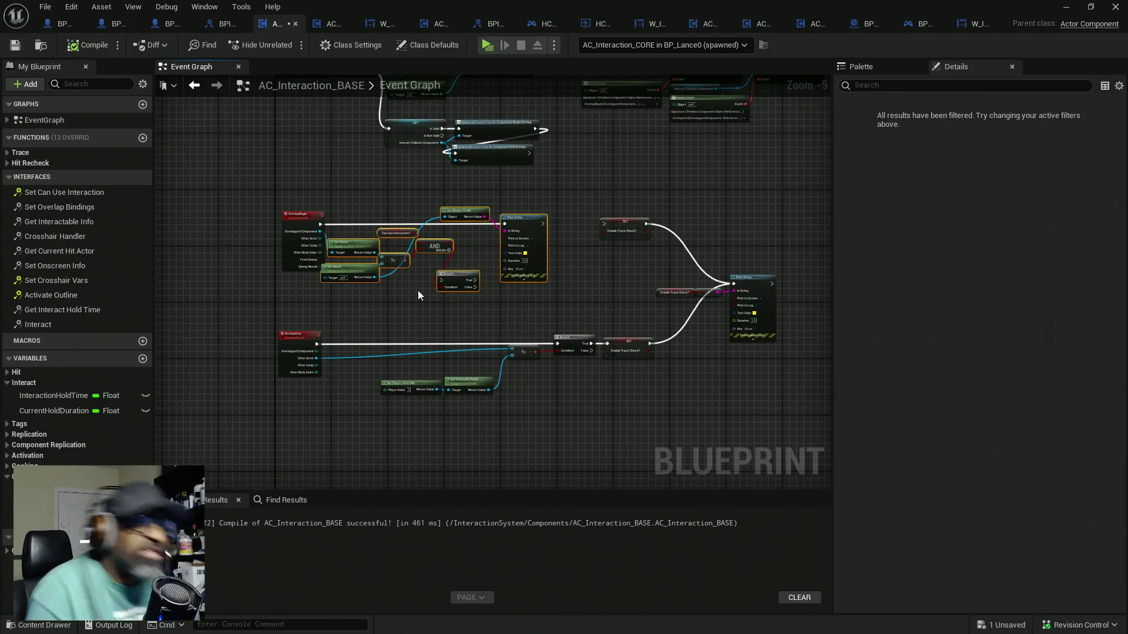
{"action": "left_click", "coordinate": [437, 286], "text": "alt"}
{"action": "mouse_move", "coordinate": [482, 196]}
{"action": "left_mouse_down"}
{"action": "mouse_move", "coordinate": [421, 304]}
{"action": "mouse_move", "coordinate": [362, 315]}
{"action": "left_mouse_up"}
{"action": "key", "text": "Delete"}
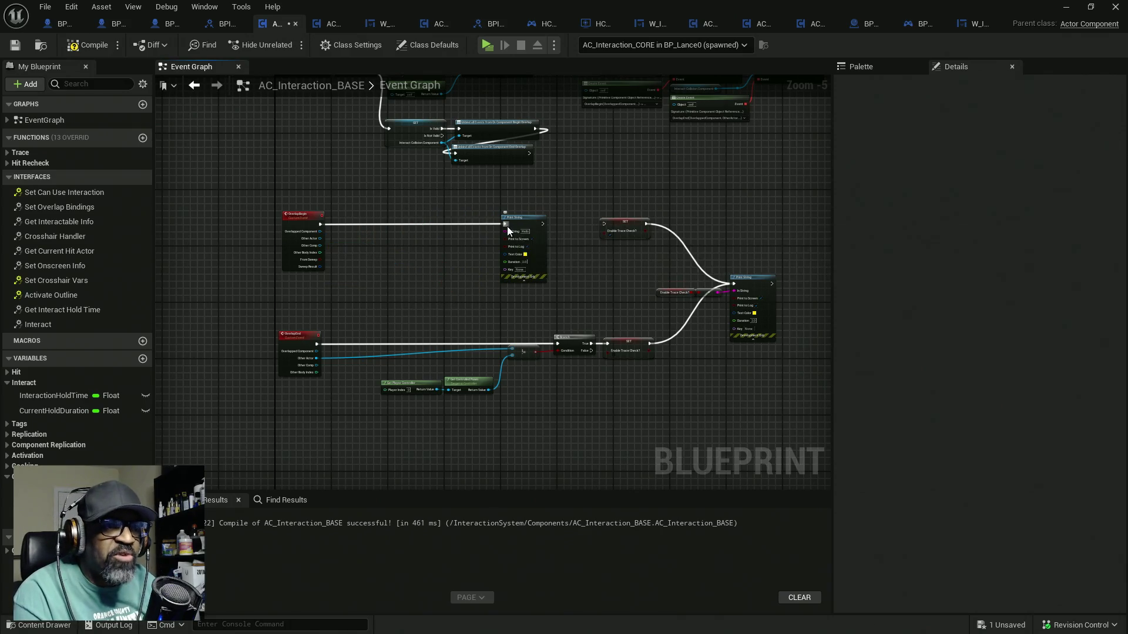
{"action": "left_click_drag", "start_coordinate": [527, 222], "coordinate": [254, 221]}
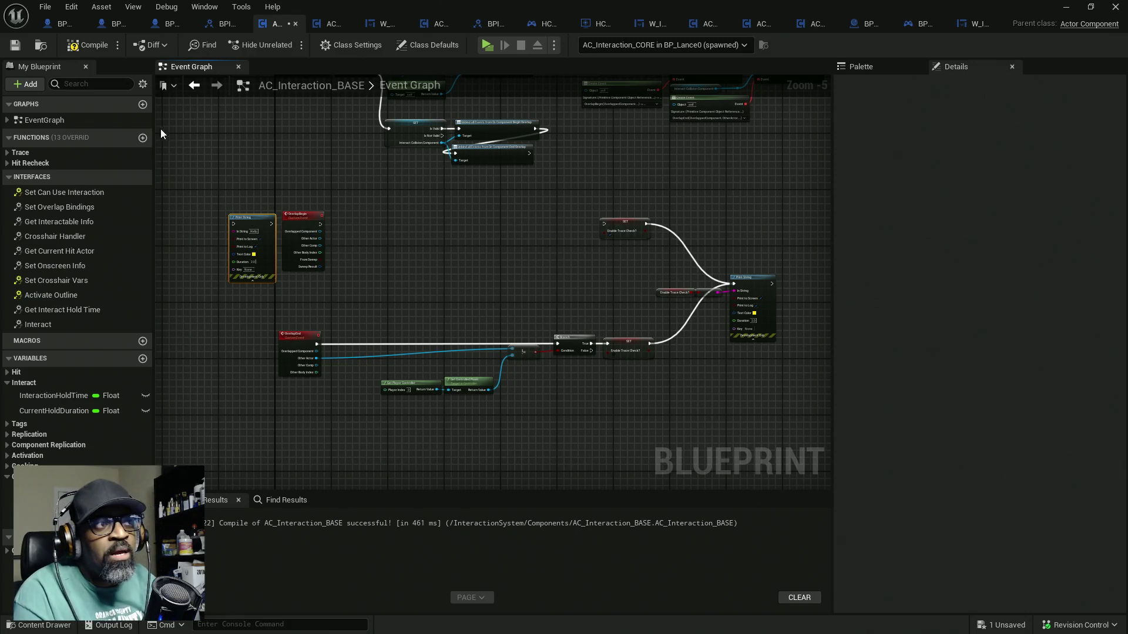
{"action": "left_click", "coordinate": [93, 49]}
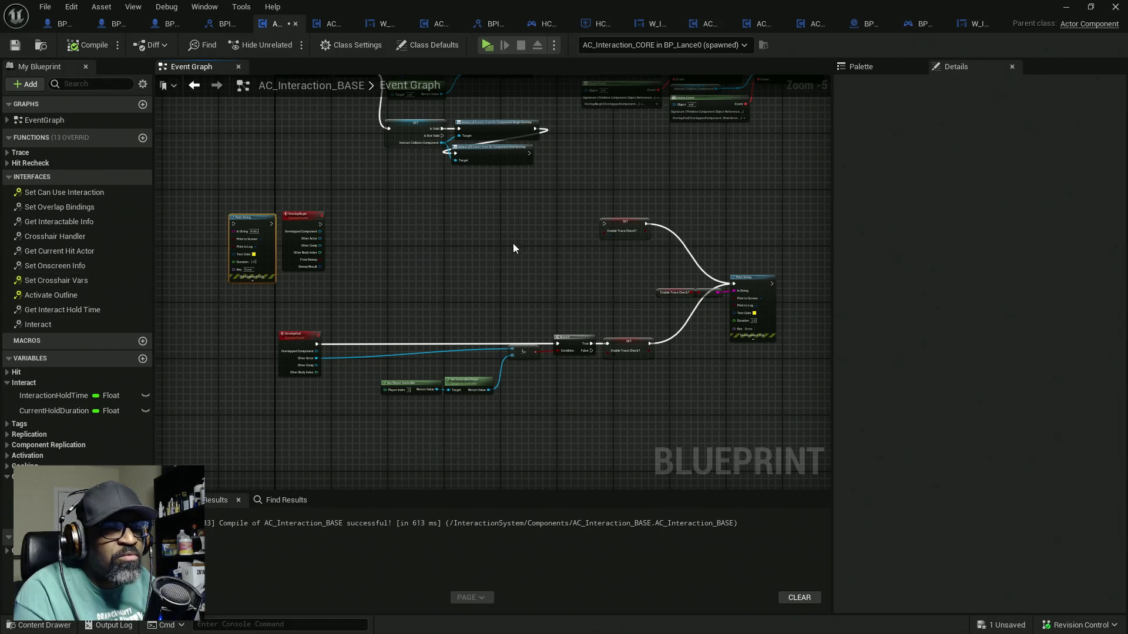
Place a Can Use Interaction getter and a new Branch, wiring OverlapBegin's execution into the Branch
{"action": "left_click", "coordinate": [672, 293]}
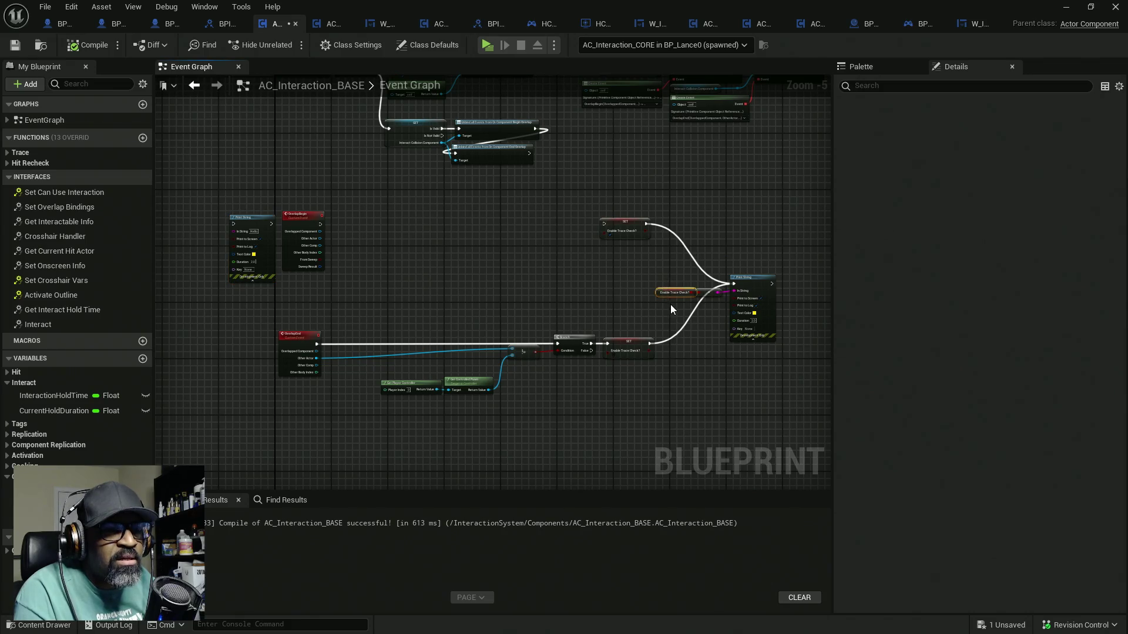
{"action": "scroll", "coordinate": [669, 299], "scroll_direction": "up", "scroll_amount": 2}
{"action": "scroll", "coordinate": [669, 299], "scroll_direction": "down", "scroll_amount": 2}
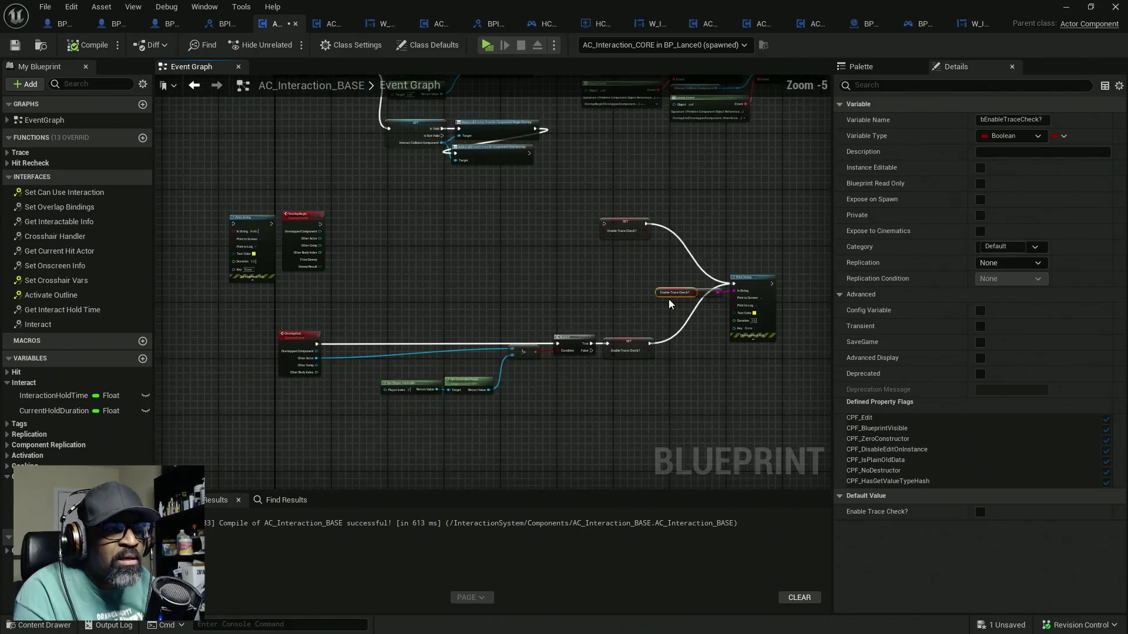
{"action": "scroll", "coordinate": [668, 299], "scroll_direction": "up", "scroll_amount": 1}
{"action": "mouse_move", "coordinate": [53, 520]}
{"action": "left_mouse_down"}
{"action": "mouse_move", "coordinate": [199, 488]}
{"action": "mouse_move", "coordinate": [214, 230]}
{"action": "left_mouse_up"}
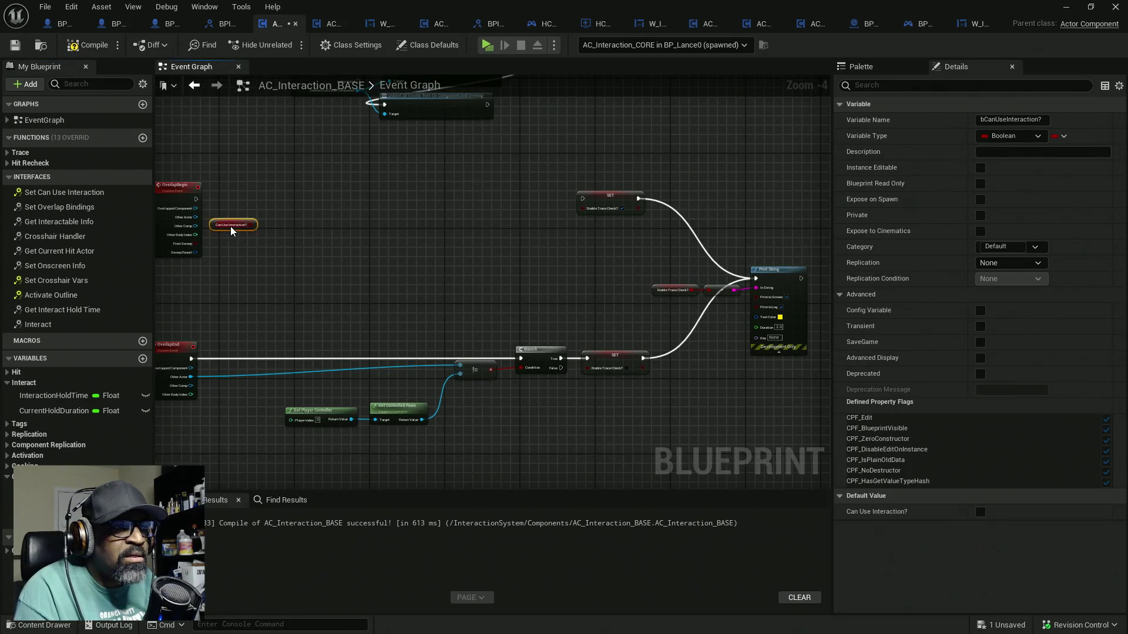
{"action": "scroll", "coordinate": [214, 230], "scroll_direction": "up", "scroll_amount": 5}
{"action": "left_click", "coordinate": [296, 177]}
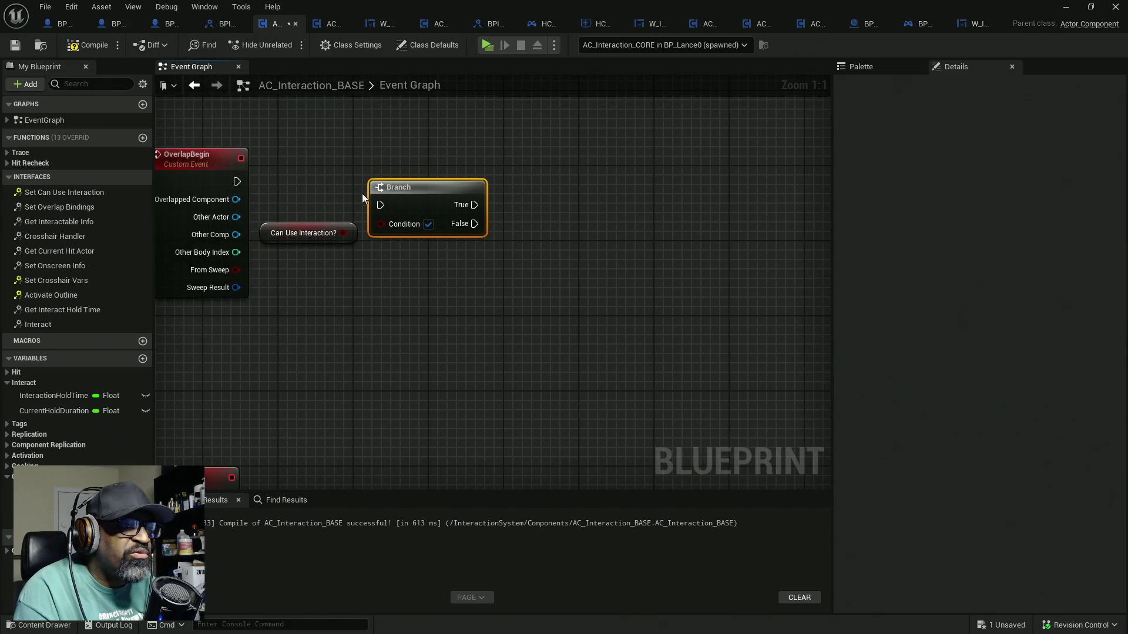
{"action": "mouse_move", "coordinate": [237, 182]}
{"action": "left_mouse_down"}
{"action": "mouse_move", "coordinate": [381, 204]}
{"action": "mouse_move", "coordinate": [412, 183]}
{"action": "mouse_move", "coordinate": [353, 239]}
{"action": "mouse_move", "coordinate": [343, 234]}
{"action": "left_mouse_up"}
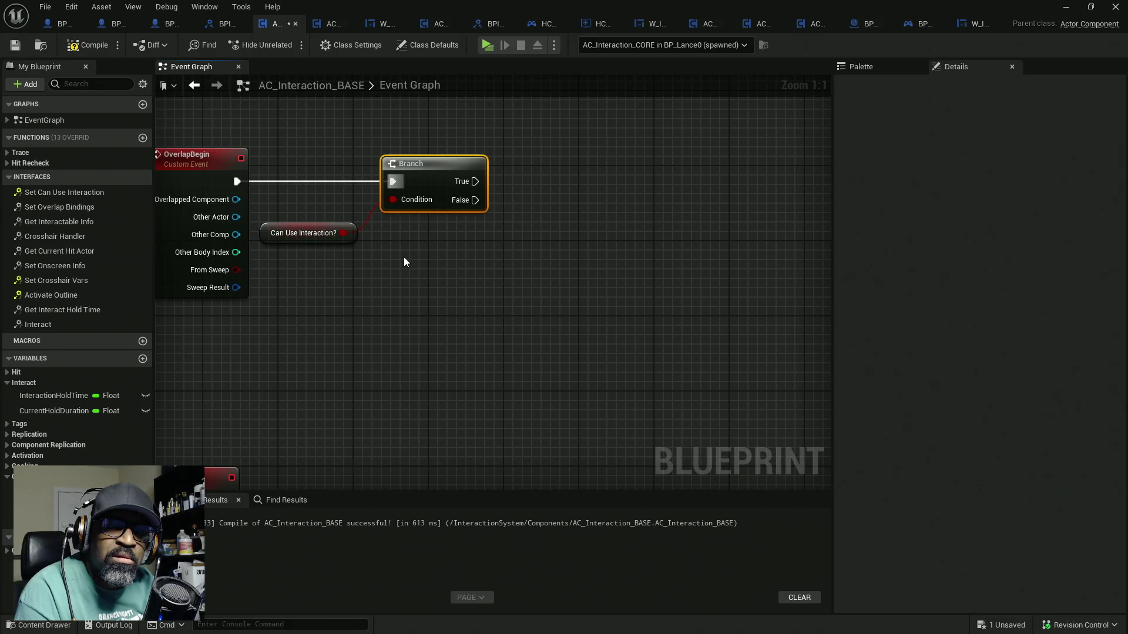
{"action": "scroll", "coordinate": [403, 255], "scroll_direction": "down", "scroll_amount": 8}
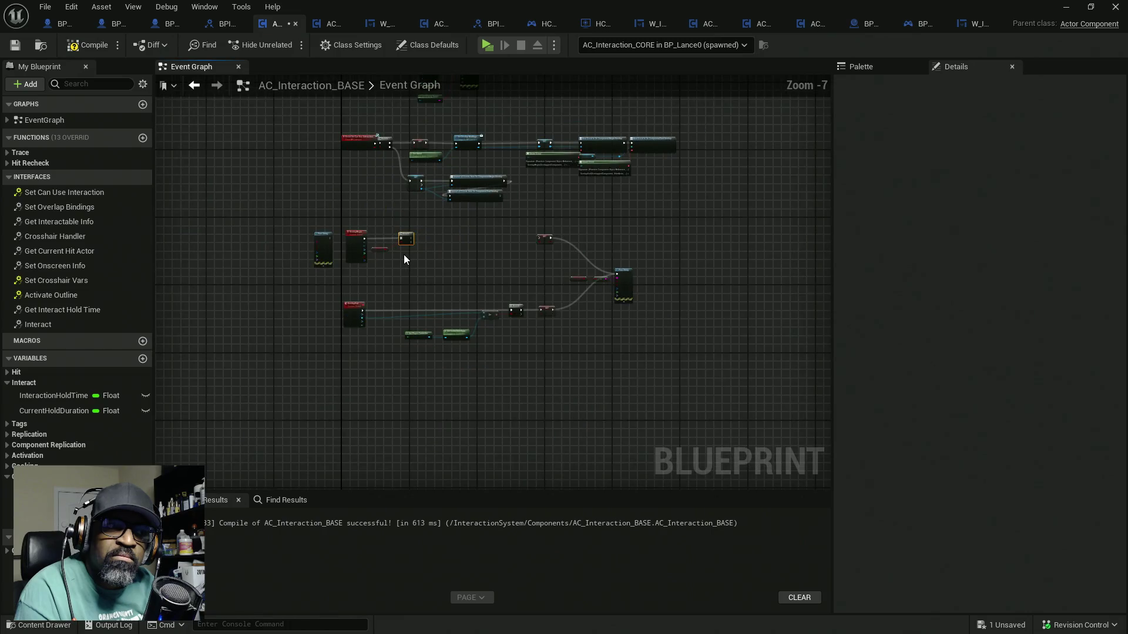
{"action": "scroll", "coordinate": [374, 212], "scroll_direction": "up", "scroll_amount": 5}
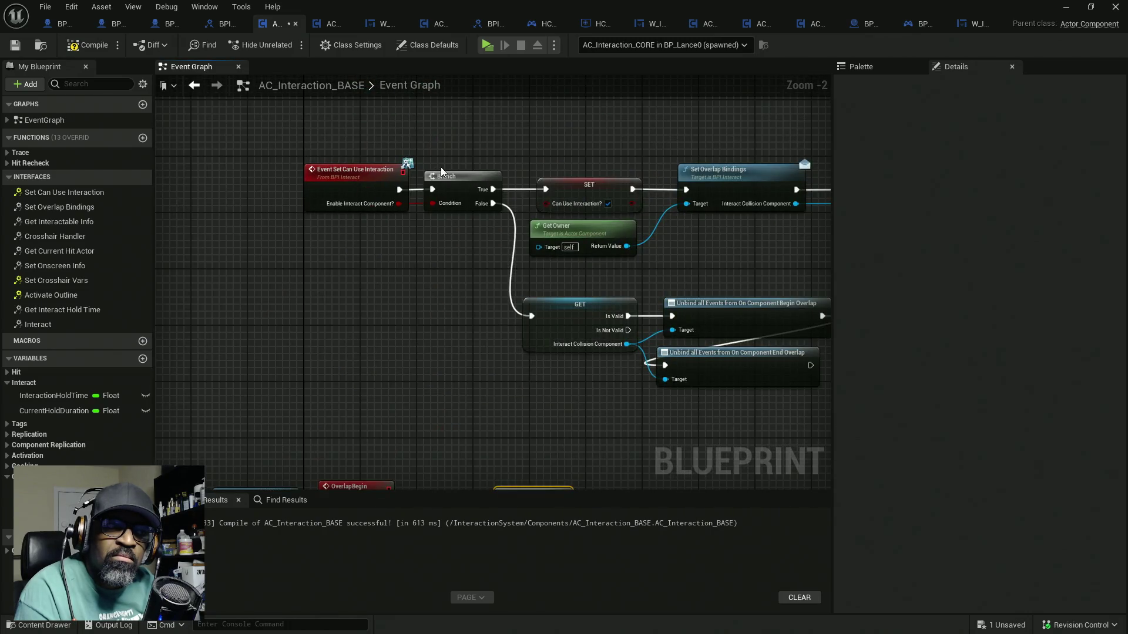
{"action": "scroll", "coordinate": [439, 167], "scroll_direction": "down", "scroll_amount": 6}
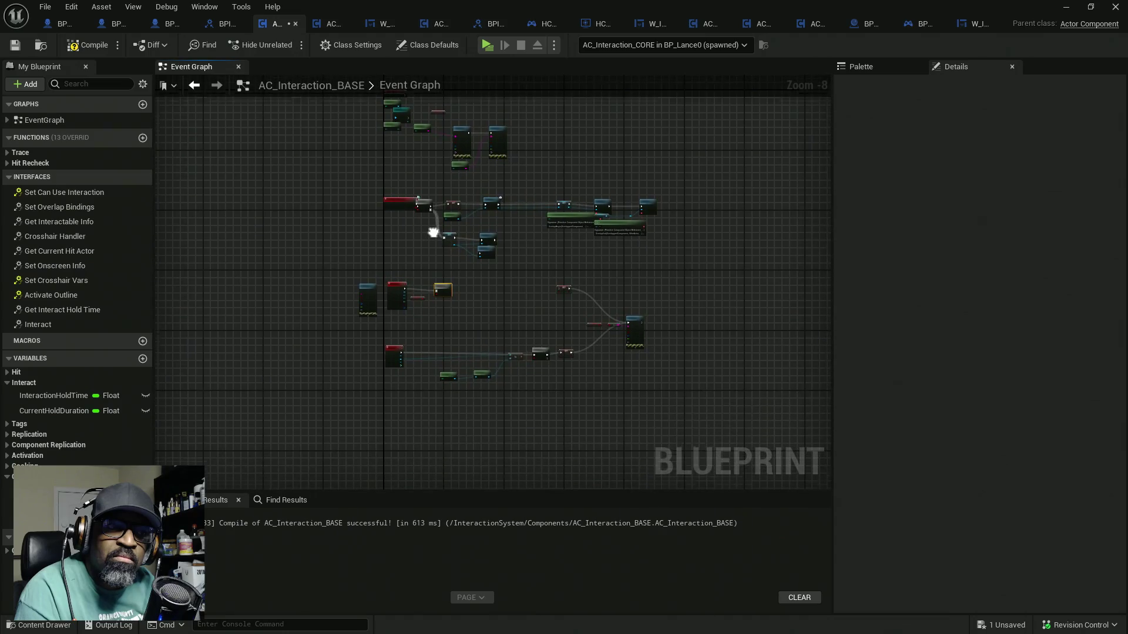